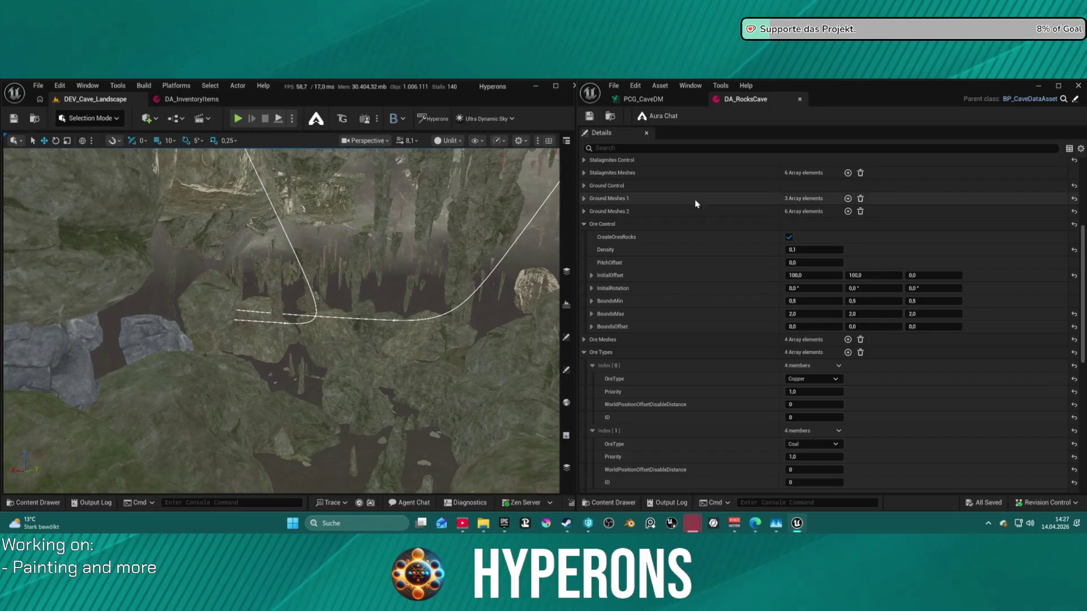
Change DA_RocksCave's Ore Control Density to 0,001 and save so the cave regenerates.
{"action": "left_click", "coordinate": [811, 250]}
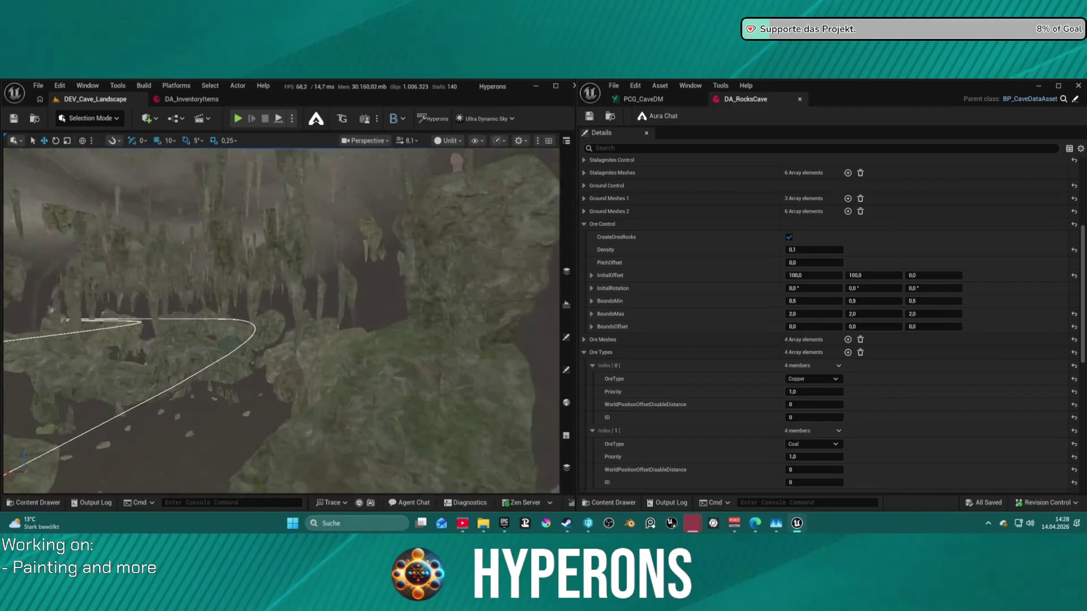
{"action": "left_click", "coordinate": [798, 249]}
{"action": "type", "text": "001"}
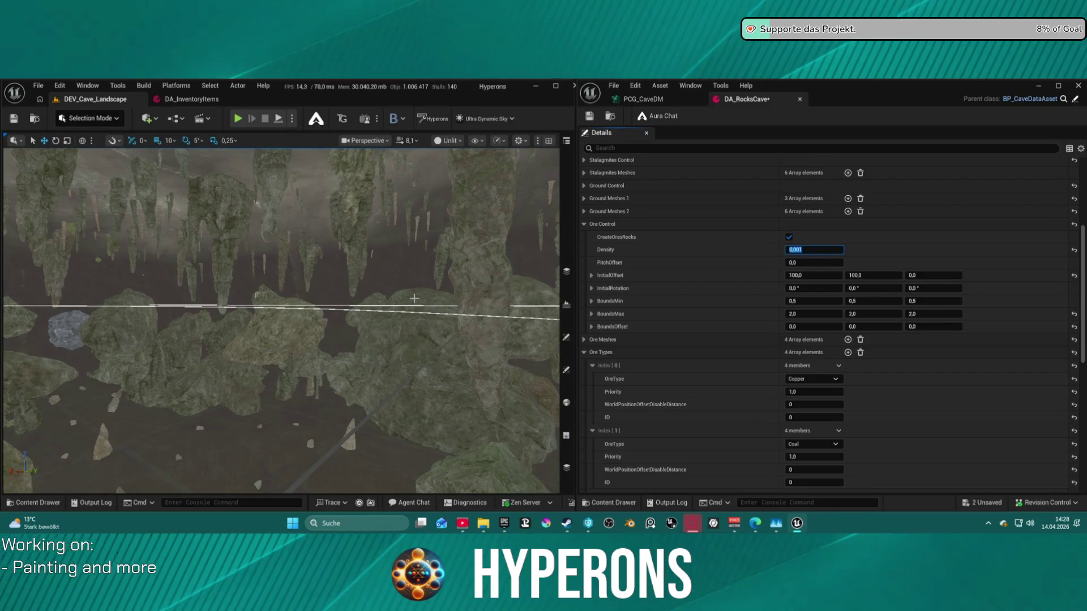
{"action": "key", "text": "ctrl+s"}
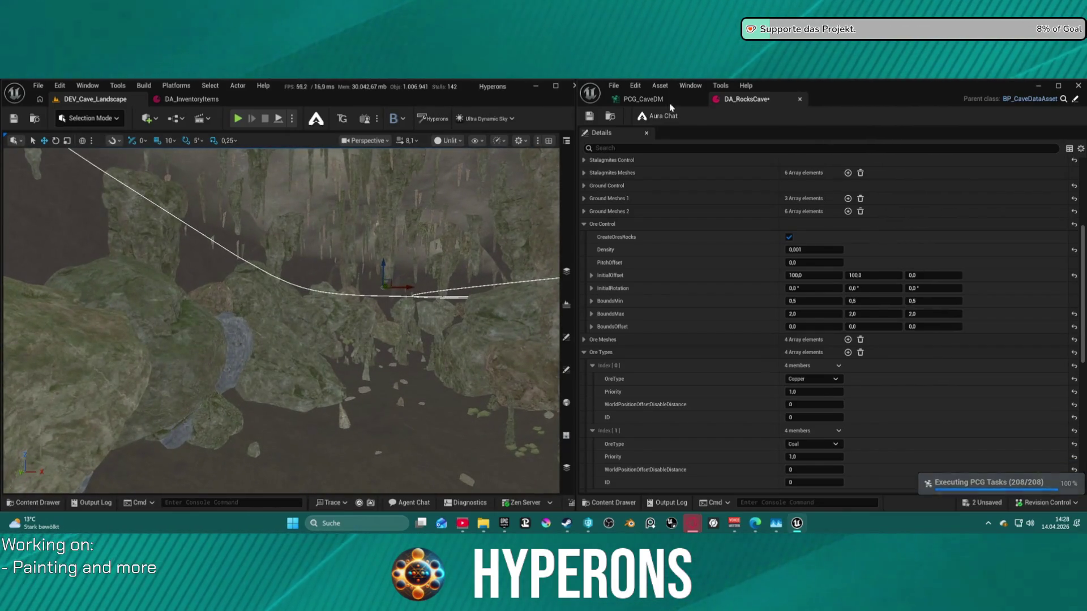
{"action": "left_click", "coordinate": [643, 99]}
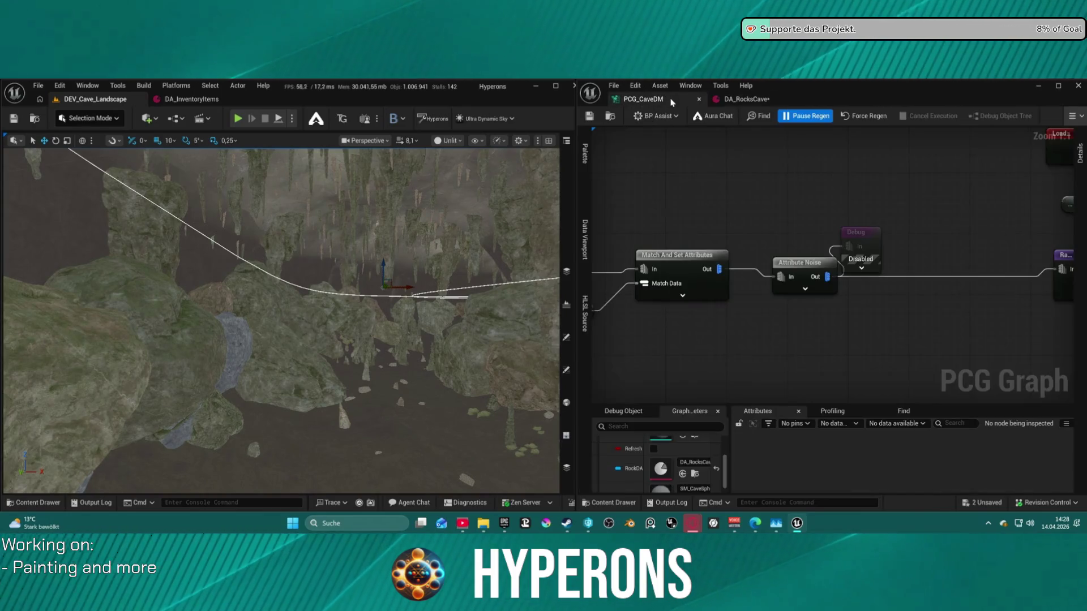
Save all changes from the PCG_CaveDM graph and fly through the regenerated cave.
{"action": "scroll", "coordinate": [966, 193], "scroll_direction": "down", "scroll_amount": 5}
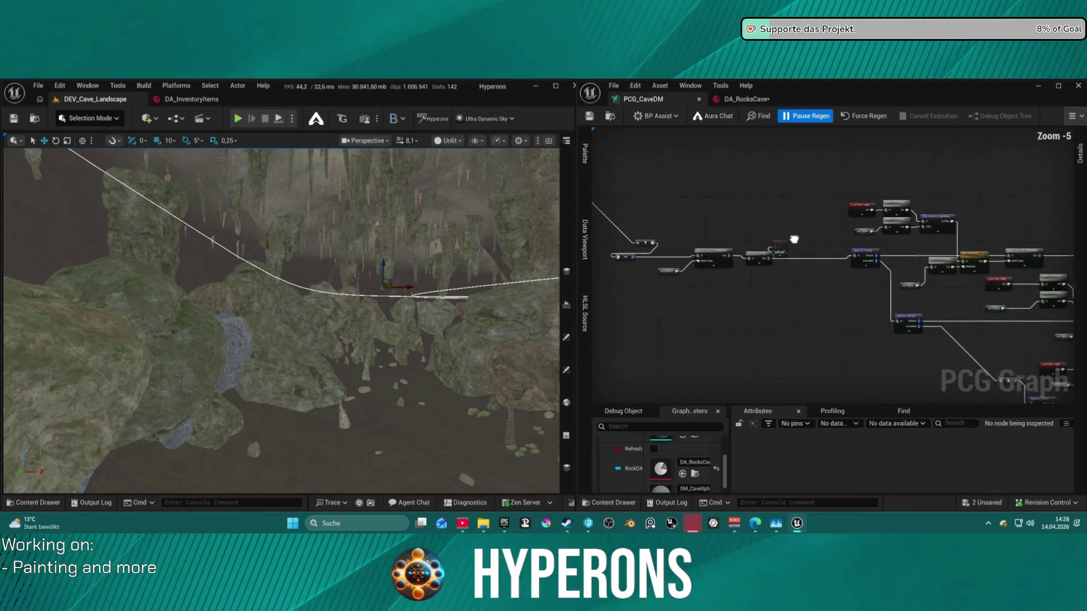
{"action": "scroll", "coordinate": [827, 341], "scroll_direction": "up", "scroll_amount": 3}
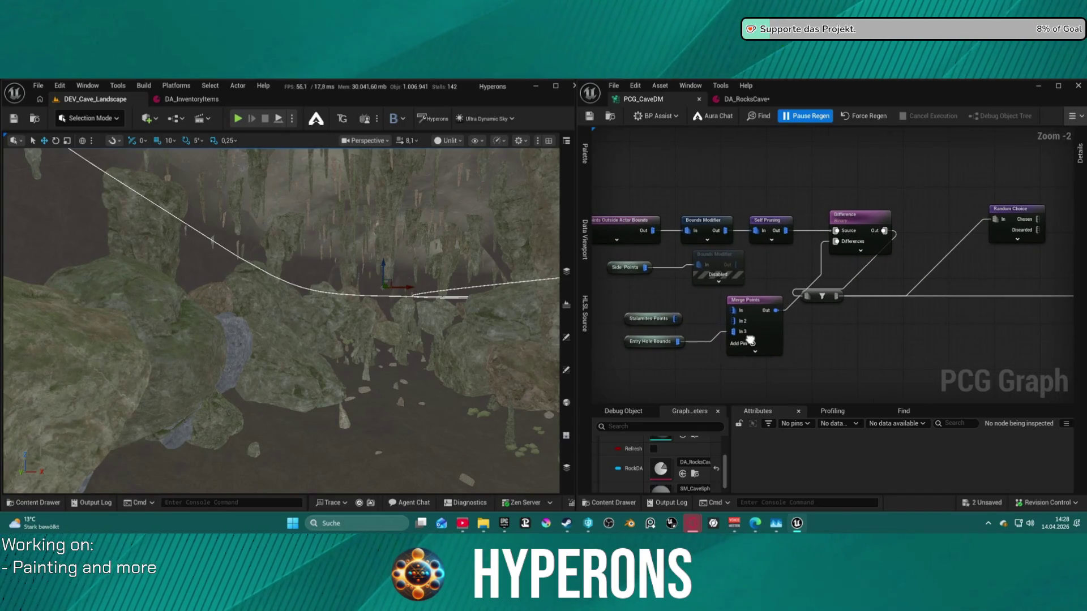
{"action": "left_click_drag", "start_coordinate": [896, 348], "coordinate": [926, 346]}
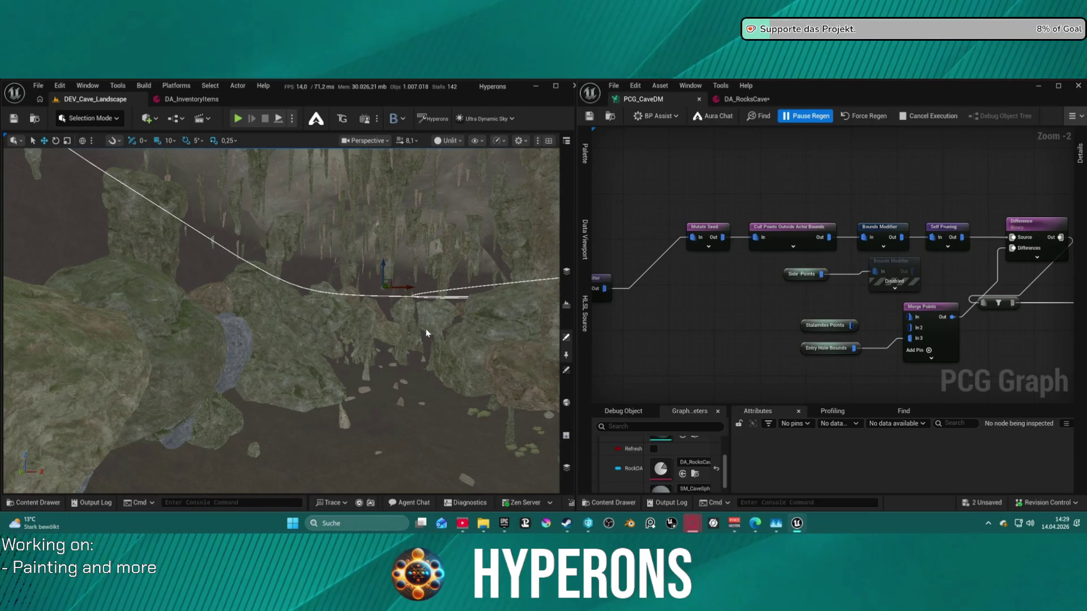
{"action": "key", "text": "ctrl+s"}
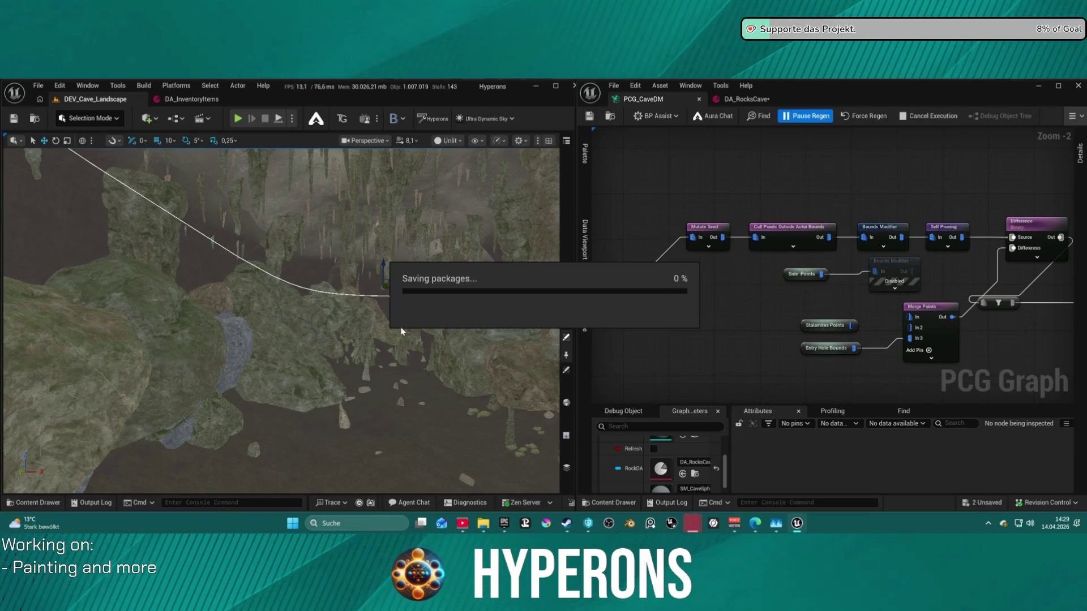
{"action": "mouse_move", "coordinate": [283, 317]}
{"action": "left_mouse_down"}
{"action": "mouse_move", "coordinate": [305, 320]}
{"action": "mouse_move", "coordinate": [283, 317]}
{"action": "mouse_move", "coordinate": [305, 306]}
{"action": "left_mouse_up"}
{"action": "left_click_drag", "start_coordinate": [243, 291], "coordinate": [243, 291]}
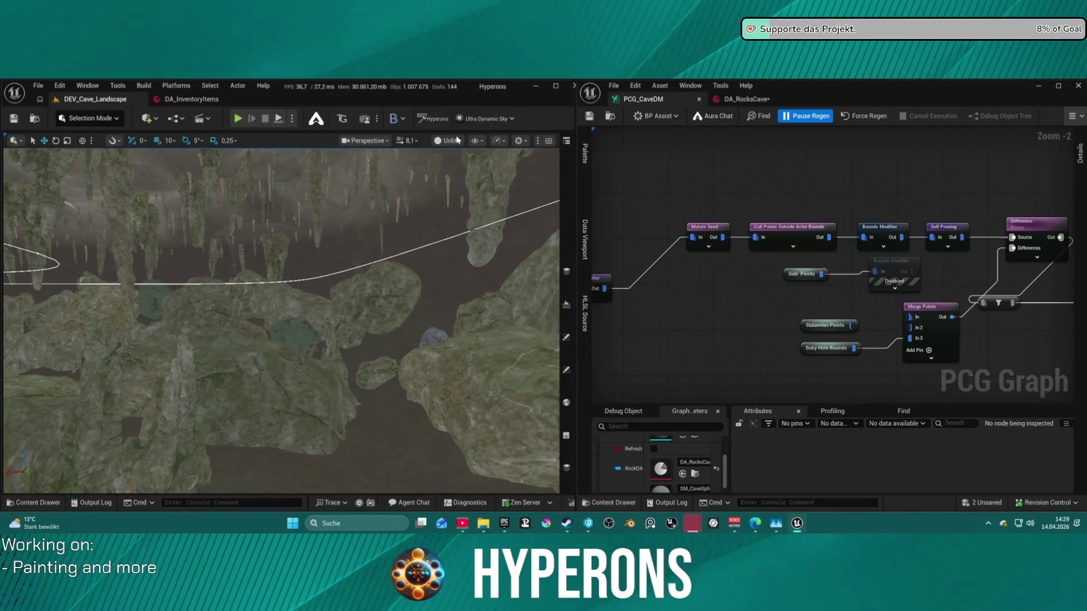
Select the Density Filter node in PCG_CaveDM and turn on Invert Filter.
{"action": "mouse_move", "coordinate": [699, 189]}
{"action": "left_mouse_down"}
{"action": "mouse_move", "coordinate": [770, 190]}
{"action": "mouse_move", "coordinate": [763, 216]}
{"action": "left_mouse_up"}
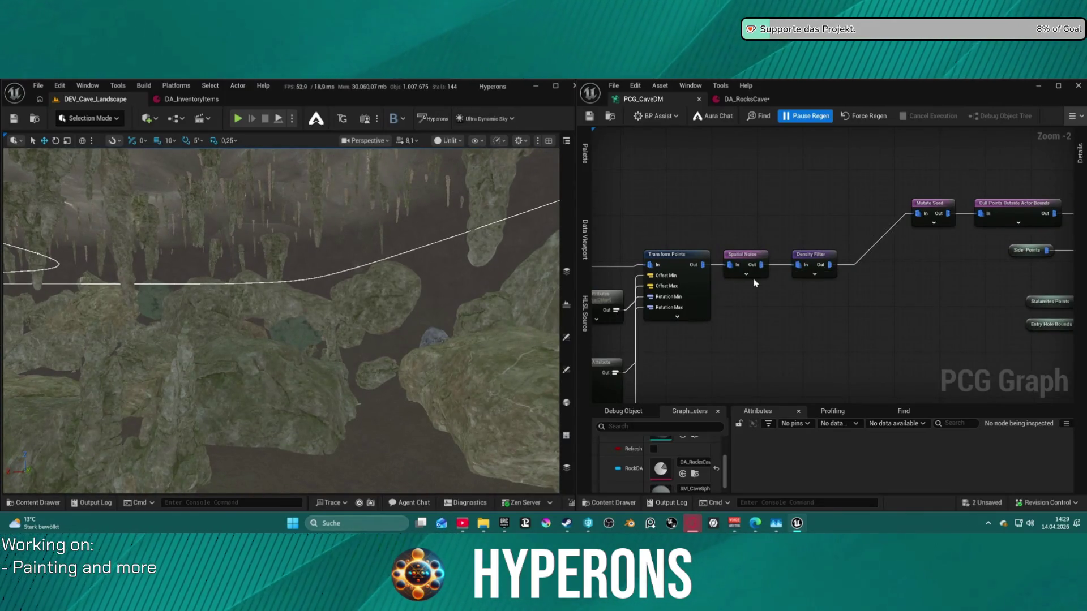
{"action": "left_click_drag", "start_coordinate": [785, 270], "coordinate": [738, 210]}
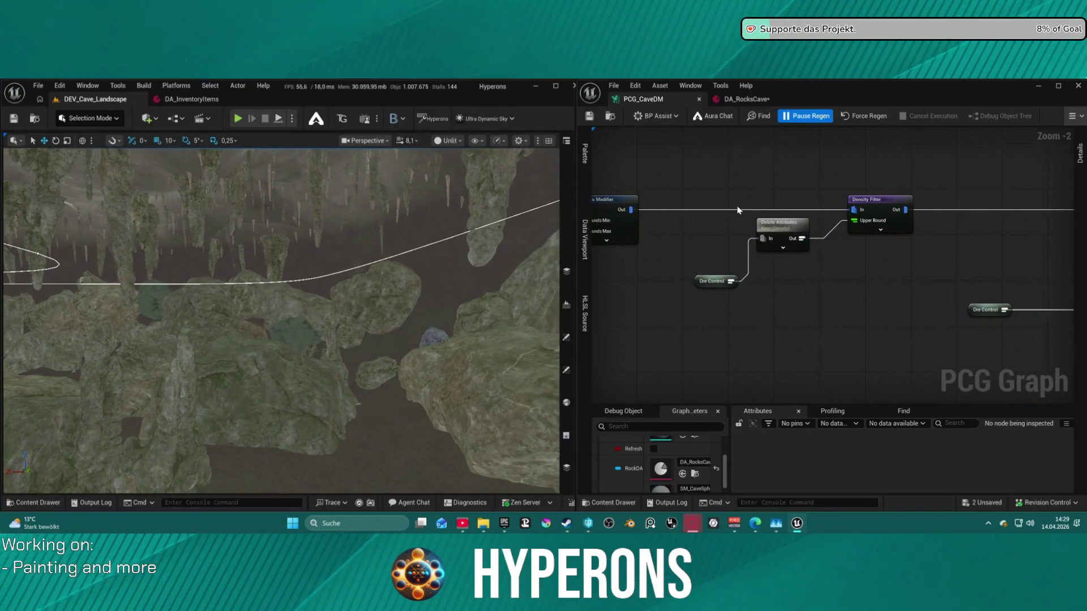
{"action": "left_click", "coordinate": [784, 229]}
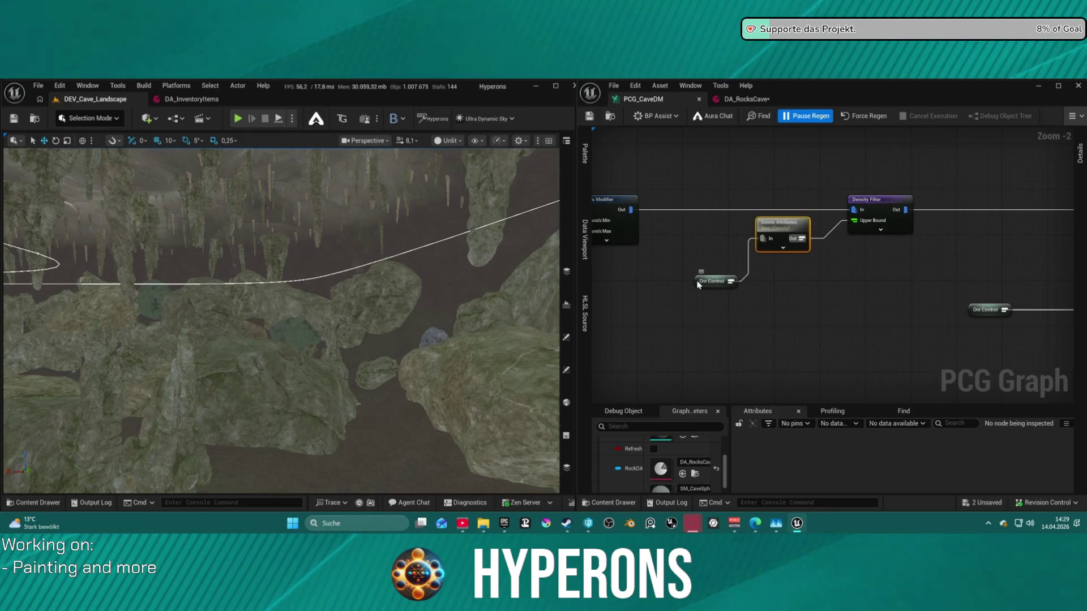
{"action": "left_click", "coordinate": [716, 281]}
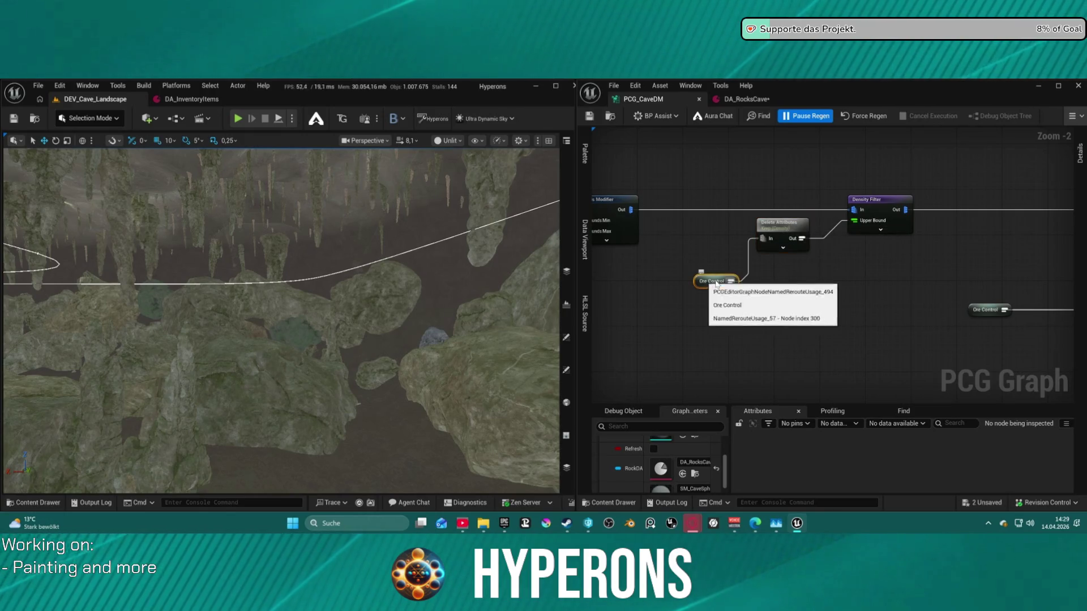
{"action": "left_click", "coordinate": [889, 209]}
{"action": "left_click", "coordinate": [1082, 161]}
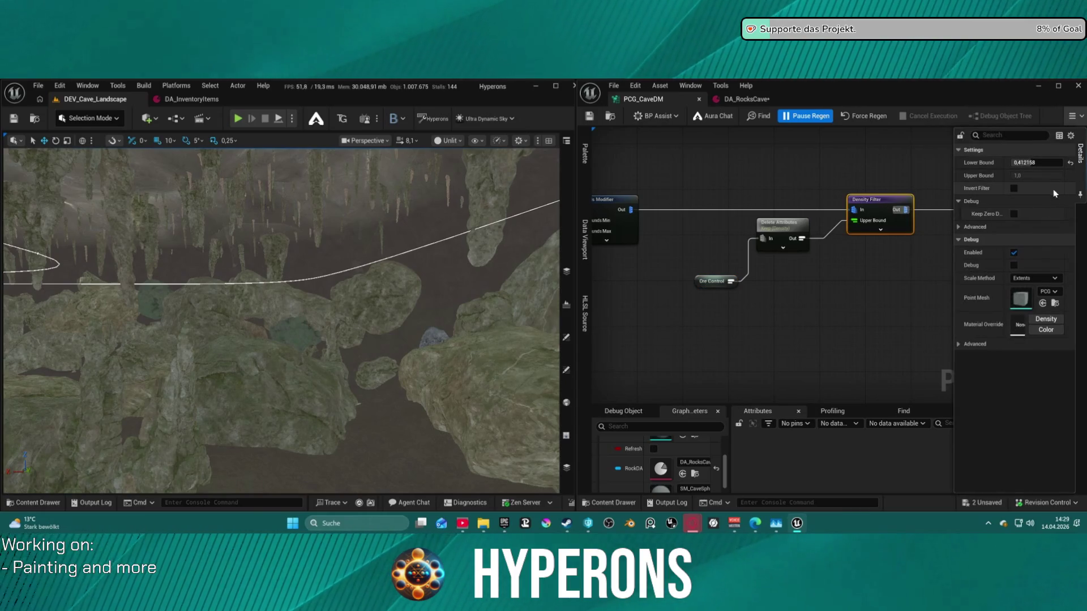
{"action": "left_click", "coordinate": [1014, 189]}
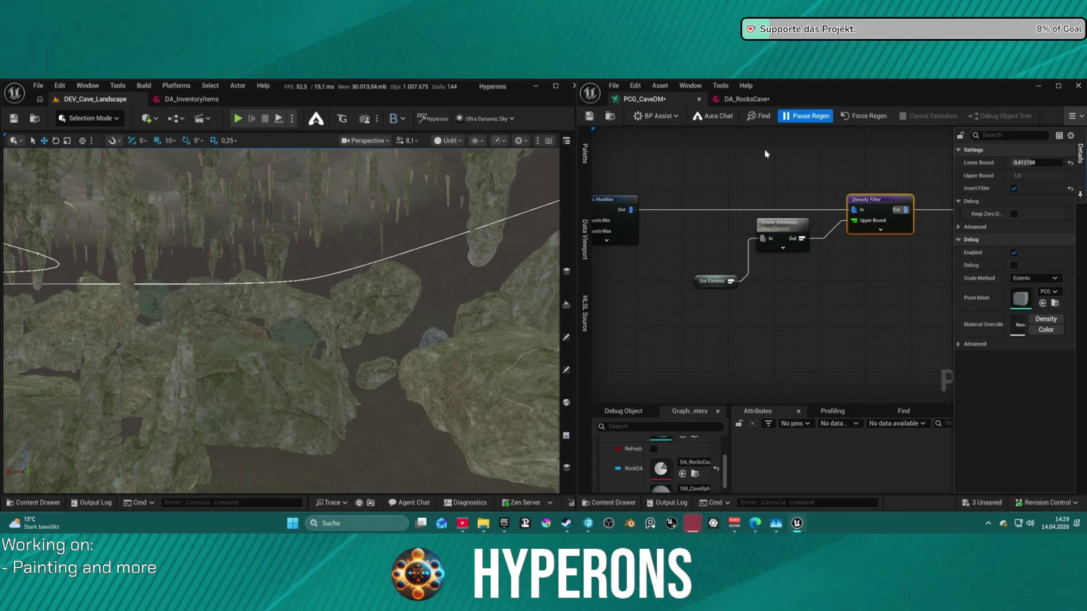
Force-regenerate the PCG graph, save, and fly through the cave to inspect the rocks.
{"action": "left_click", "coordinate": [883, 114]}
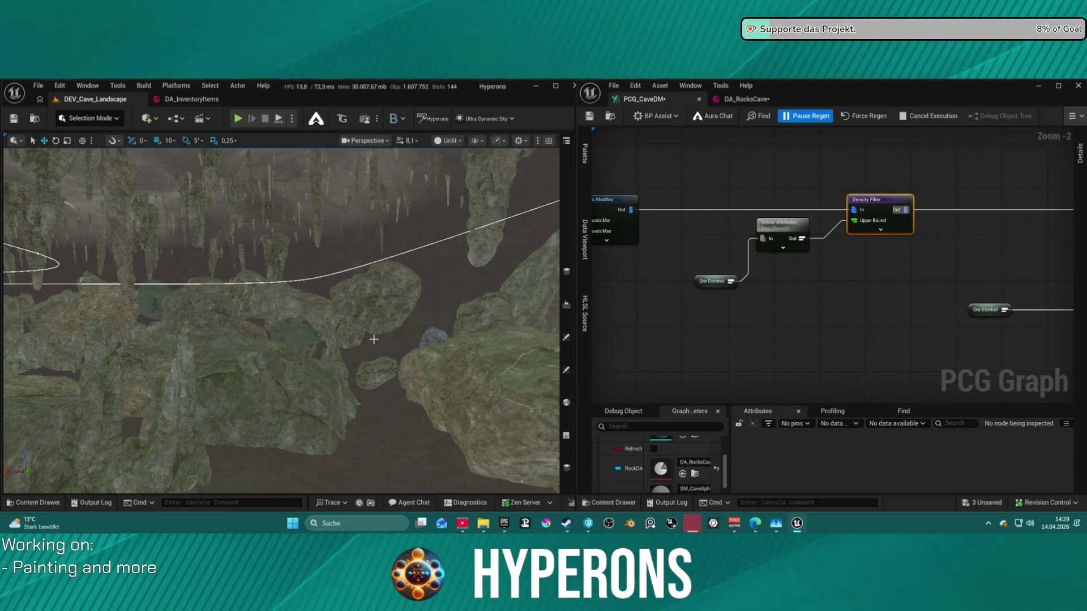
{"action": "key", "text": "ctrl+s"}
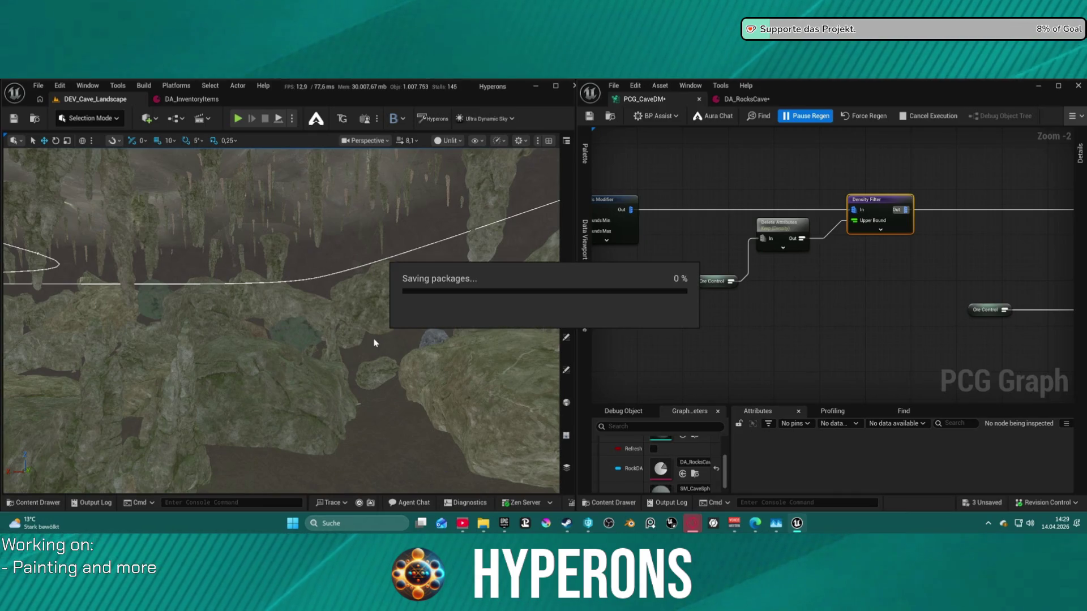
{"action": "left_click_drag", "start_coordinate": [373, 342], "coordinate": [311, 317]}
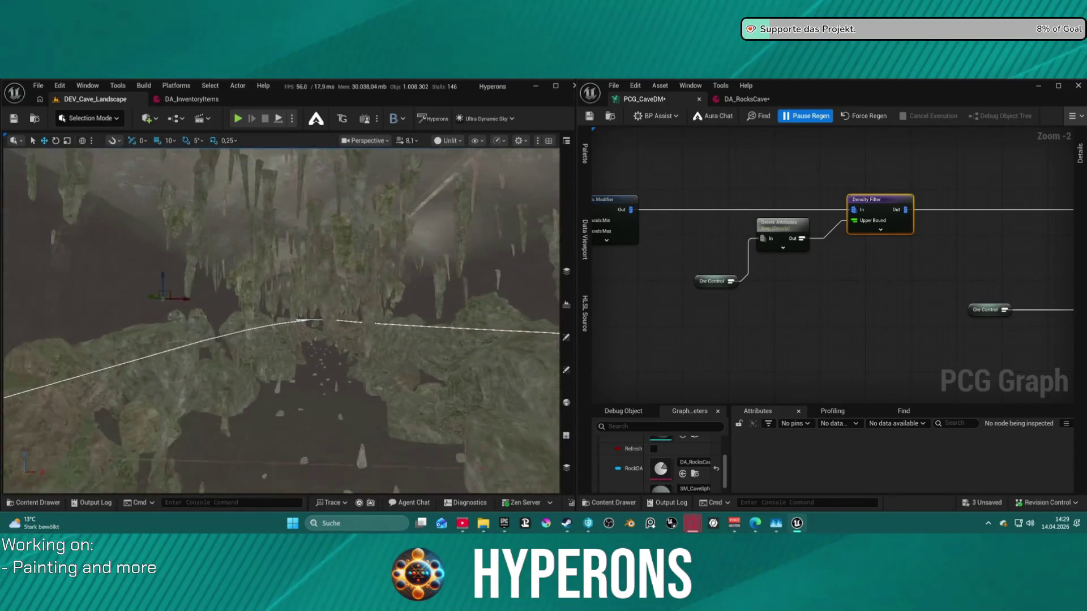
{"action": "left_click_drag", "start_coordinate": [311, 317], "coordinate": [300, 310]}
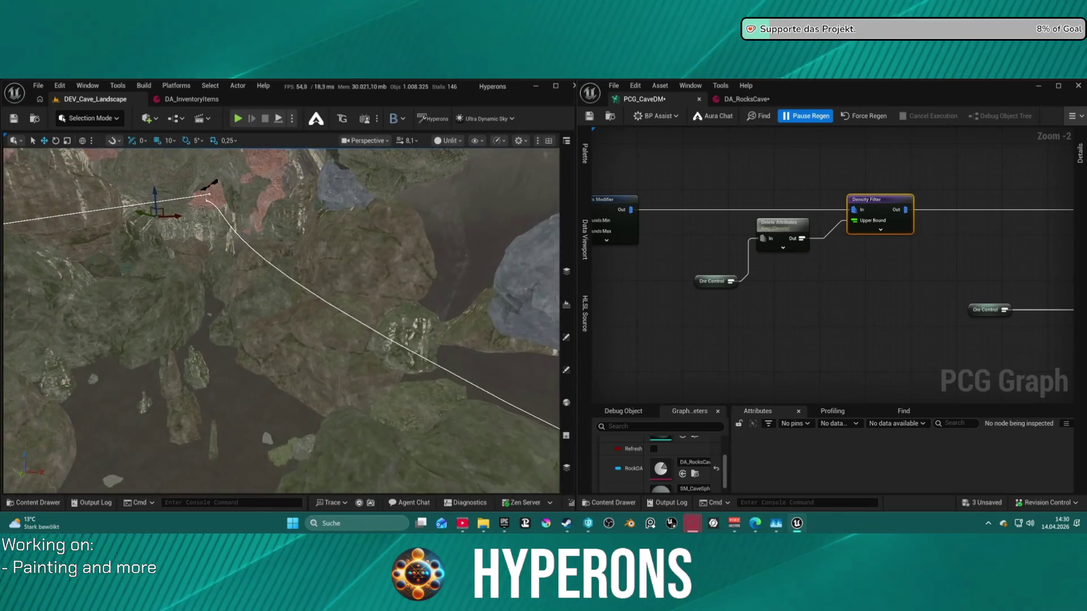
{"action": "left_click", "coordinate": [745, 100]}
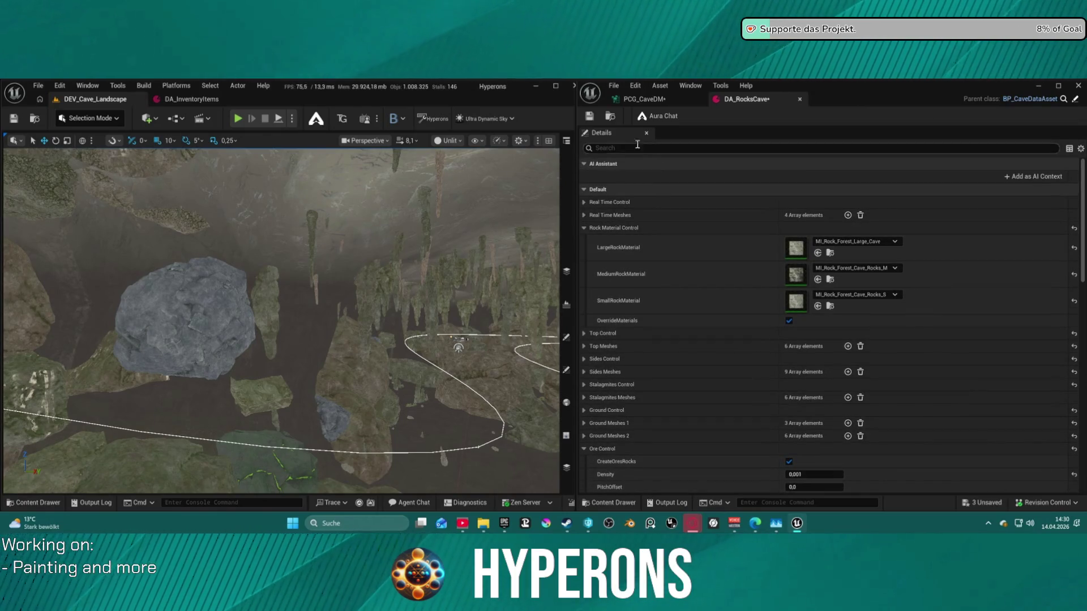
Untick Invert Filter on the Density Filter, drag Lower Bound to 0,0, and save.
{"action": "left_click", "coordinate": [654, 100]}
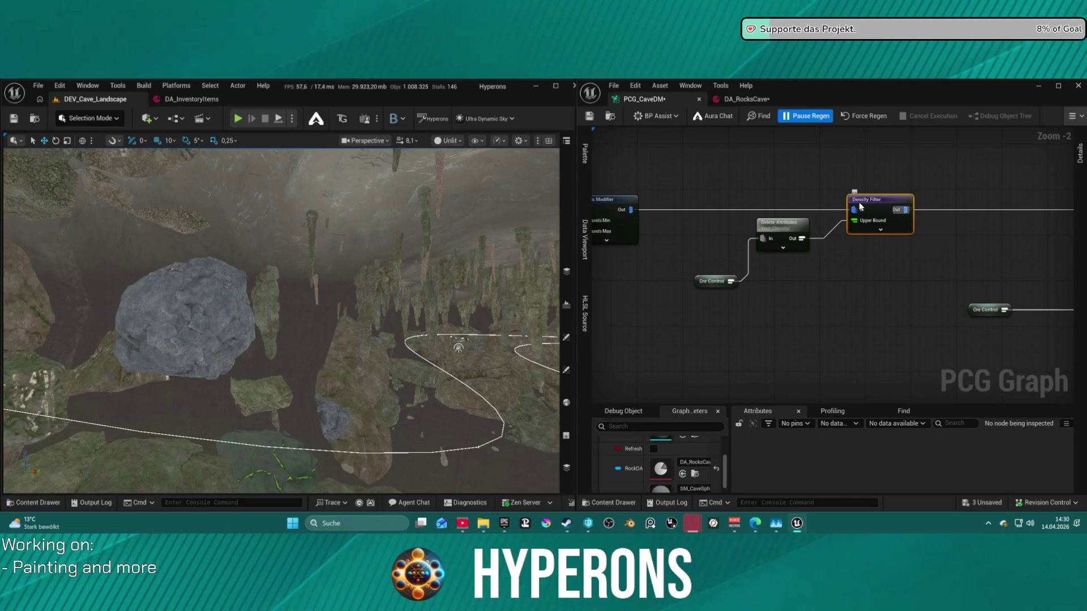
{"action": "left_click", "coordinate": [1079, 157]}
{"action": "left_click", "coordinate": [1014, 188]}
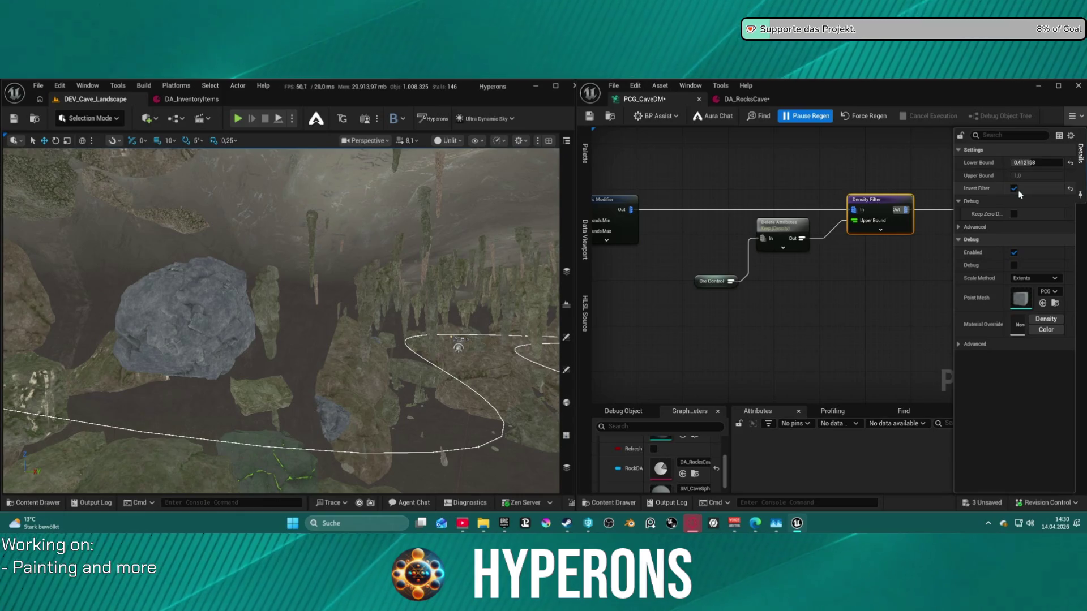
{"action": "left_click", "coordinate": [1013, 189]}
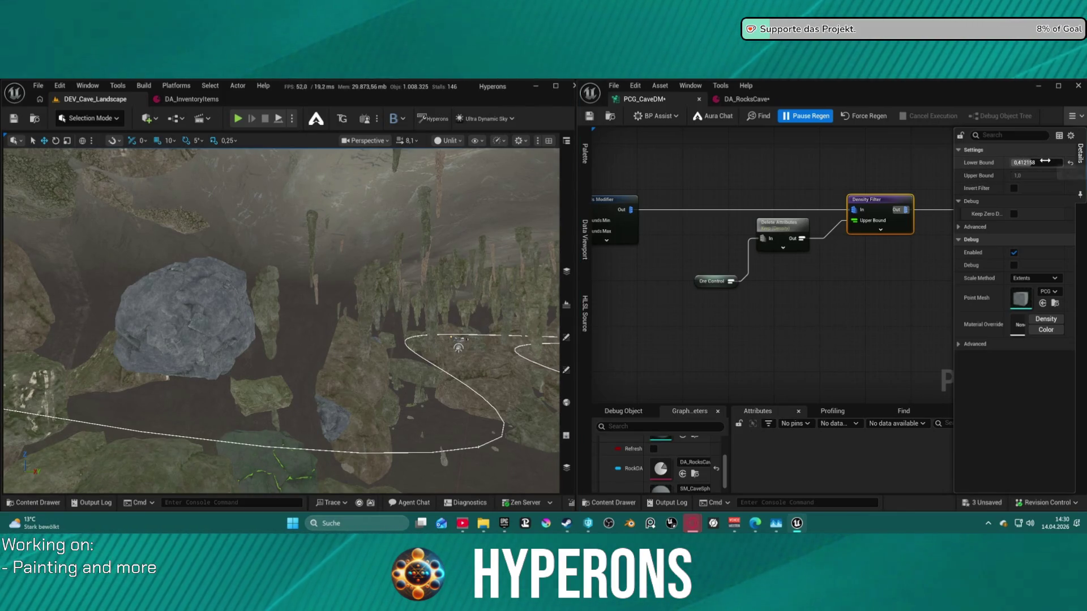
{"action": "left_click_drag", "start_coordinate": [1052, 164], "coordinate": [715, 146]}
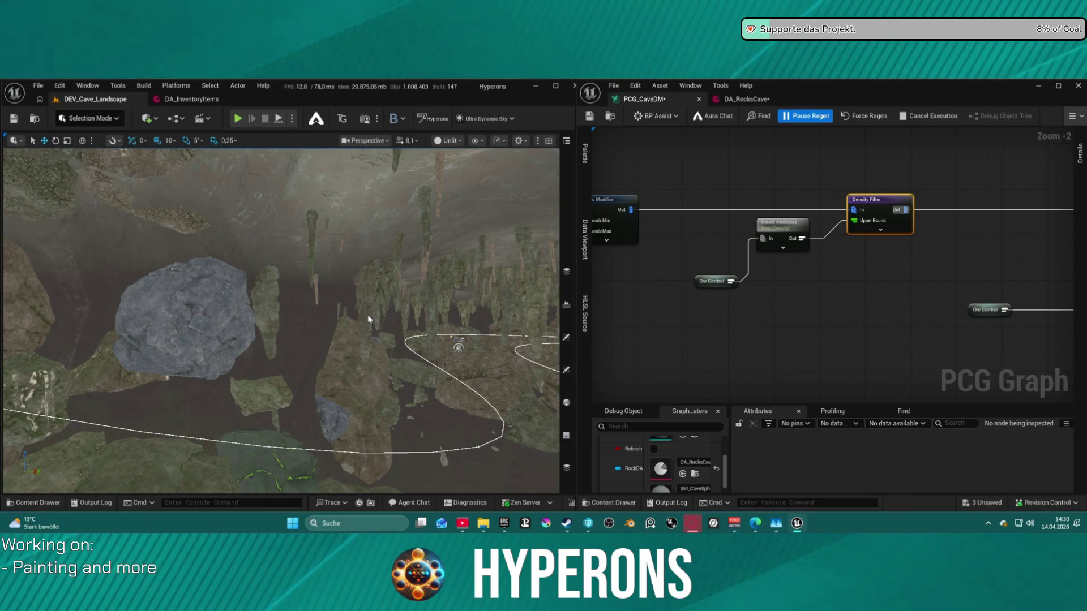
{"action": "key", "text": "ctrl+s"}
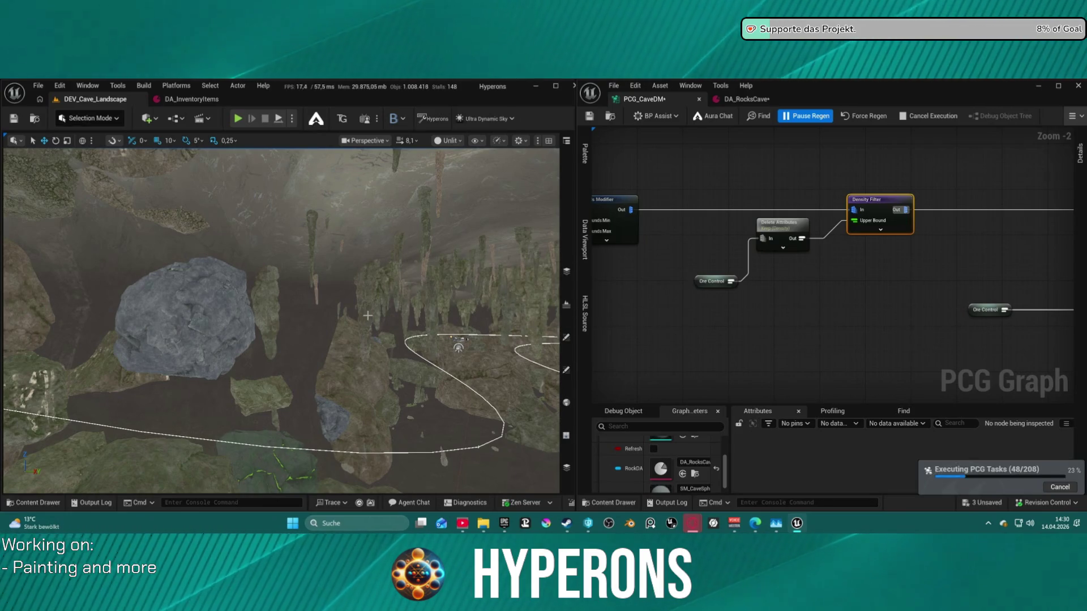
{"action": "mouse_move", "coordinate": [368, 315]}
{"action": "left_mouse_down"}
{"action": "mouse_move", "coordinate": [346, 283]}
{"action": "mouse_move", "coordinate": [317, 317]}
{"action": "mouse_move", "coordinate": [283, 330]}
{"action": "left_mouse_up"}
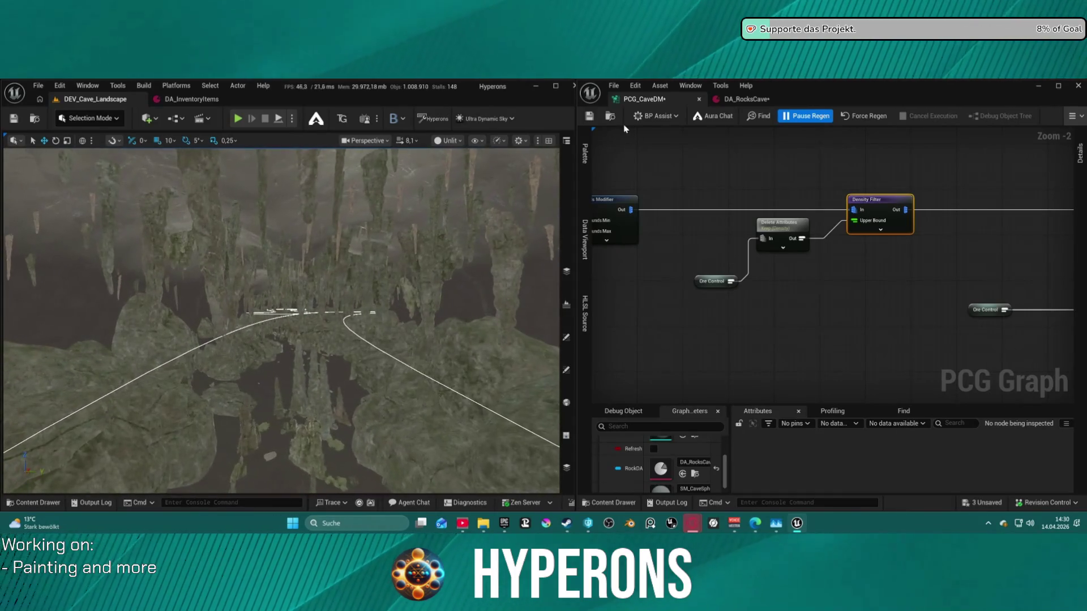
Set DA_RocksCave's ore Density to 0,01 and save the data asset.
{"action": "left_click", "coordinate": [746, 99]}
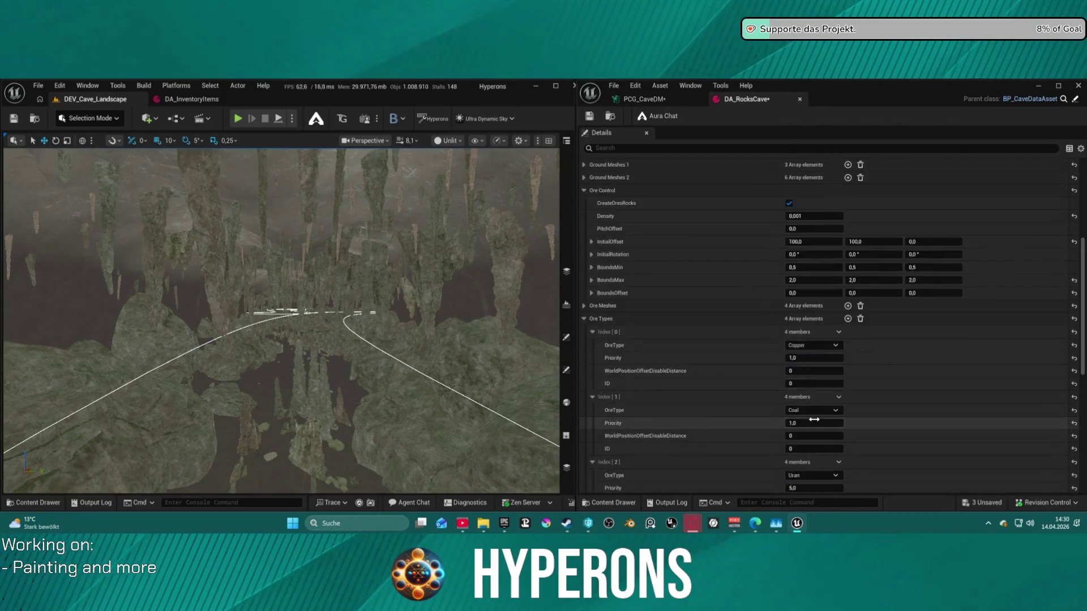
{"action": "scroll", "coordinate": [814, 420], "scroll_direction": "up", "scroll_amount": 3}
{"action": "left_click", "coordinate": [814, 307]}
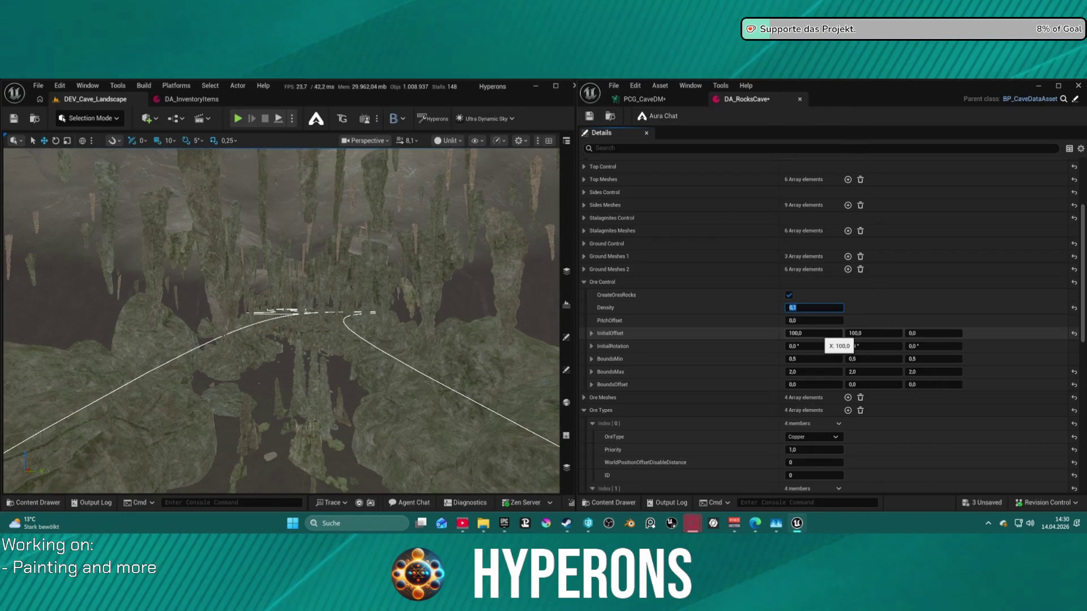
{"action": "key", "text": "Return"}
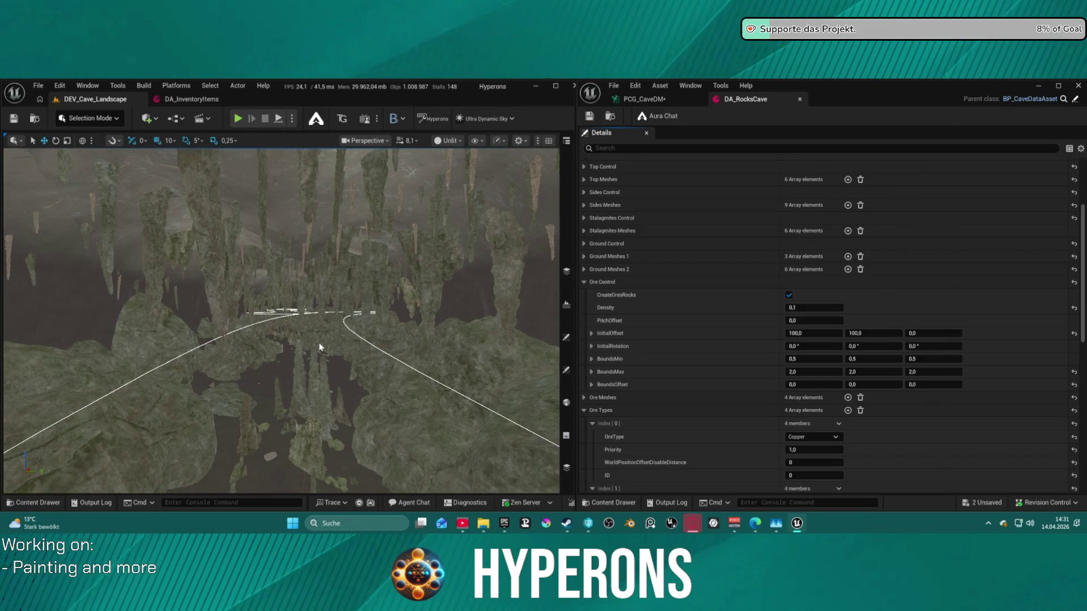
{"action": "key", "text": "ctrl+s"}
{"action": "type", "text": "0,01"}
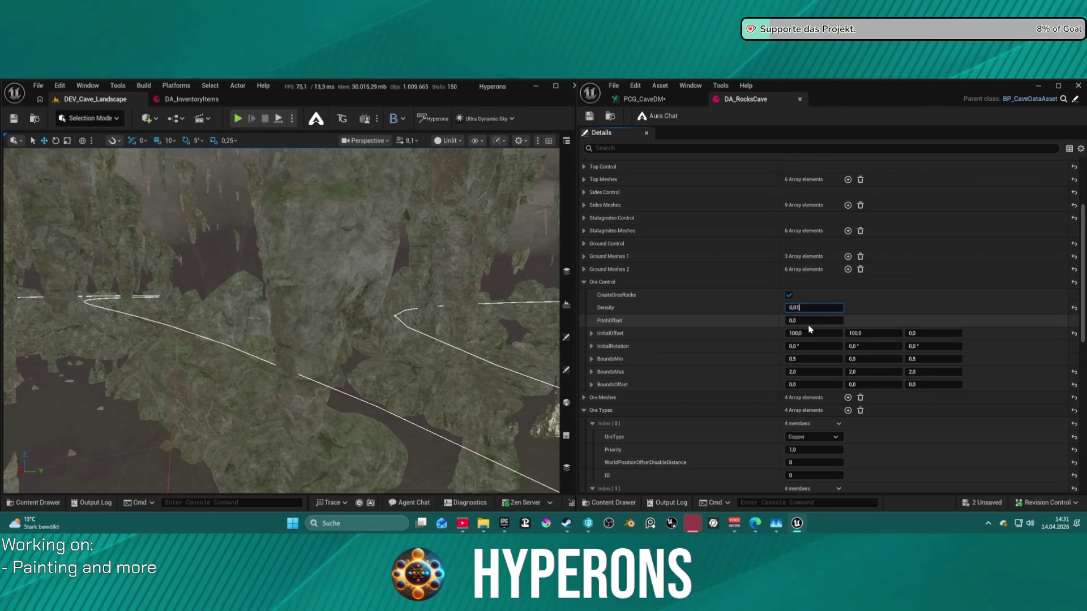
{"action": "left_click", "coordinate": [591, 117]}
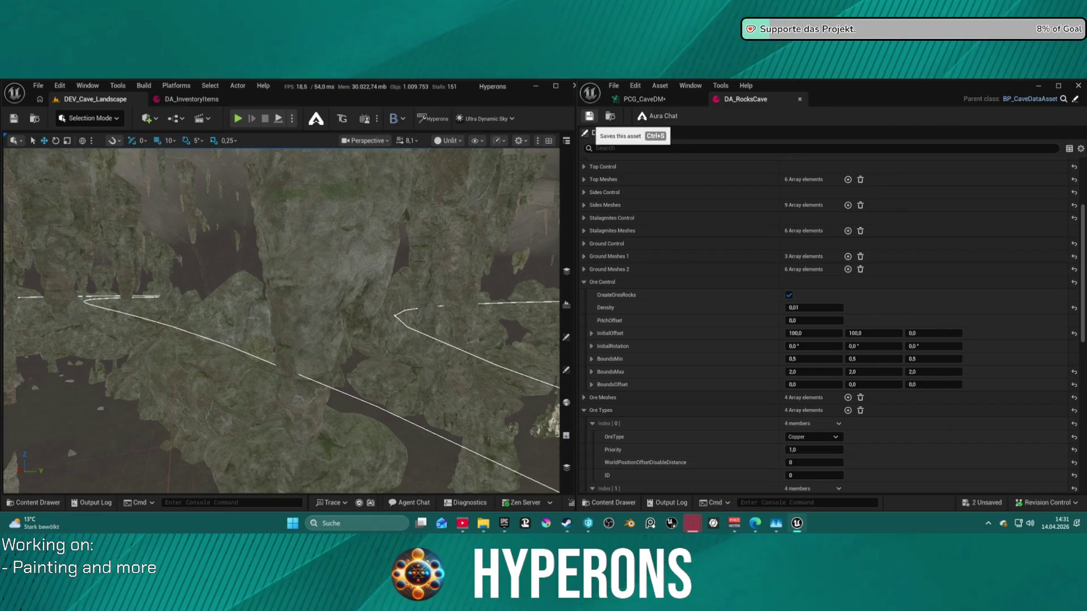
{"action": "left_click", "coordinate": [590, 117]}
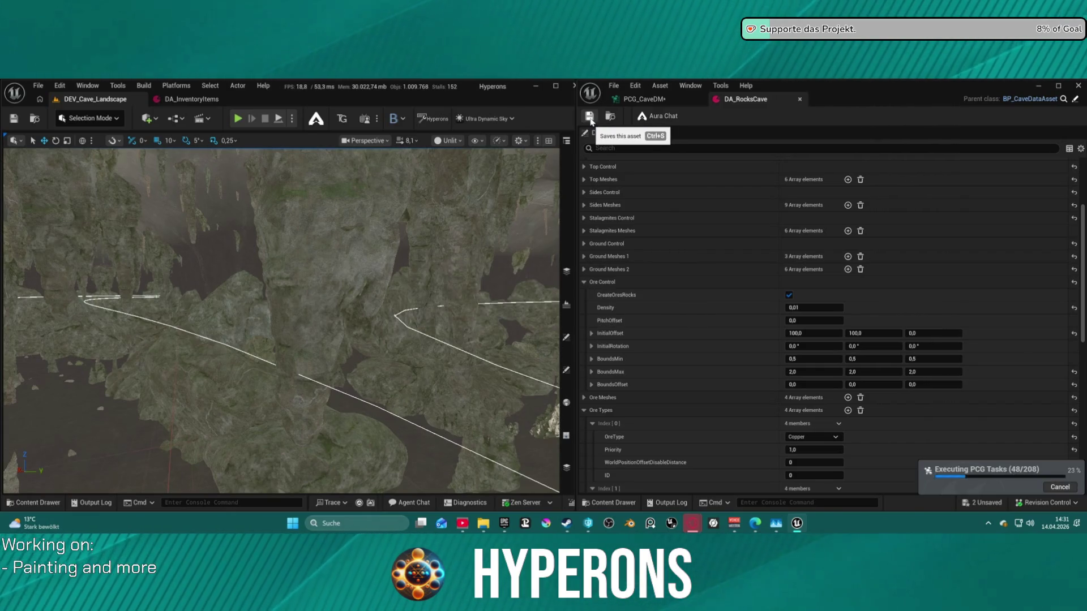
Save DA_RocksCave with ore Density 1,0 and check the tinted ore rocks in the cave.
{"action": "left_click_drag", "start_coordinate": [383, 266], "coordinate": [383, 266]}
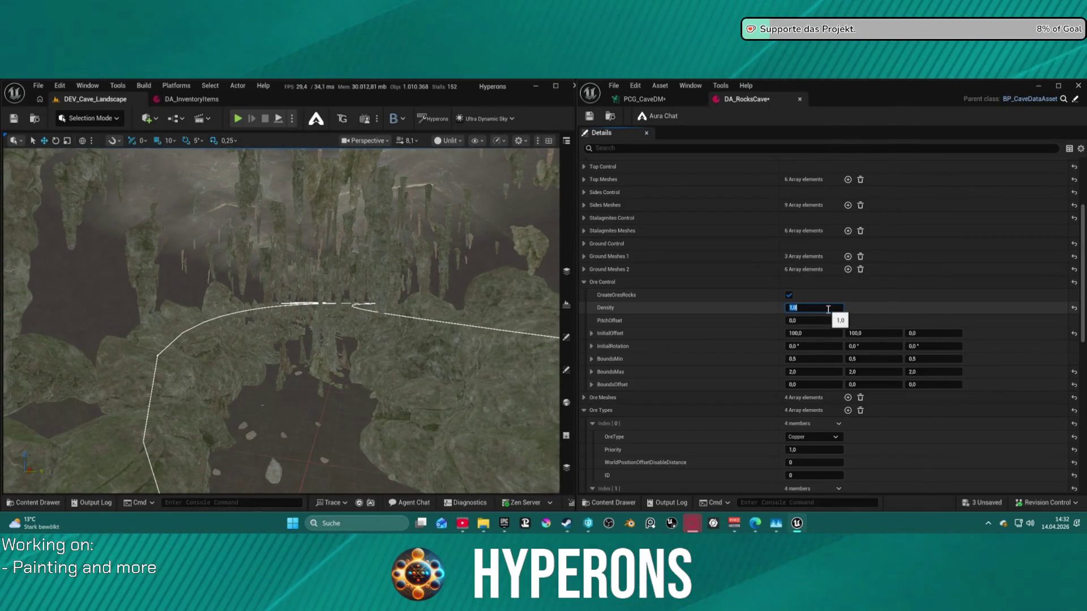
{"action": "left_click", "coordinate": [589, 117]}
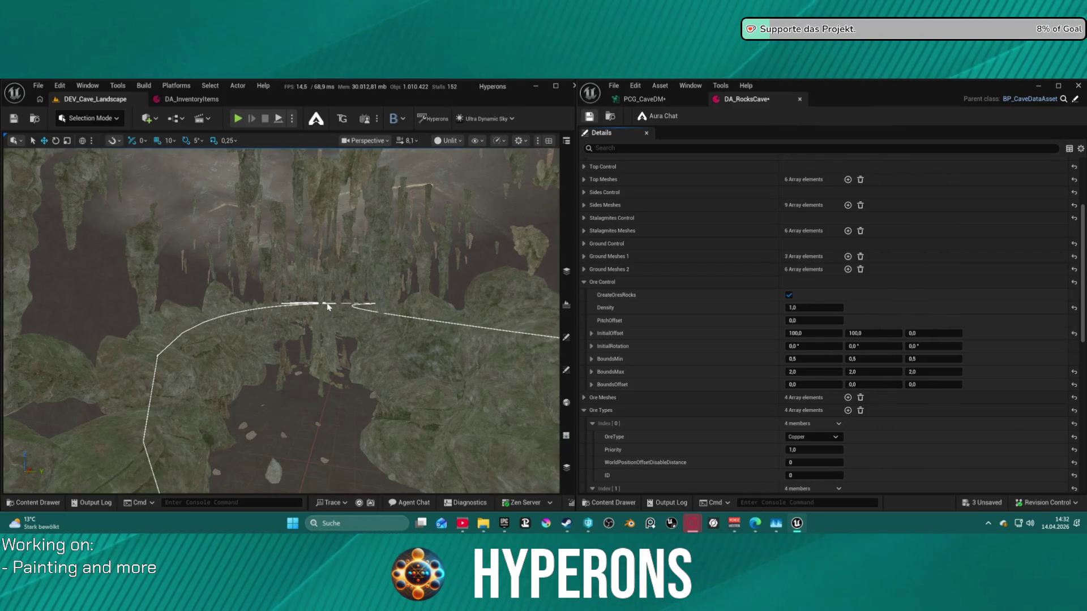
{"action": "right_click", "coordinate": [495, 265]}
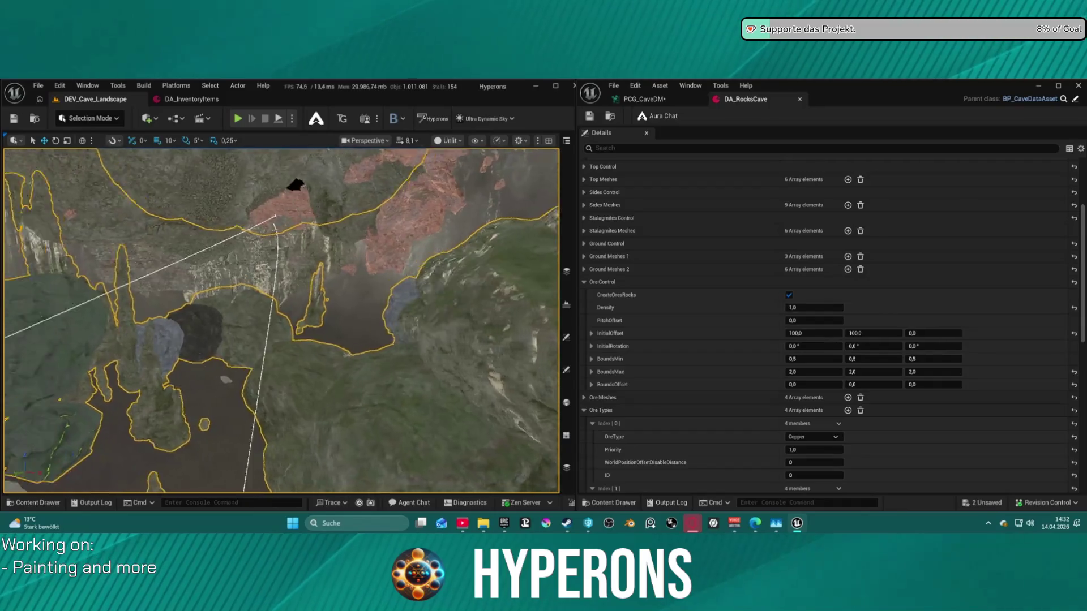
Set the ore Density to 1,5, then to 0,5, and save all assets.
{"action": "scroll", "coordinate": [841, 326], "scroll_direction": "up", "scroll_amount": 1}
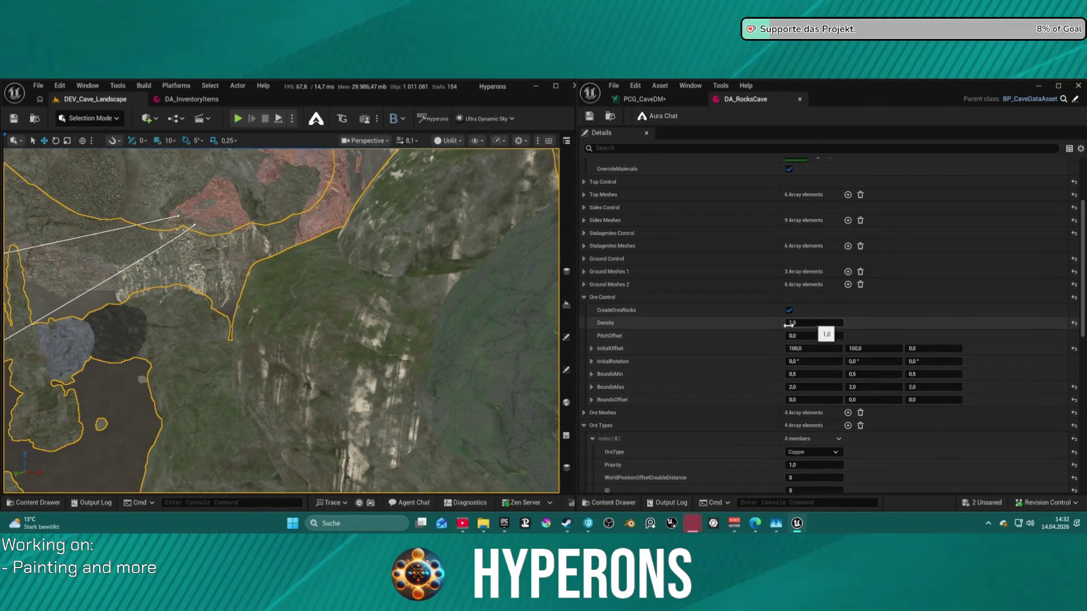
{"action": "scroll", "coordinate": [282, 320], "scroll_direction": "down", "scroll_amount": 5}
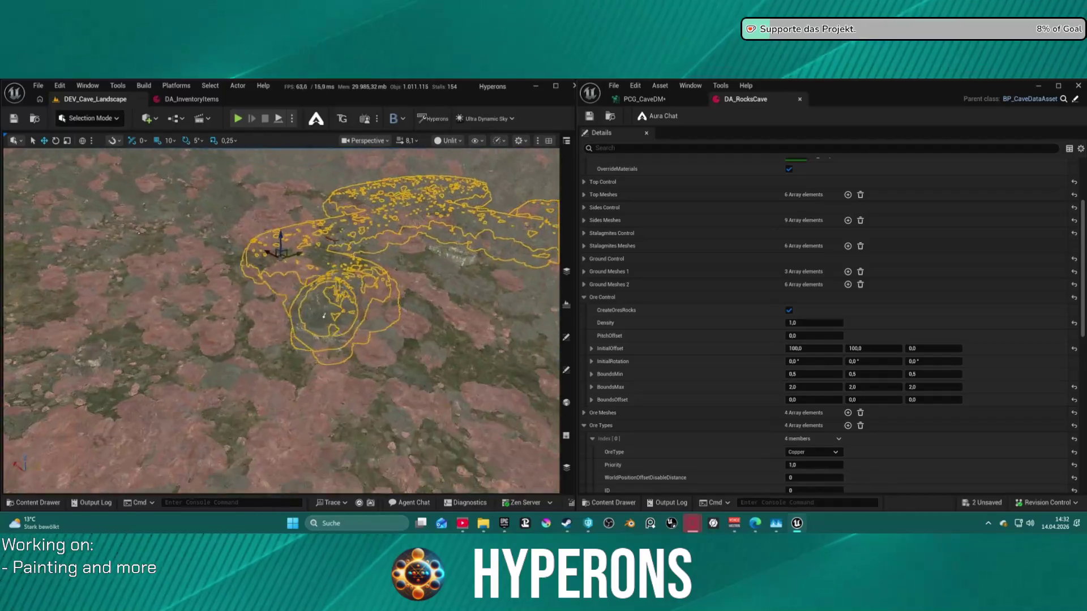
{"action": "scroll", "coordinate": [337, 358], "scroll_direction": "down", "scroll_amount": 10}
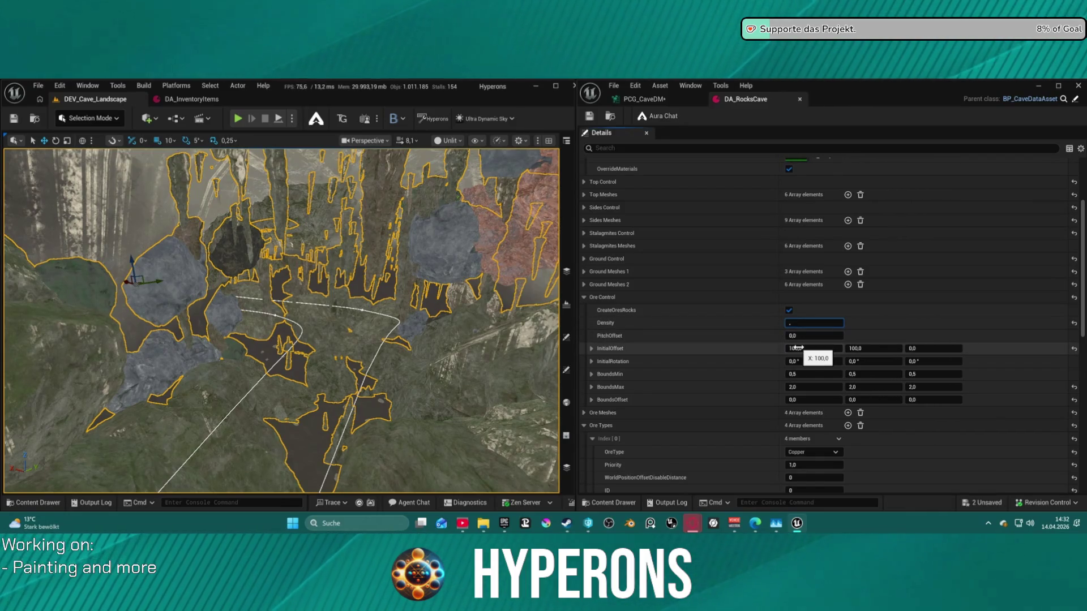
{"action": "type", "text": "1,5"}
{"action": "key", "text": "Return"}
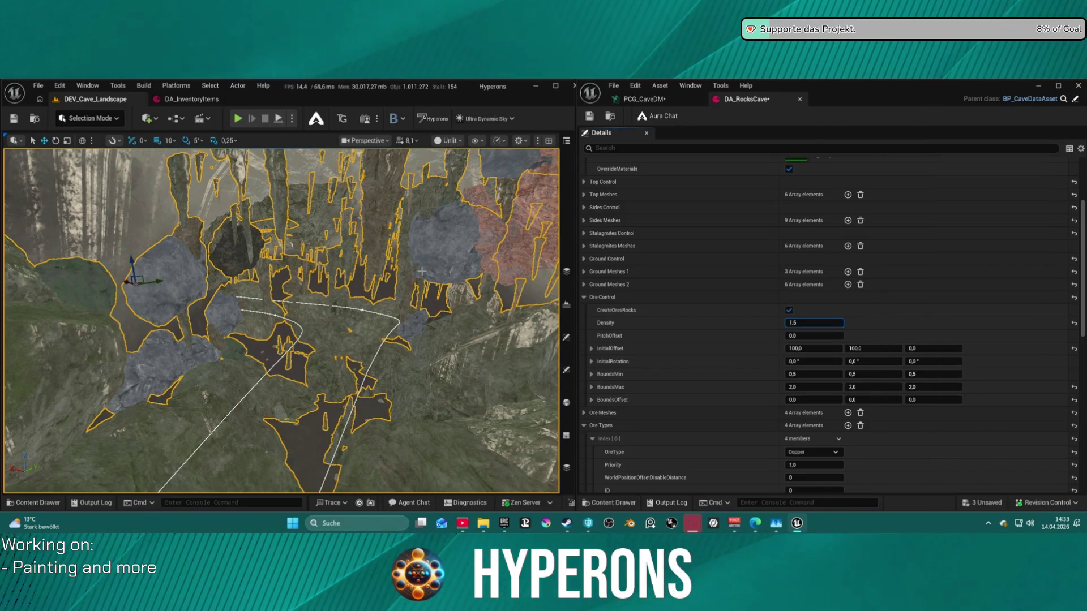
{"action": "key", "text": "ctrl+s"}
{"action": "type", "text": "0,5"}
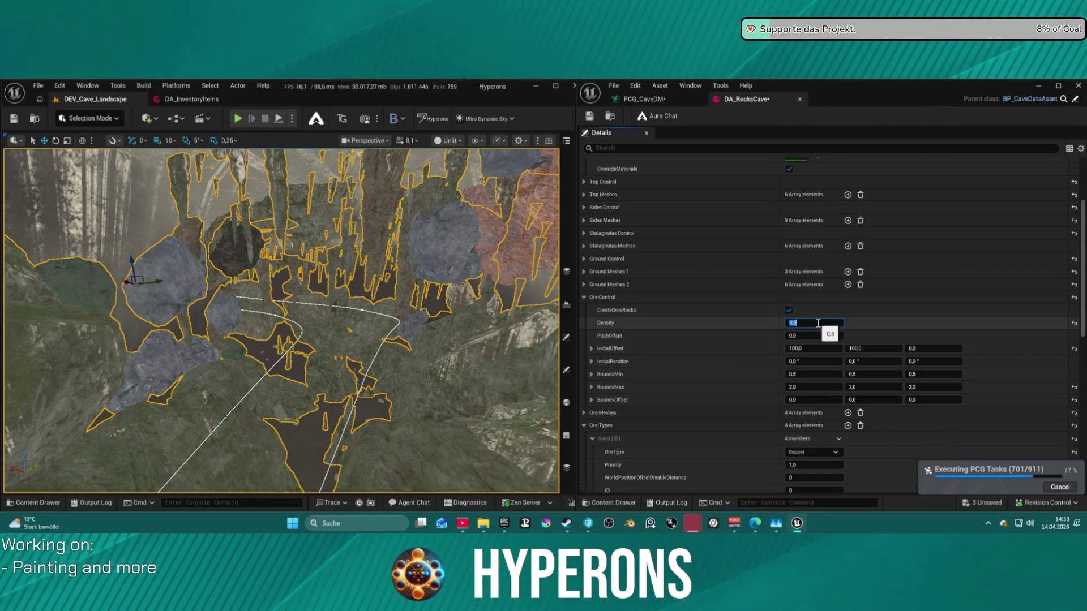
{"action": "key", "text": "ctrl+s"}
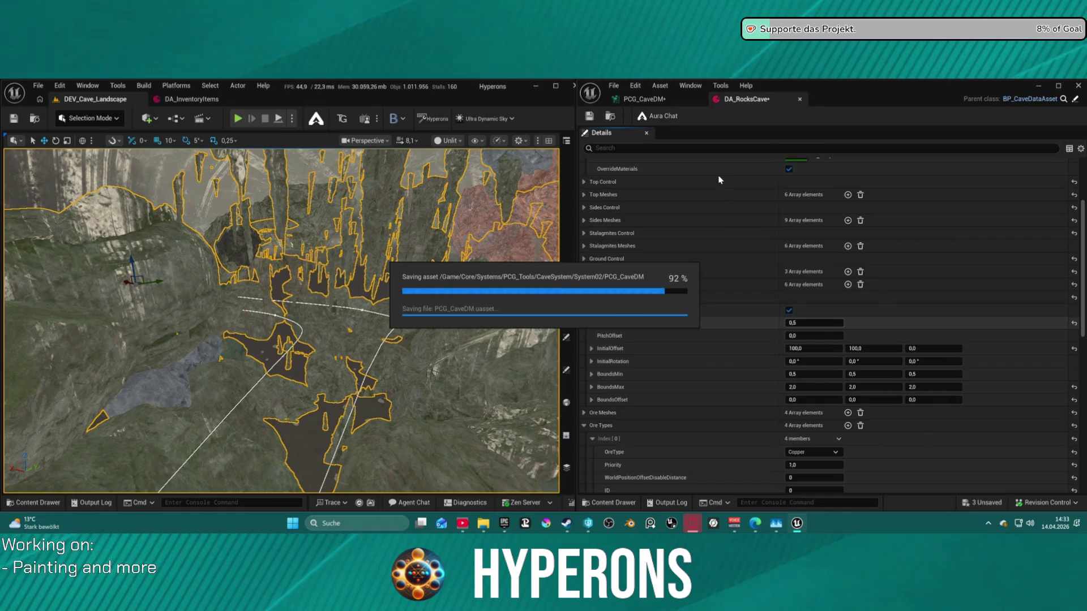
Fly the camera back out of the cave and open the Content Drawer.
{"action": "key", "text": "w"}
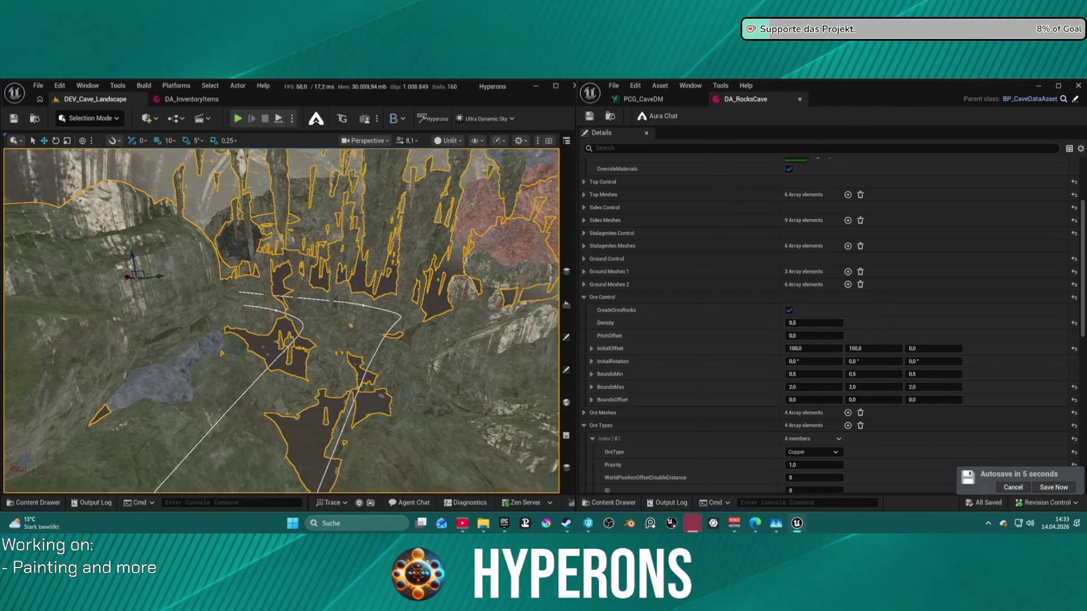
{"action": "key", "text": "s"}
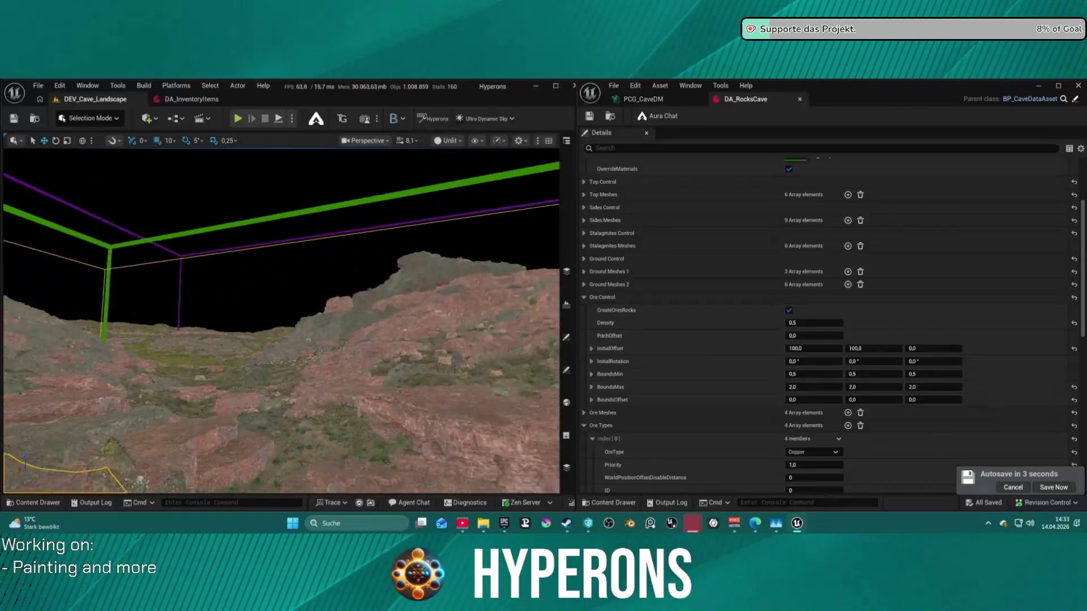
{"action": "key", "text": "ctrl+space"}
{"action": "scroll", "coordinate": [64, 397], "scroll_direction": "up", "scroll_amount": 10}
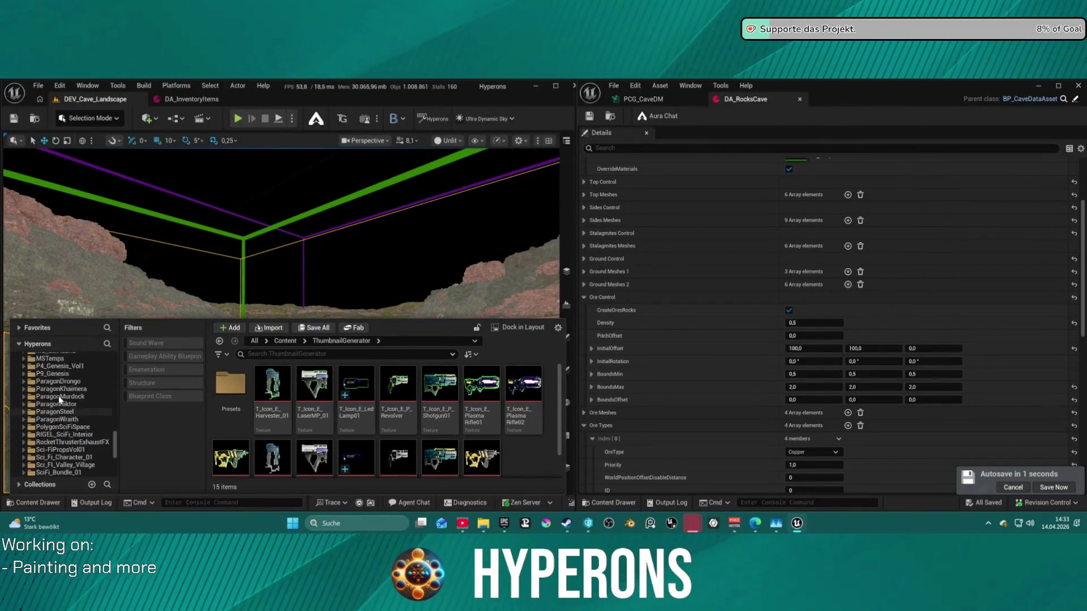
{"action": "scroll", "coordinate": [75, 406], "scroll_direction": "up", "scroll_amount": 5}
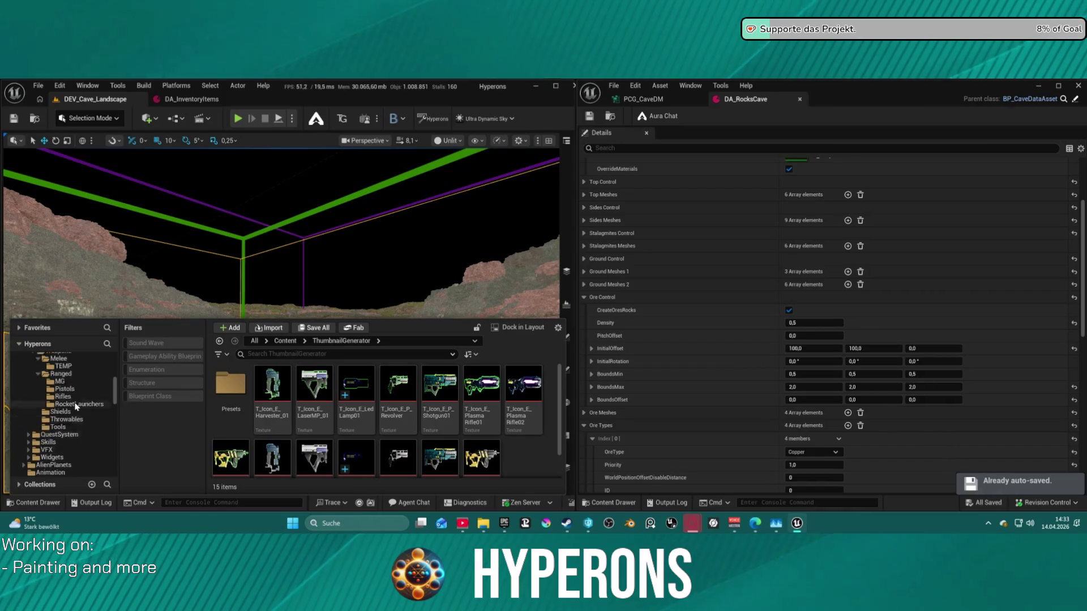
{"action": "scroll", "coordinate": [72, 403], "scroll_direction": "up", "scroll_amount": 1}
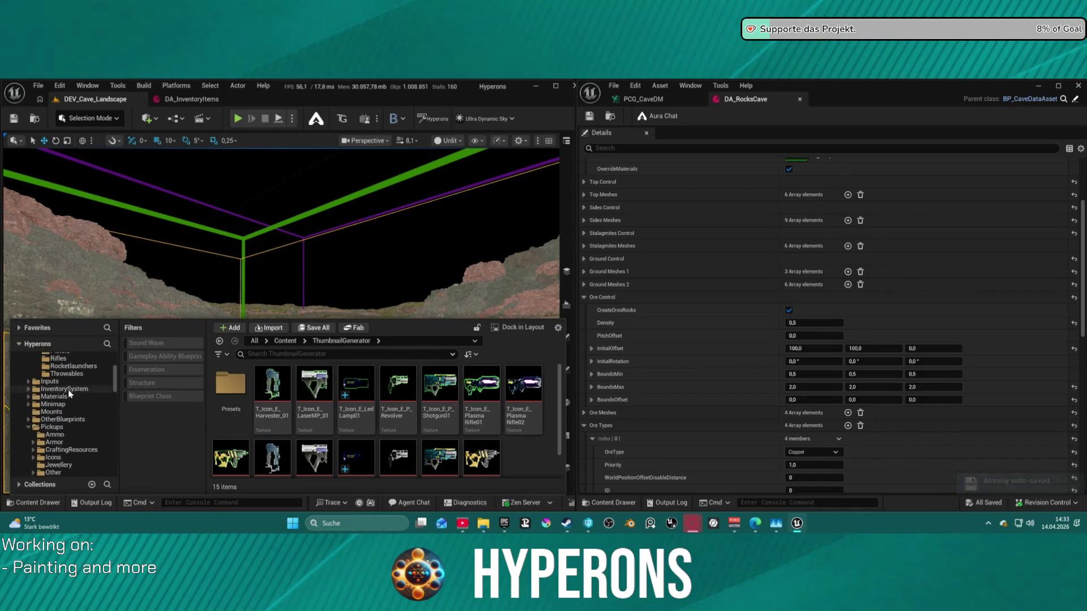
Browse to OtherBlueprints > RandomSpawner > Rocks and open the HO_RockOre1 blueprint.
{"action": "left_click", "coordinate": [66, 421]}
{"action": "left_click", "coordinate": [324, 381]}
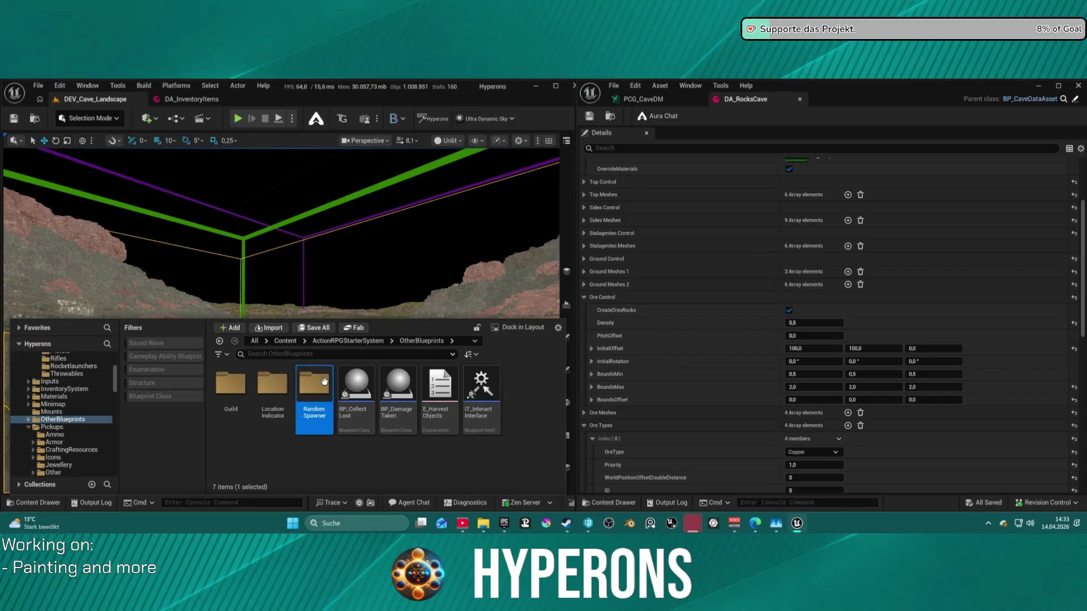
{"action": "double_click", "coordinate": [325, 381]}
{"action": "scroll", "coordinate": [492, 415], "scroll_direction": "down", "scroll_amount": 2}
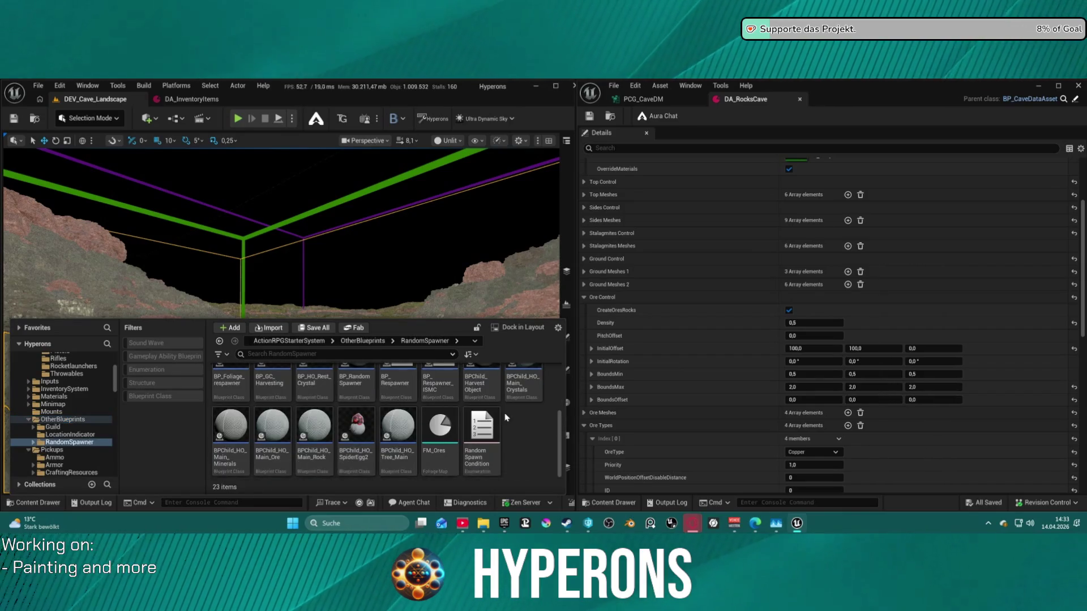
{"action": "scroll", "coordinate": [492, 415], "scroll_direction": "up", "scroll_amount": 3}
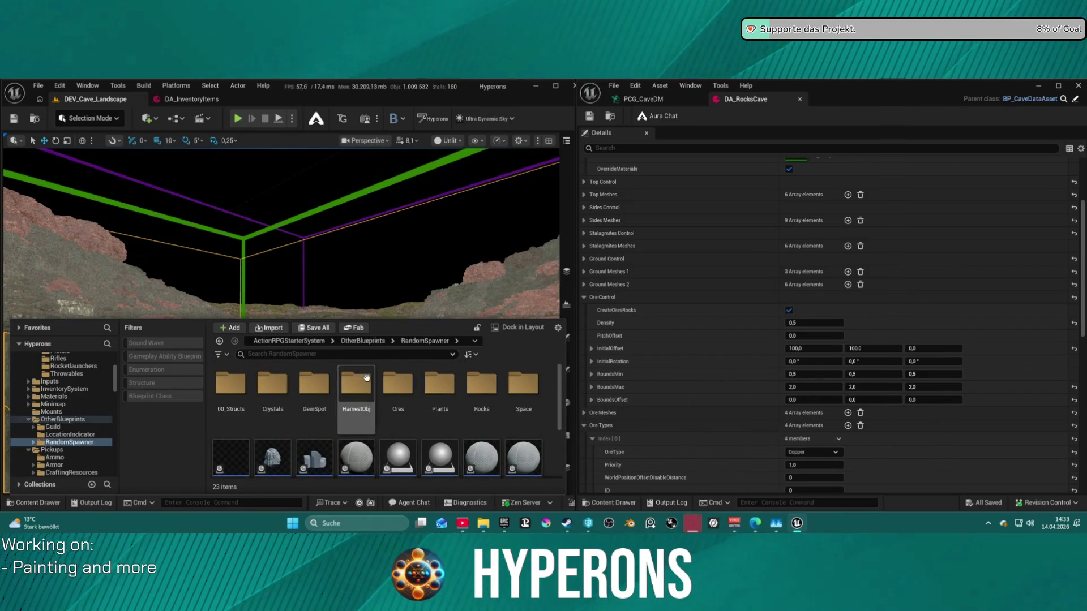
{"action": "double_click", "coordinate": [489, 382]}
{"action": "scroll", "coordinate": [441, 407], "scroll_direction": "down", "scroll_amount": 2}
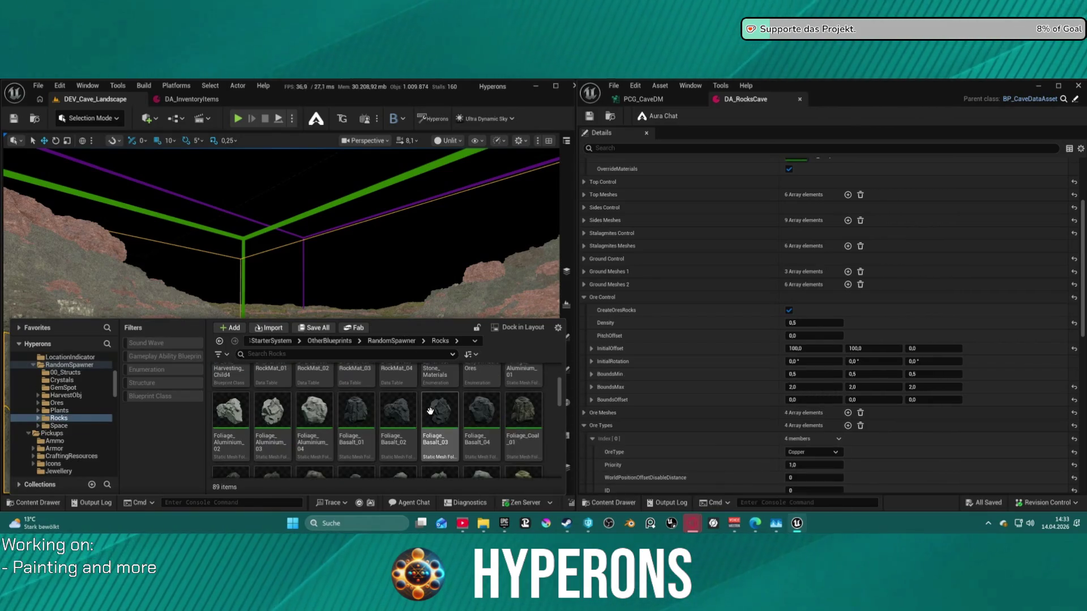
{"action": "scroll", "coordinate": [431, 405], "scroll_direction": "up", "scroll_amount": 2}
{"action": "scroll", "coordinate": [453, 411], "scroll_direction": "down", "scroll_amount": 10}
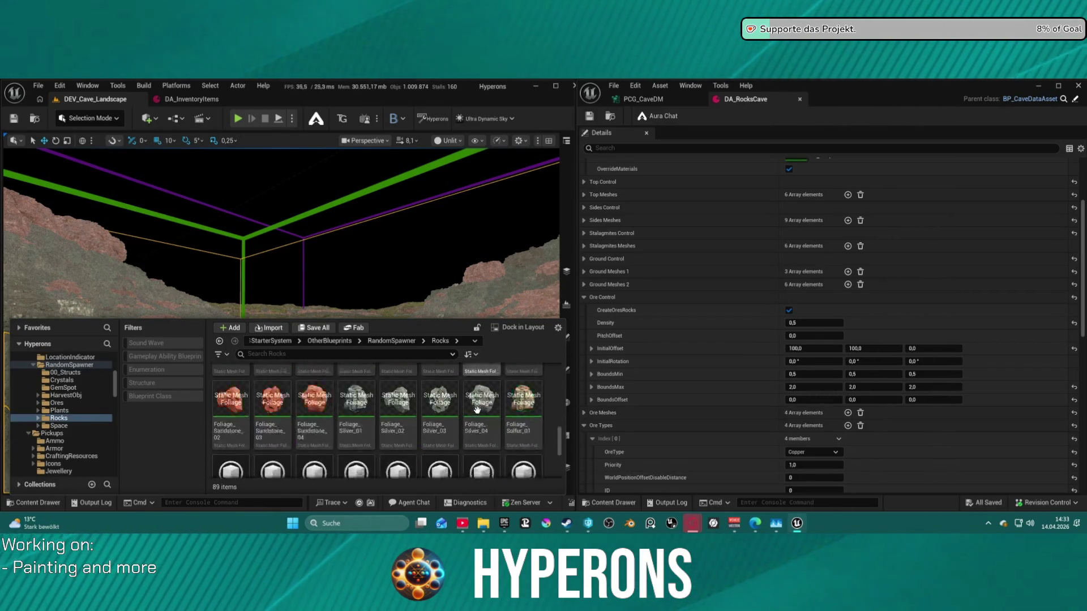
{"action": "scroll", "coordinate": [467, 416], "scroll_direction": "up", "scroll_amount": 1}
{"action": "double_click", "coordinate": [367, 420]}
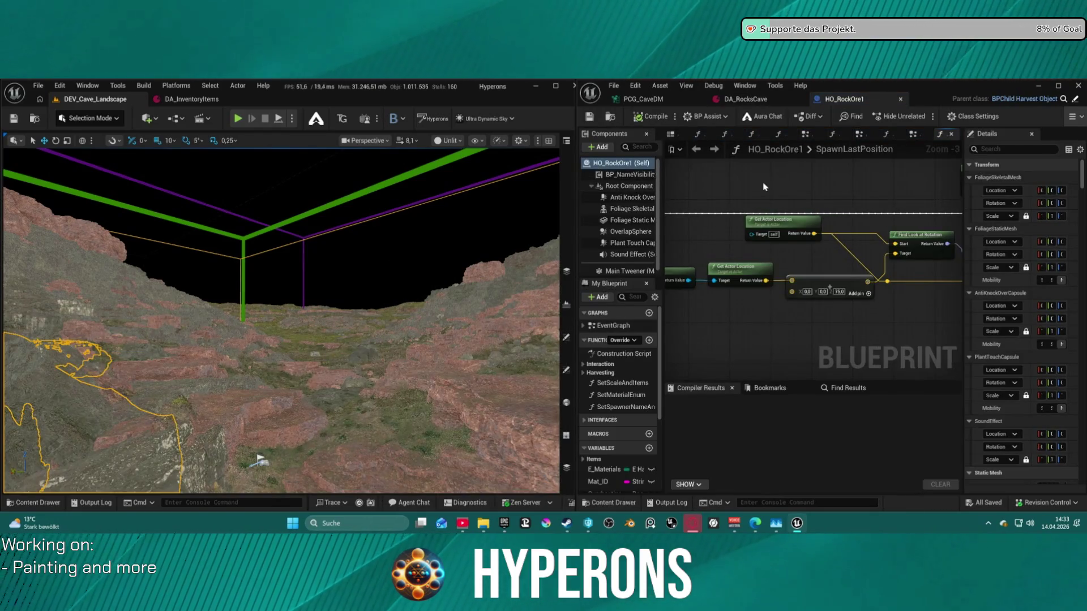
Show the EventGraph's Glow_on and Branch nodes and move the editor to the left window.
{"action": "scroll", "coordinate": [764, 186], "scroll_direction": "down", "scroll_amount": 4}
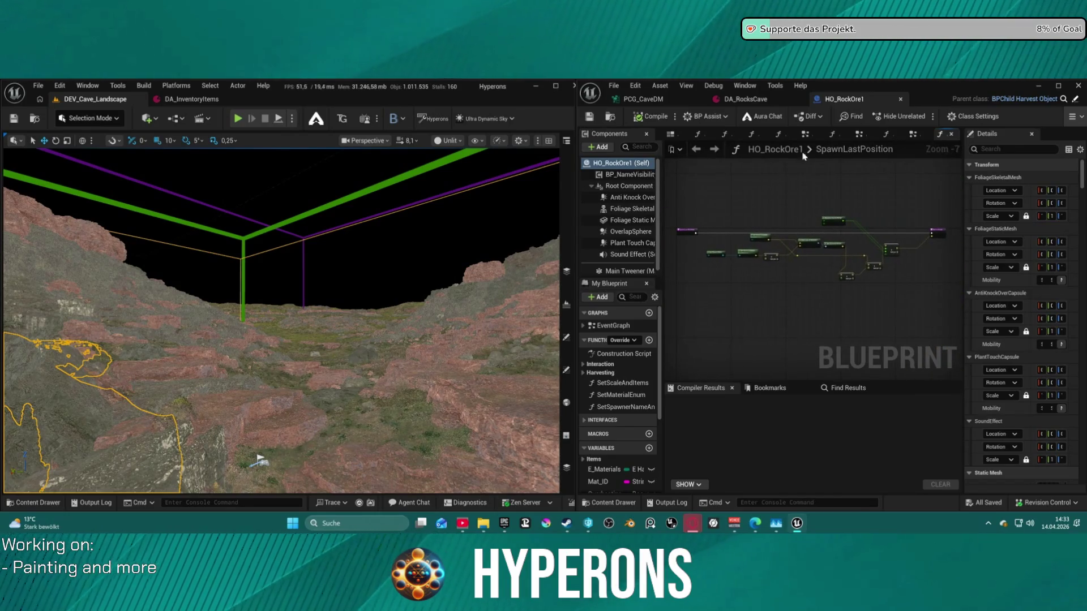
{"action": "left_click", "coordinate": [858, 136]}
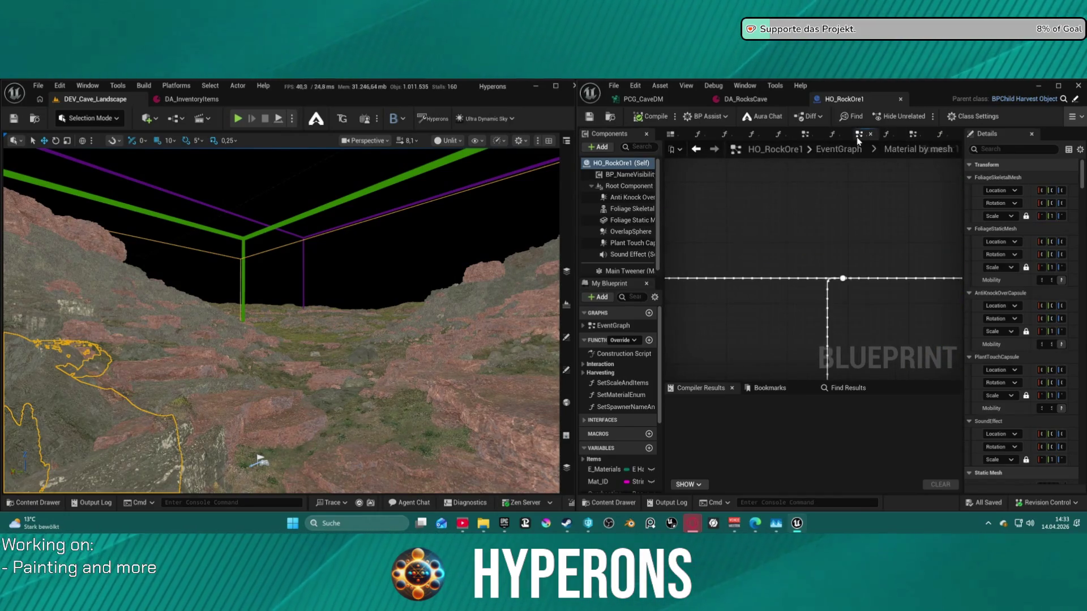
{"action": "left_click", "coordinate": [842, 151]}
{"action": "scroll", "coordinate": [799, 290], "scroll_direction": "up", "scroll_amount": 12}
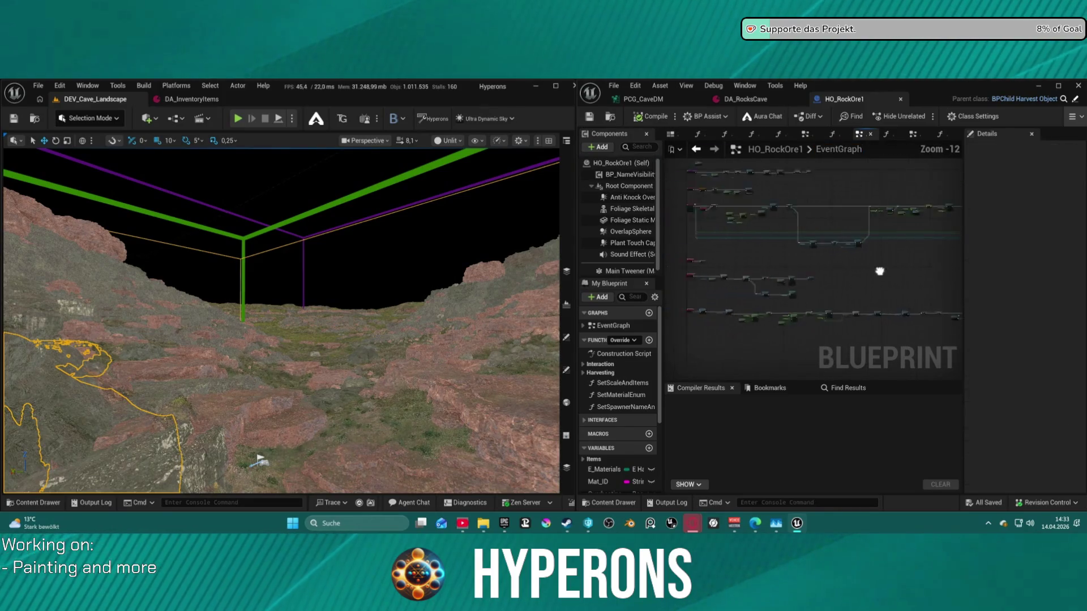
{"action": "scroll", "coordinate": [805, 275], "scroll_direction": "down", "scroll_amount": 1}
{"action": "mouse_move", "coordinate": [805, 275]}
{"action": "left_mouse_down"}
{"action": "mouse_move", "coordinate": [900, 306]}
{"action": "mouse_move", "coordinate": [915, 279]}
{"action": "mouse_move", "coordinate": [858, 255]}
{"action": "mouse_move", "coordinate": [963, 257]}
{"action": "mouse_move", "coordinate": [853, 260]}
{"action": "left_mouse_up"}
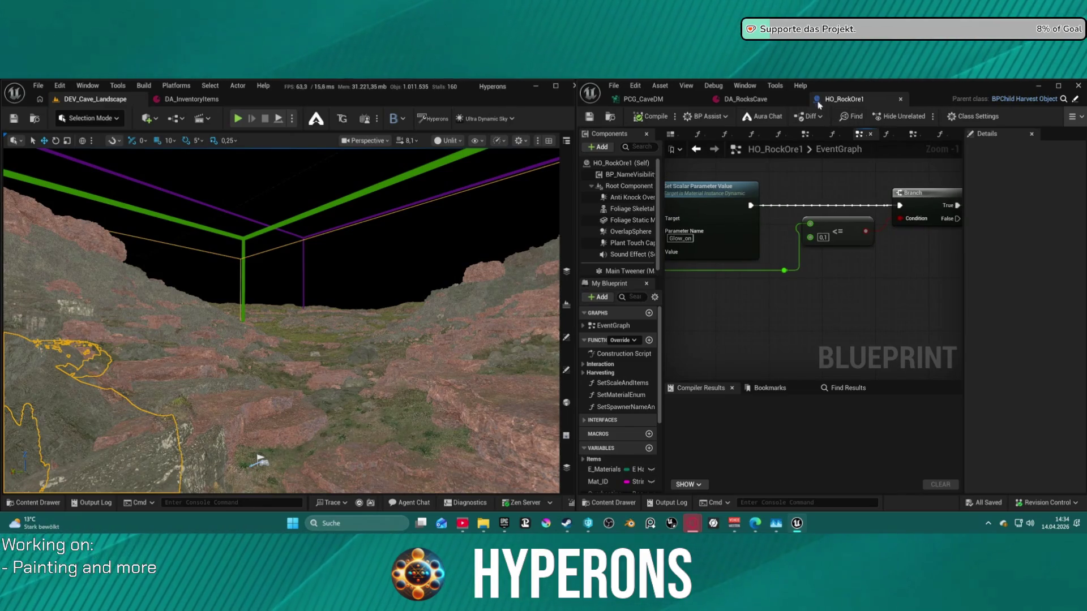
{"action": "left_click_drag", "start_coordinate": [848, 111], "coordinate": [464, 100]}
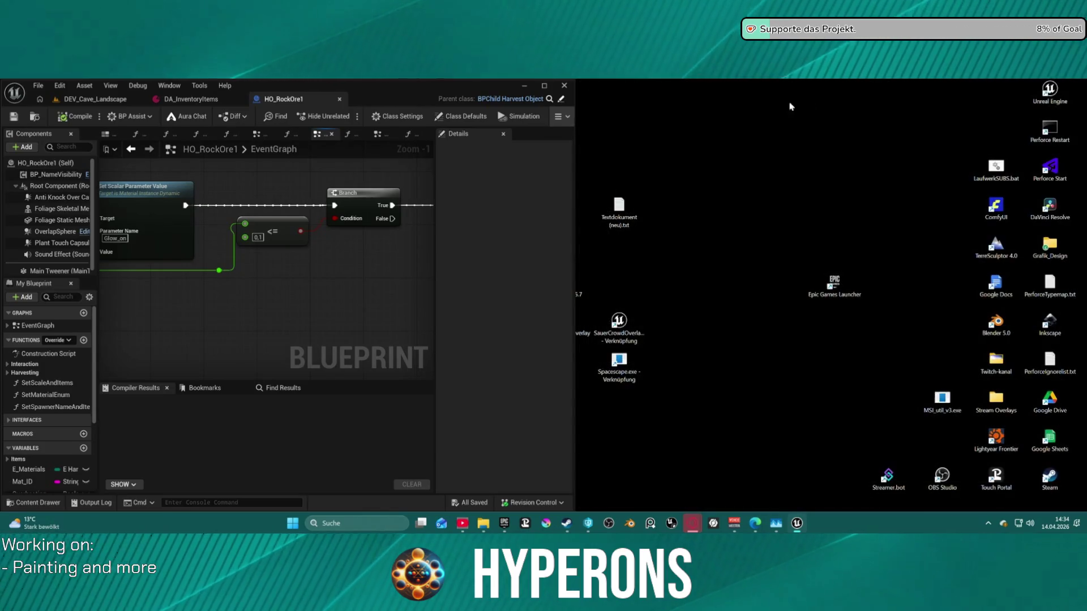
Maximize the blueprint editor and change the <= node's threshold to 0.01, then 0.0.
{"action": "left_click", "coordinate": [547, 86]}
{"action": "scroll", "coordinate": [599, 214], "scroll_direction": "down", "scroll_amount": 4}
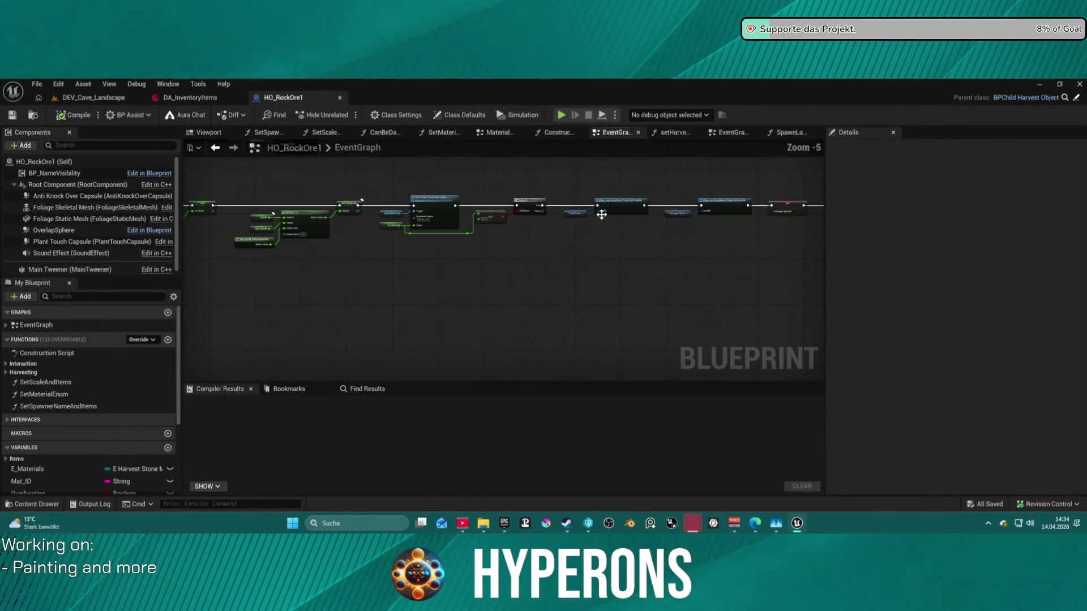
{"action": "scroll", "coordinate": [617, 307], "scroll_direction": "up", "scroll_amount": 3}
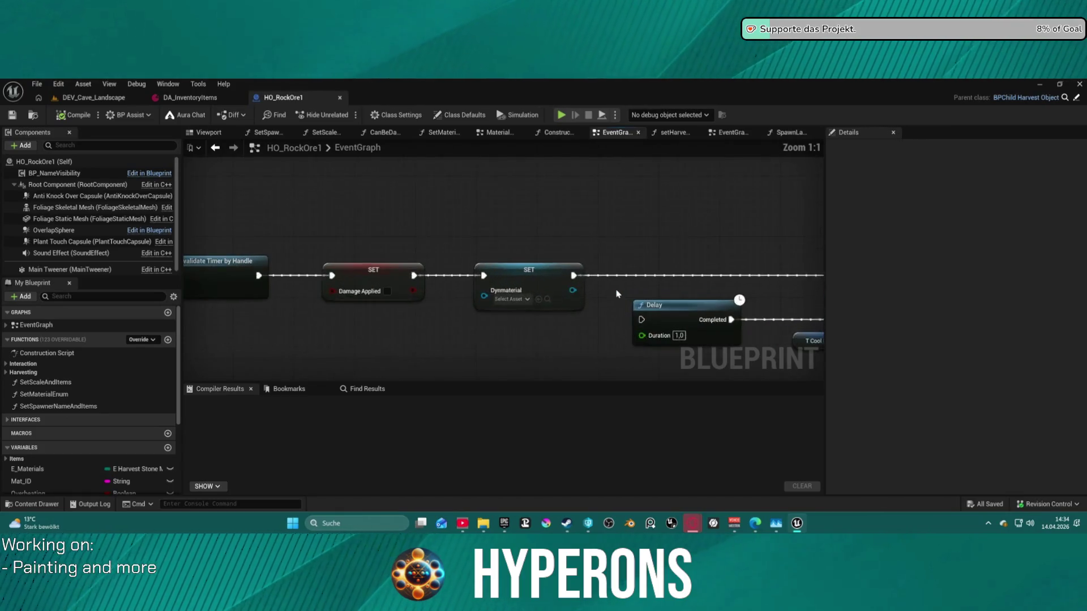
{"action": "mouse_move", "coordinate": [617, 307]}
{"action": "left_mouse_down"}
{"action": "mouse_move", "coordinate": [583, 277]}
{"action": "mouse_move", "coordinate": [487, 238]}
{"action": "mouse_move", "coordinate": [192, 208]}
{"action": "mouse_move", "coordinate": [526, 251]}
{"action": "left_mouse_up"}
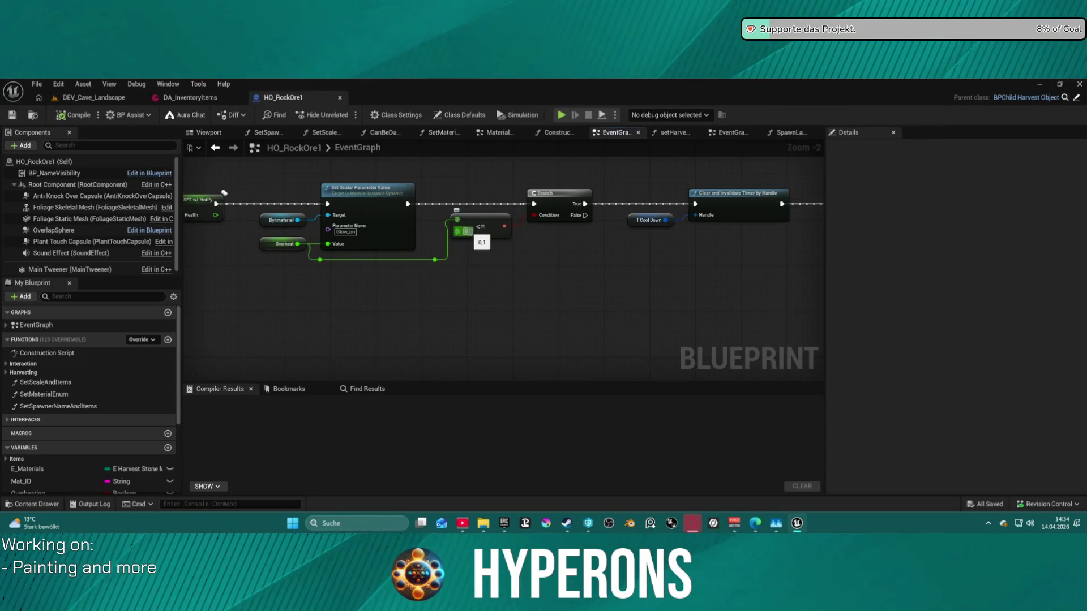
{"action": "left_click", "coordinate": [467, 232]}
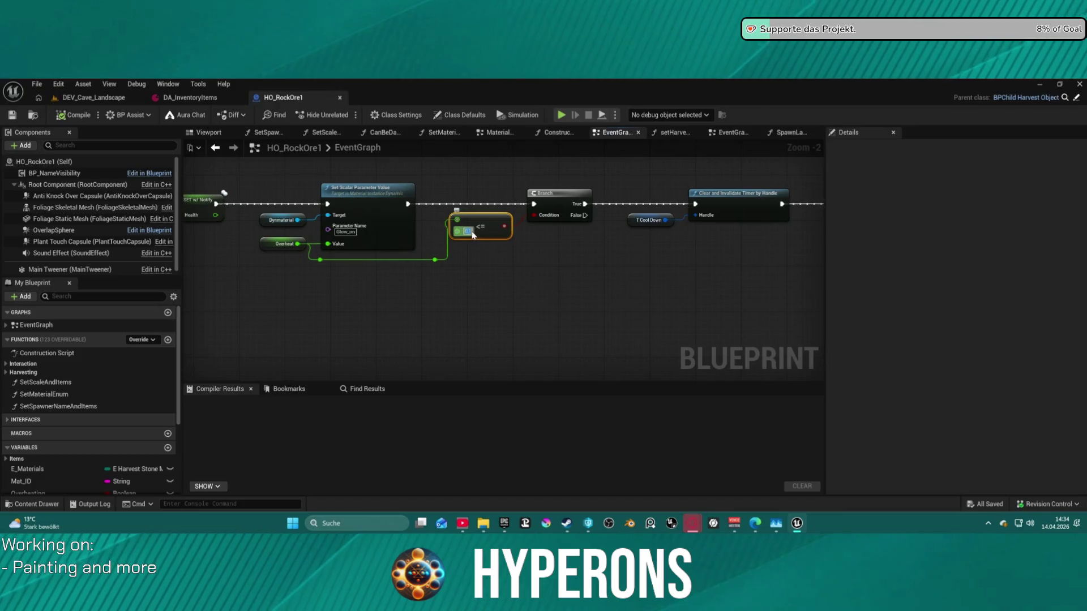
{"action": "type", "text": "0.01"}
{"action": "key", "text": "Return"}
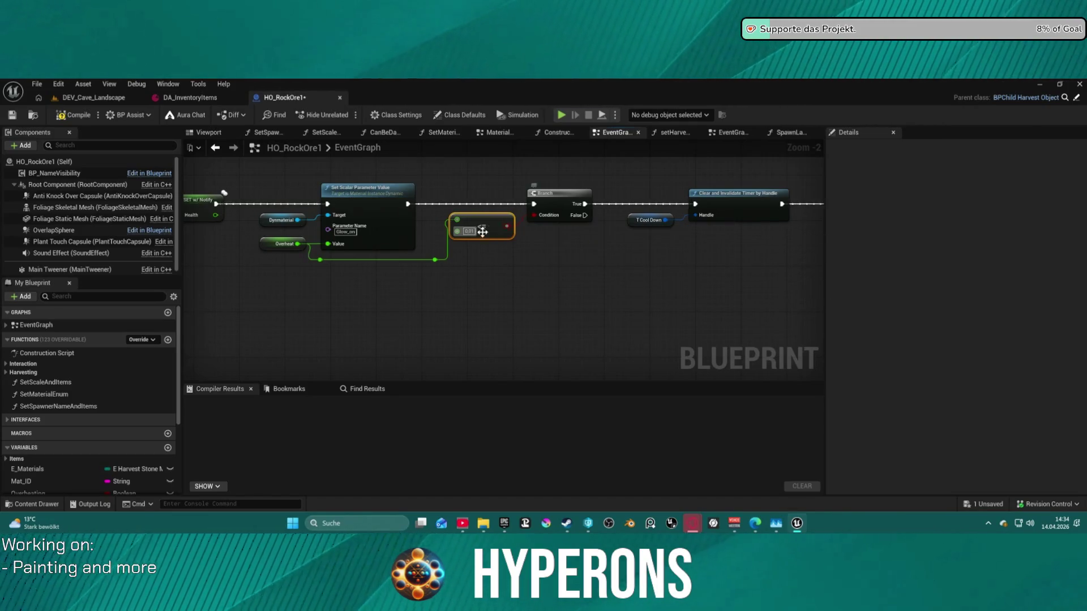
{"action": "left_click", "coordinate": [465, 230]}
{"action": "type", "text": "0.0"}
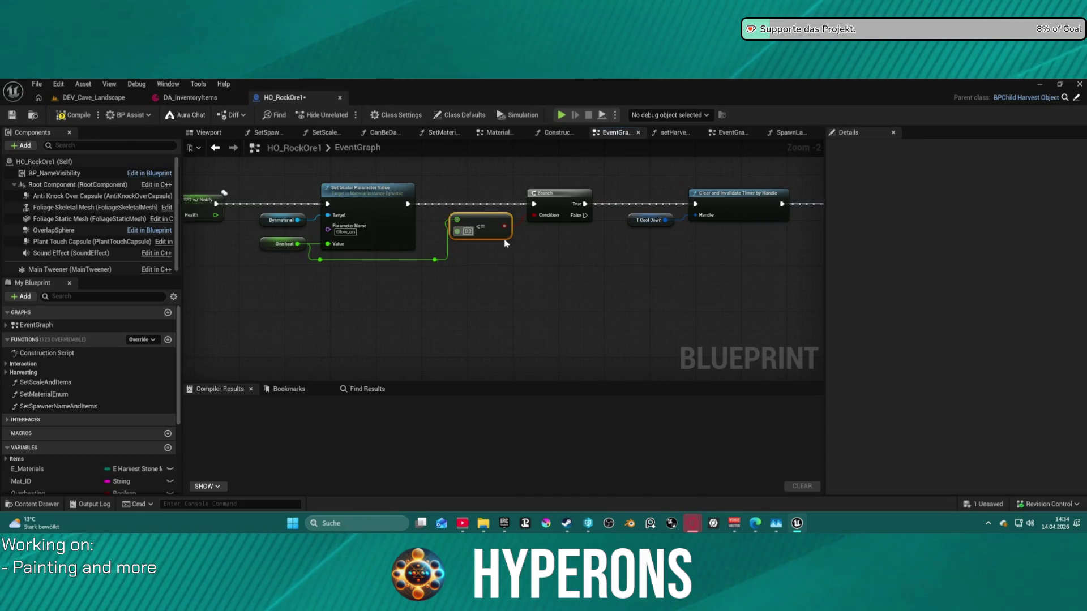
{"action": "scroll", "coordinate": [503, 232], "scroll_direction": "down", "scroll_amount": 3}
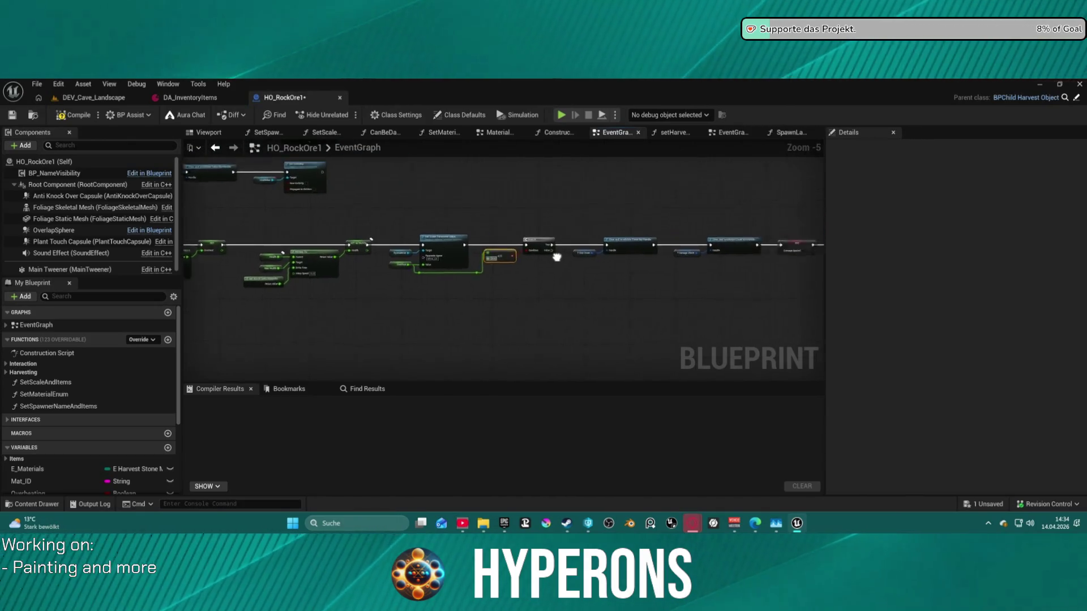
Move Overheat after the Branch, convert it to a SET node, and wire its exec pins.
{"action": "scroll", "coordinate": [417, 270], "scroll_direction": "up", "scroll_amount": 2}
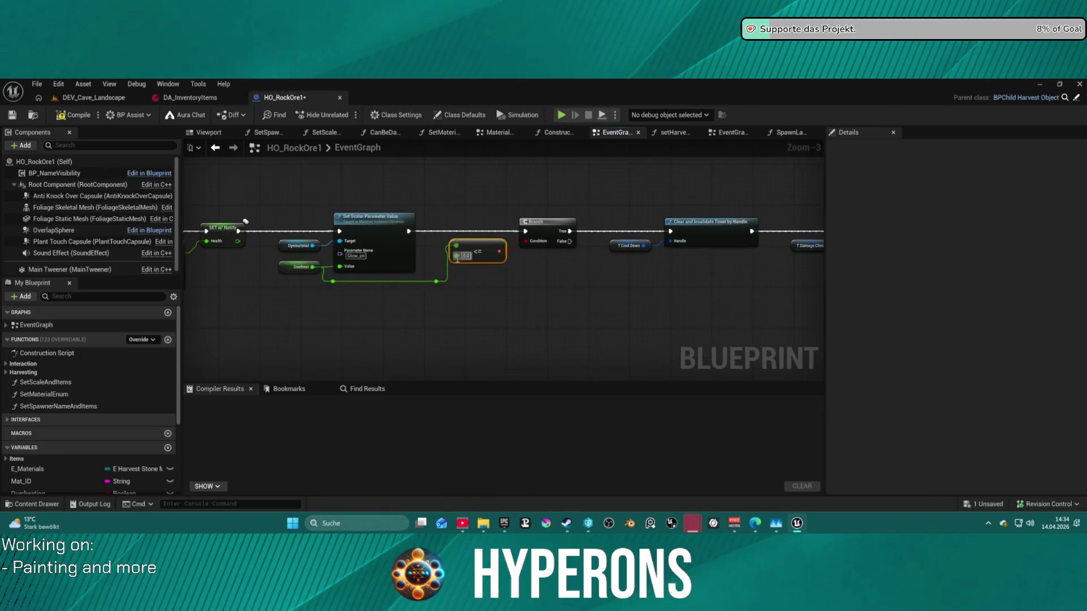
{"action": "left_click", "coordinate": [288, 267]}
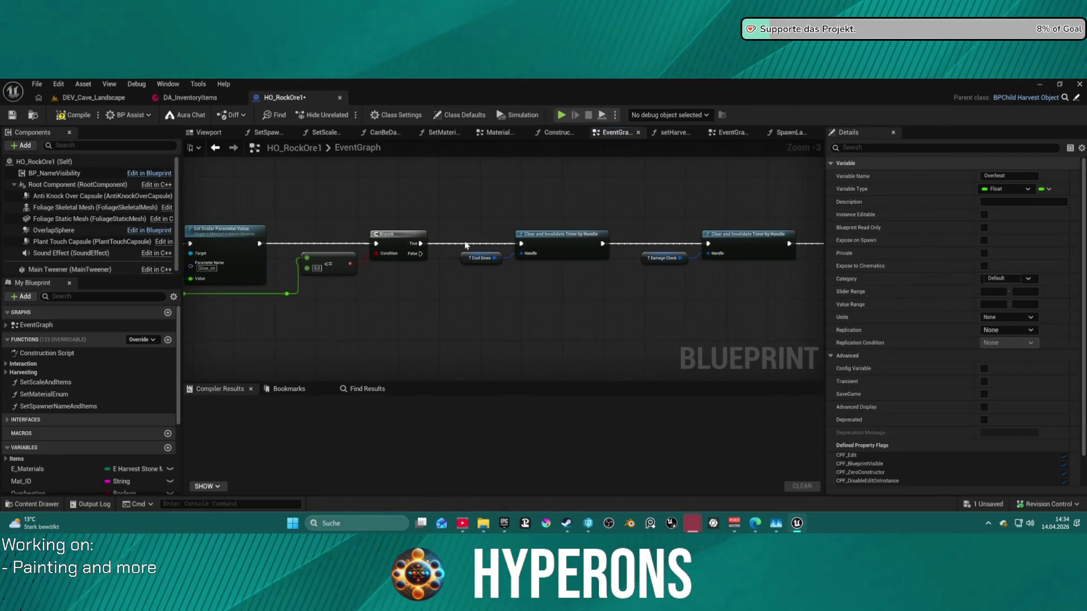
{"action": "left_click_drag", "start_coordinate": [467, 246], "coordinate": [447, 234]}
{"action": "right_click", "coordinate": [448, 234]}
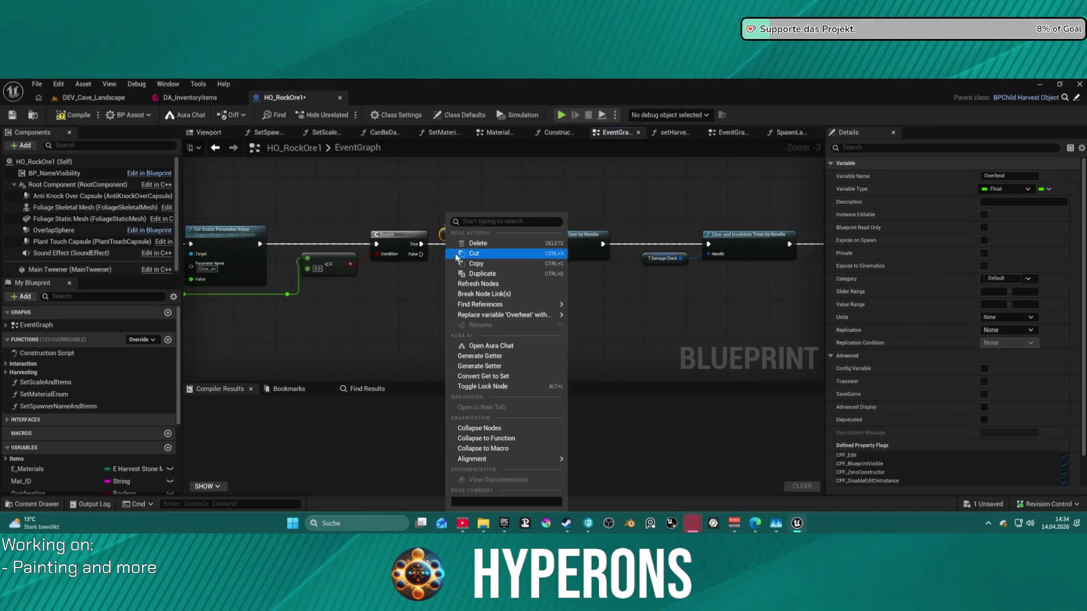
{"action": "left_click", "coordinate": [501, 377]}
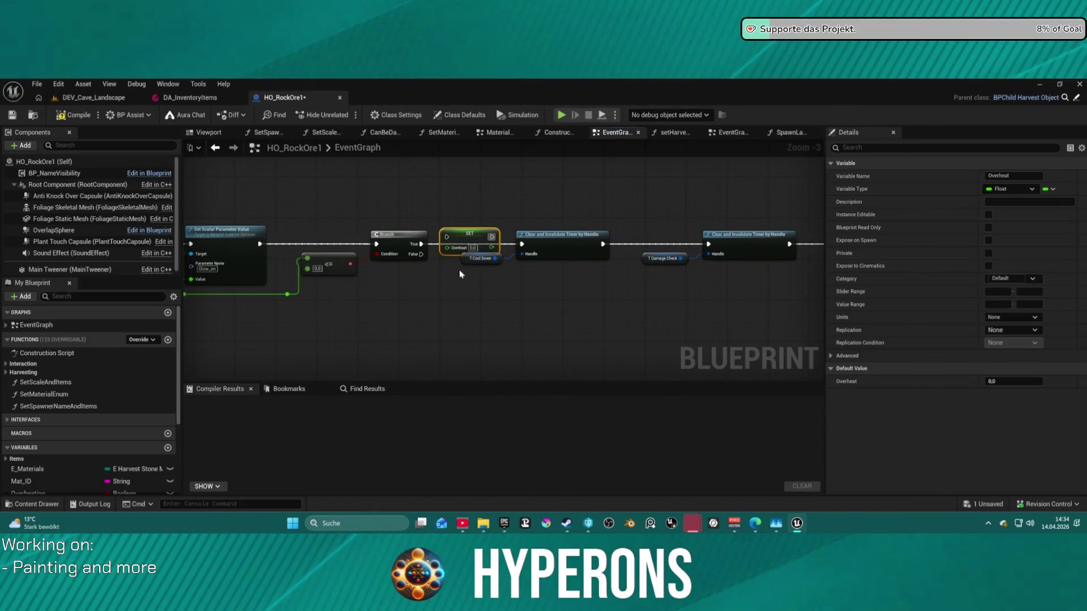
{"action": "mouse_move", "coordinate": [424, 247]}
{"action": "left_mouse_down"}
{"action": "mouse_move", "coordinate": [446, 237]}
{"action": "mouse_move", "coordinate": [522, 244]}
{"action": "left_mouse_up"}
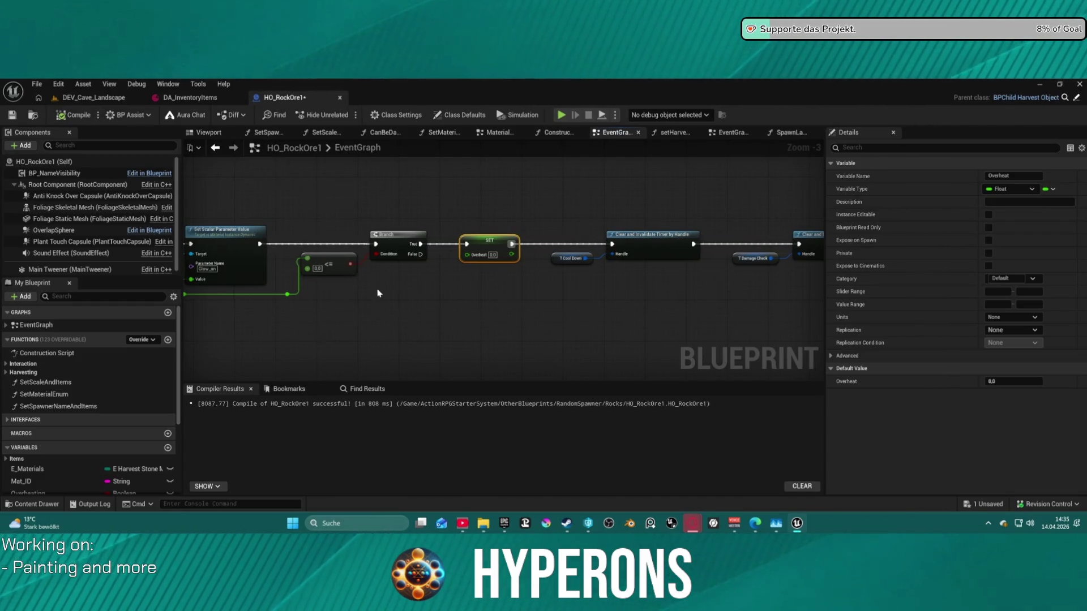
{"action": "left_click_drag", "start_coordinate": [379, 292], "coordinate": [716, 274]}
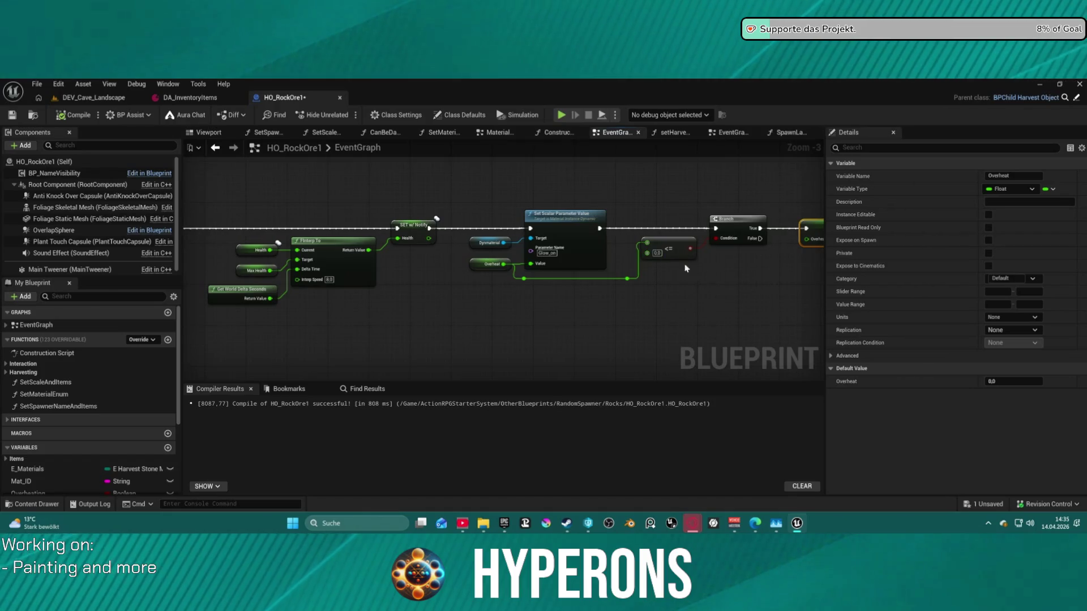
{"action": "scroll", "coordinate": [510, 254], "scroll_direction": "down", "scroll_amount": 5}
{"action": "mouse_move", "coordinate": [510, 254]}
{"action": "left_mouse_down"}
{"action": "mouse_move", "coordinate": [684, 252]}
{"action": "mouse_move", "coordinate": [597, 287]}
{"action": "left_mouse_up"}
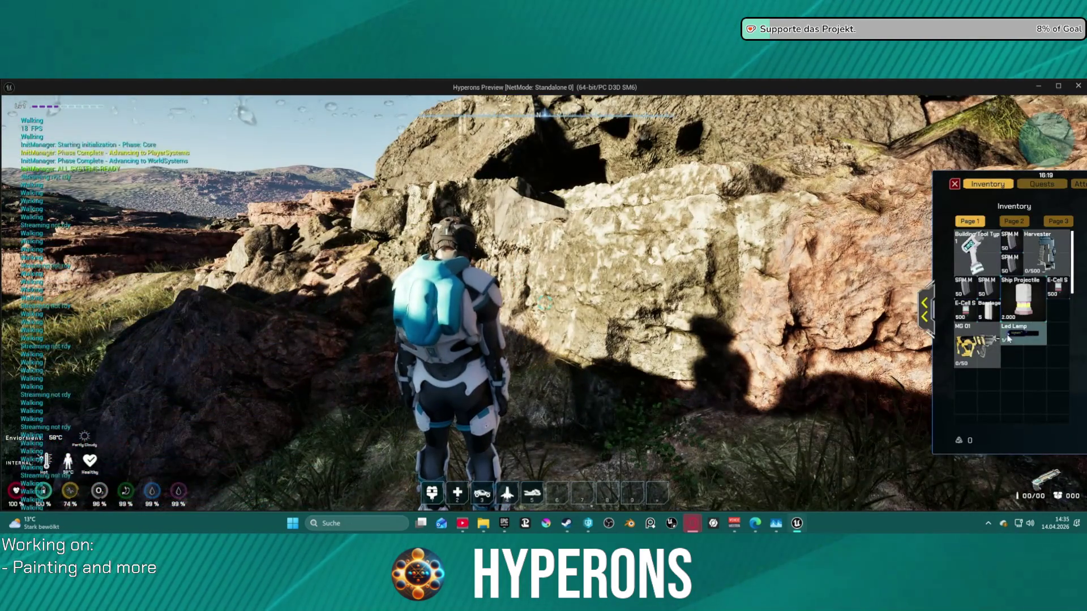
Equip the Harvester, walk and jump across the valley, then end the preview and return to DEV_Cave_Landscape.
{"action": "double_click", "coordinate": [1049, 274]}
{"action": "key", "text": "i"}
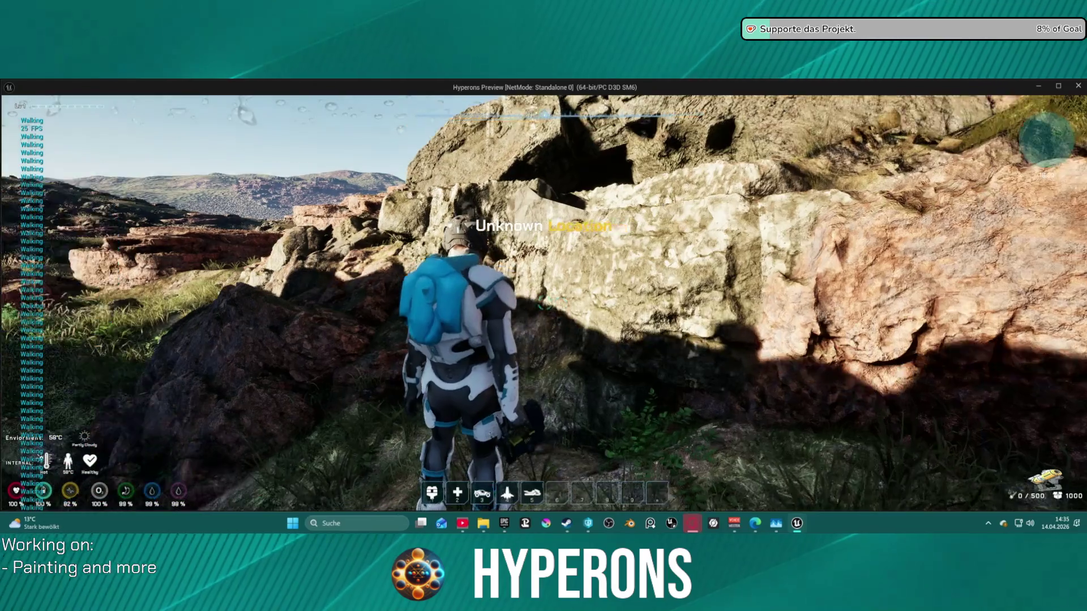
{"action": "key", "text": "w"}
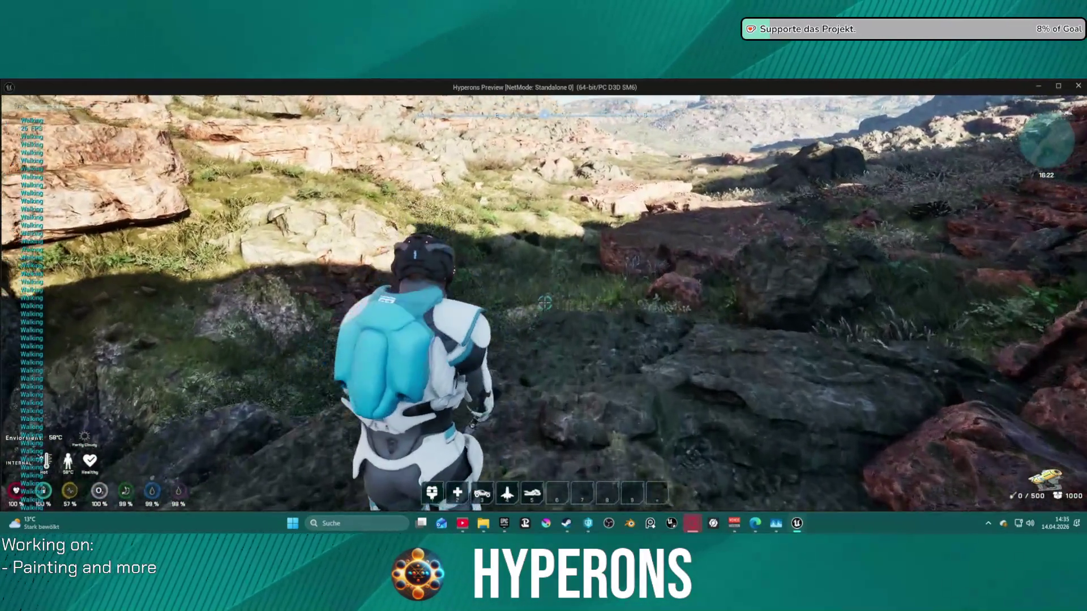
{"action": "key", "text": "space"}
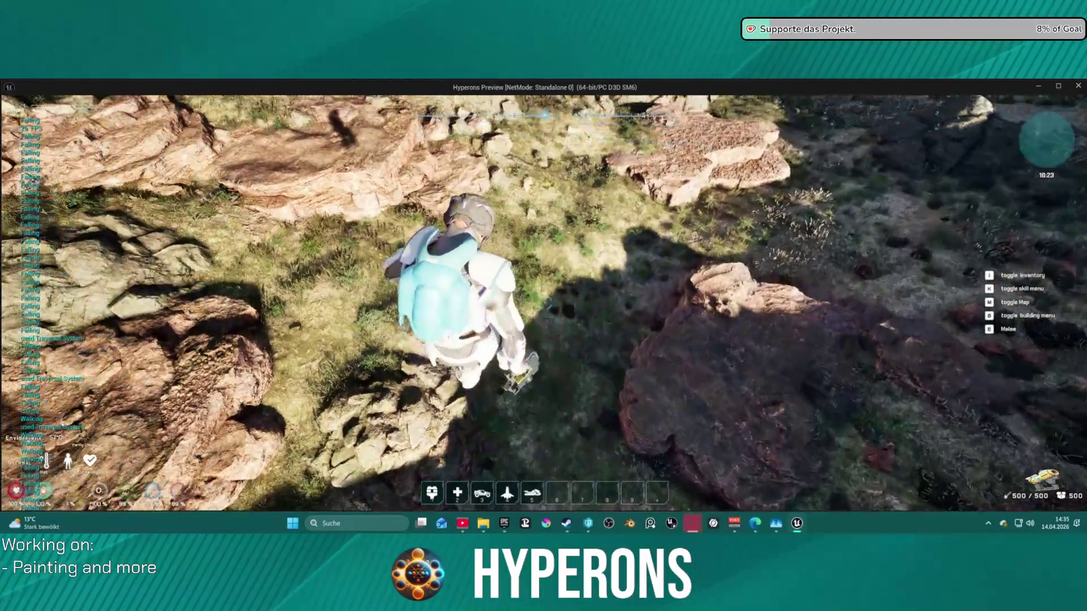
{"action": "key", "text": "w"}
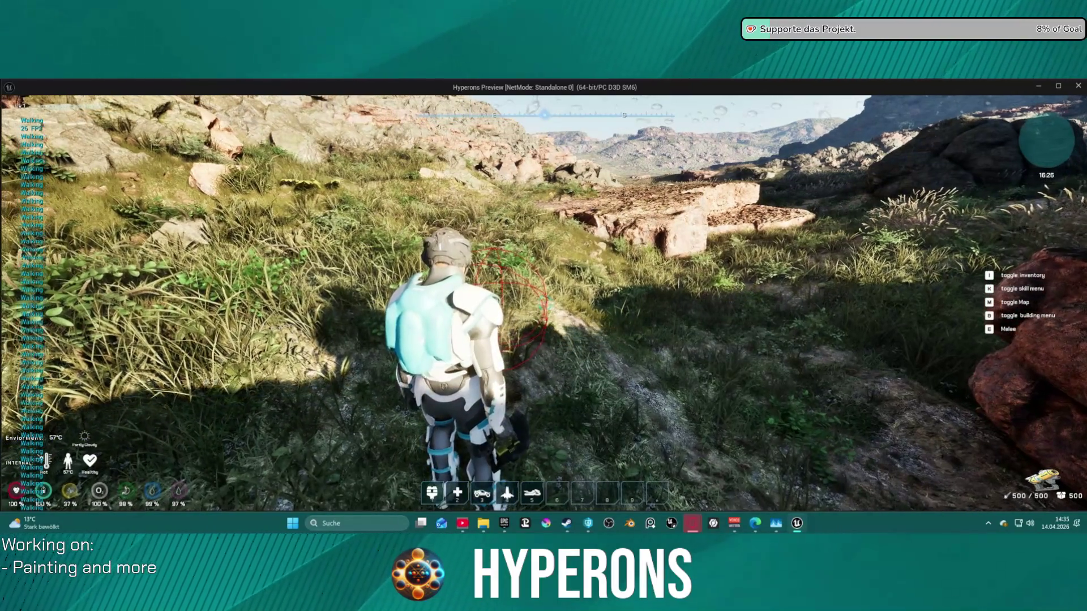
{"action": "key", "text": "Escape"}
{"action": "left_click", "coordinate": [76, 97]}
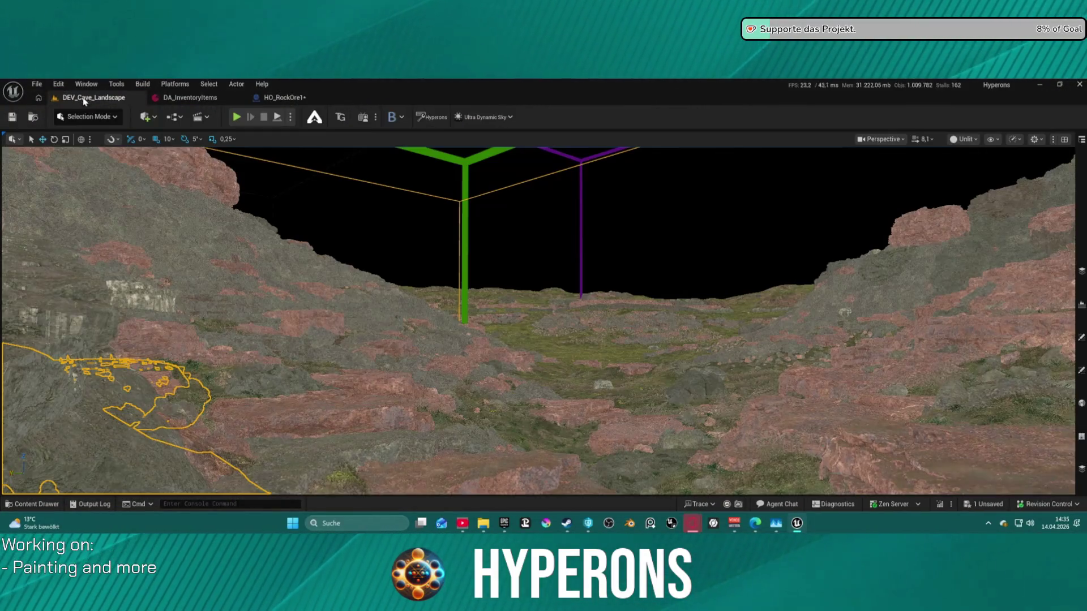
Launch DEV_Cave_Landscape as a Standalone Game, saving and checking out the modified HO_RockOre1 Blueprint.
{"action": "left_click", "coordinate": [290, 117]}
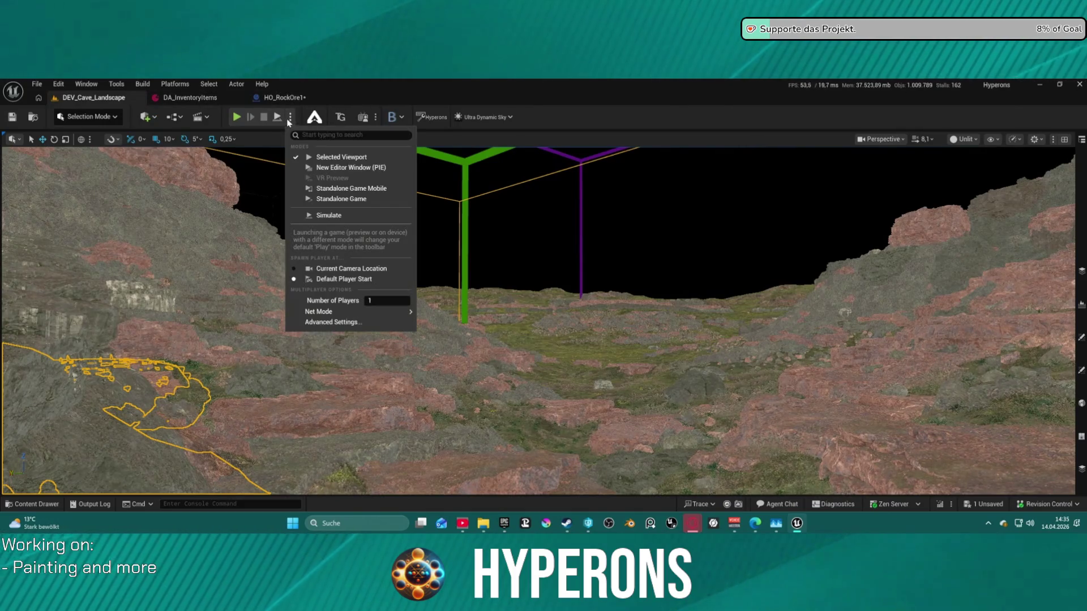
{"action": "left_click", "coordinate": [351, 199]}
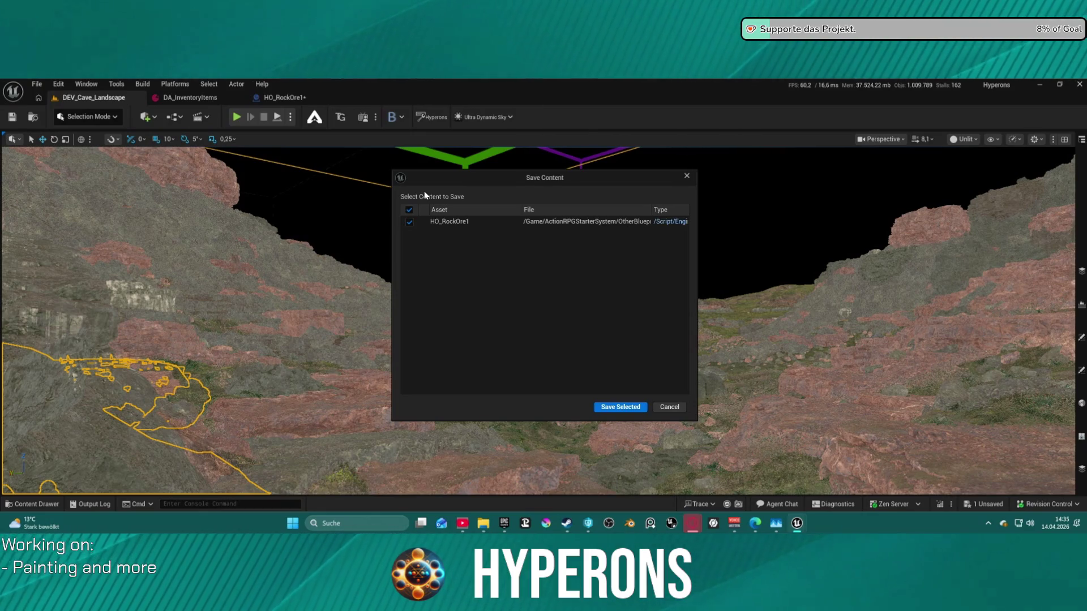
{"action": "left_click", "coordinate": [621, 407]}
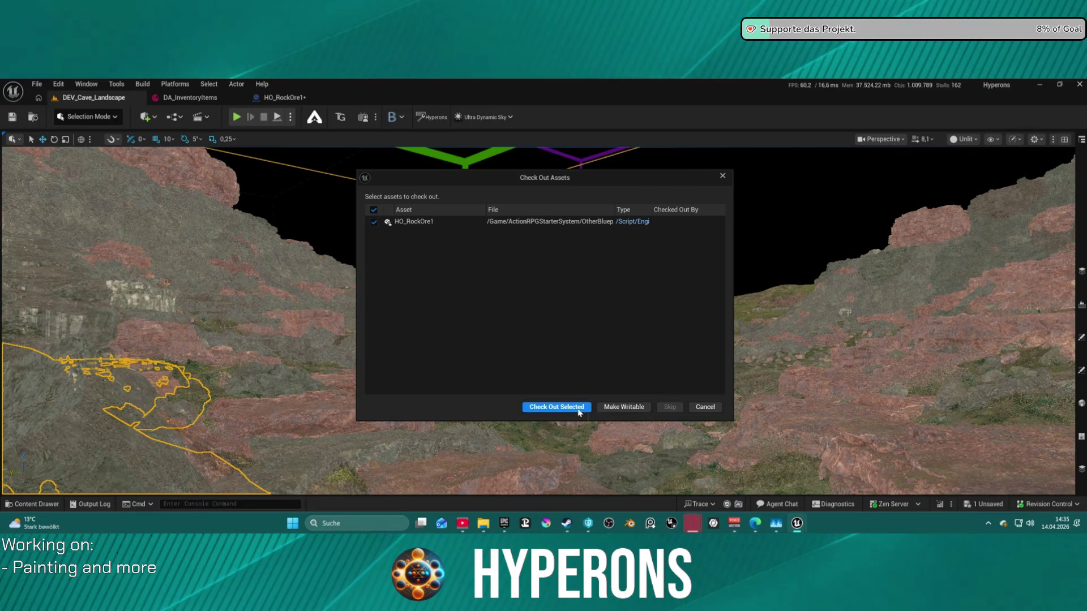
{"action": "left_click", "coordinate": [578, 413]}
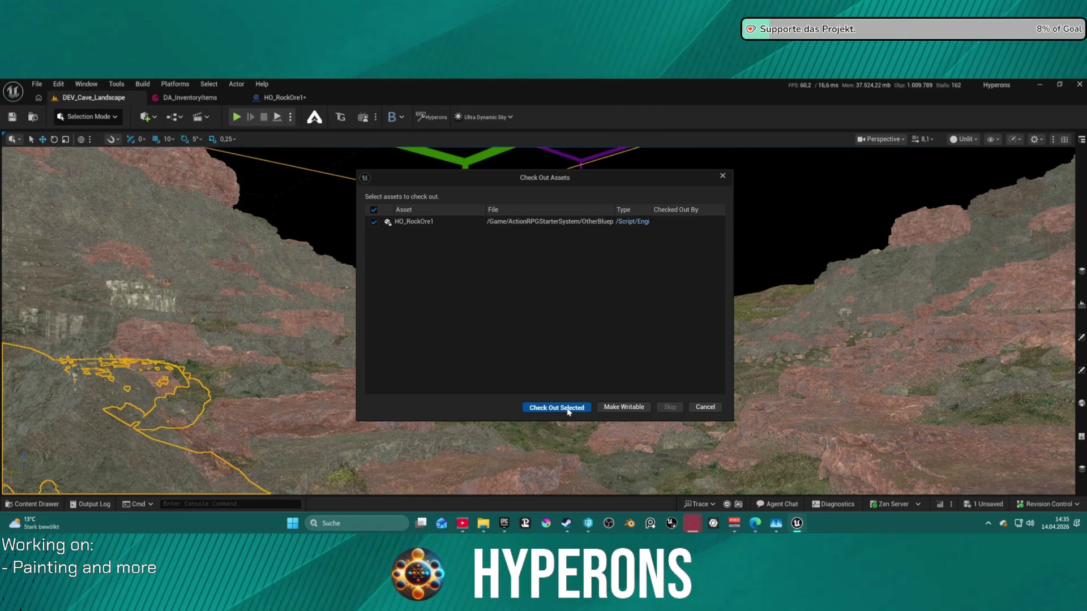
{"action": "left_click", "coordinate": [569, 408]}
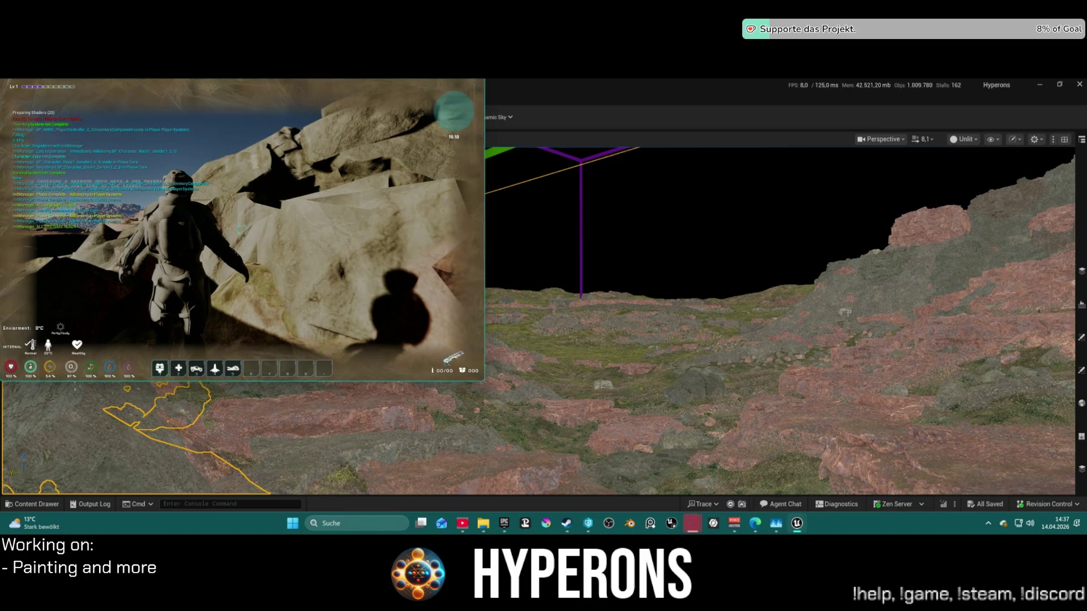
Set the game resolution to 1440p from the pause menu settings.
{"action": "key", "text": "w"}
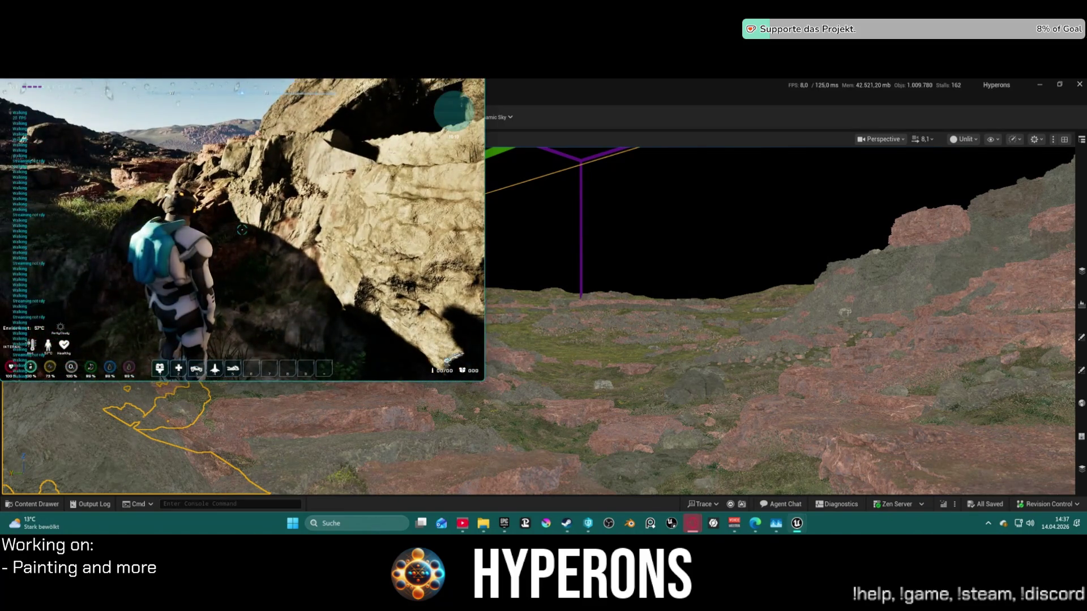
{"action": "key", "text": "Escape"}
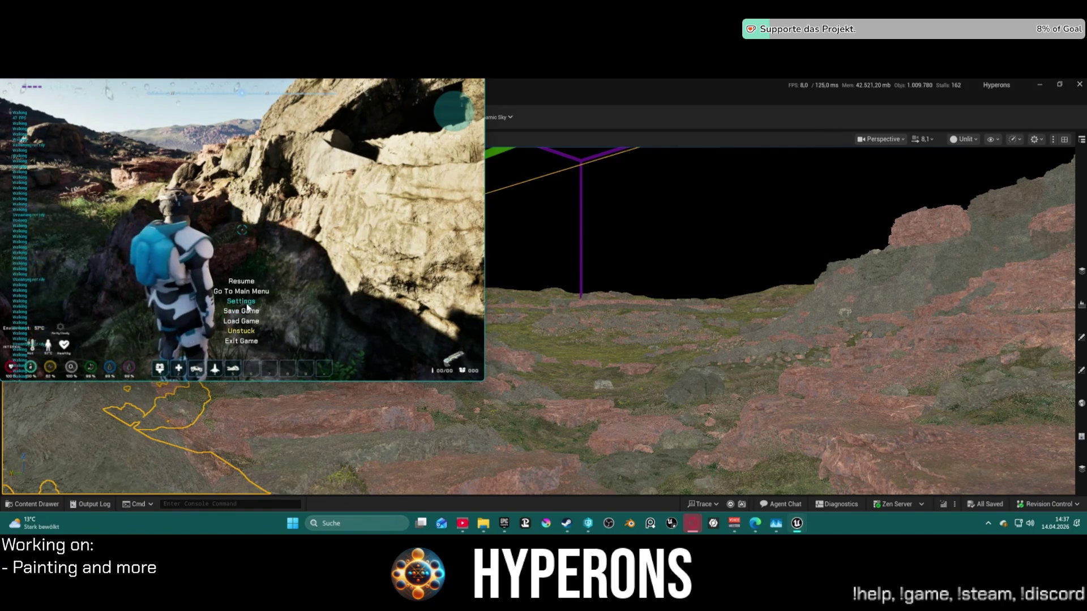
{"action": "left_click", "coordinate": [248, 307]}
{"action": "left_click", "coordinate": [285, 180]}
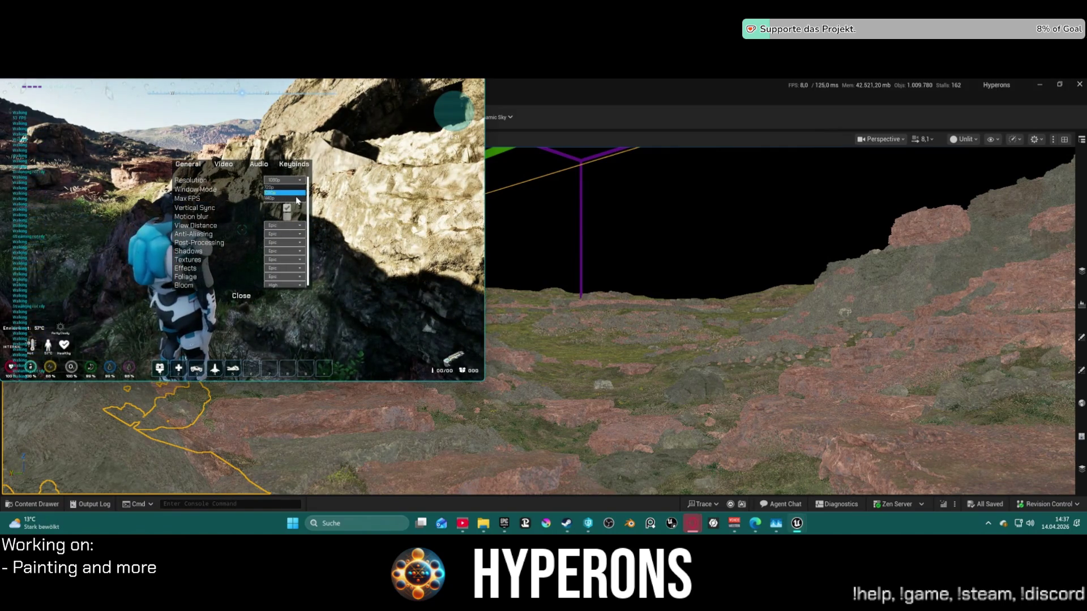
{"action": "left_click", "coordinate": [296, 198]}
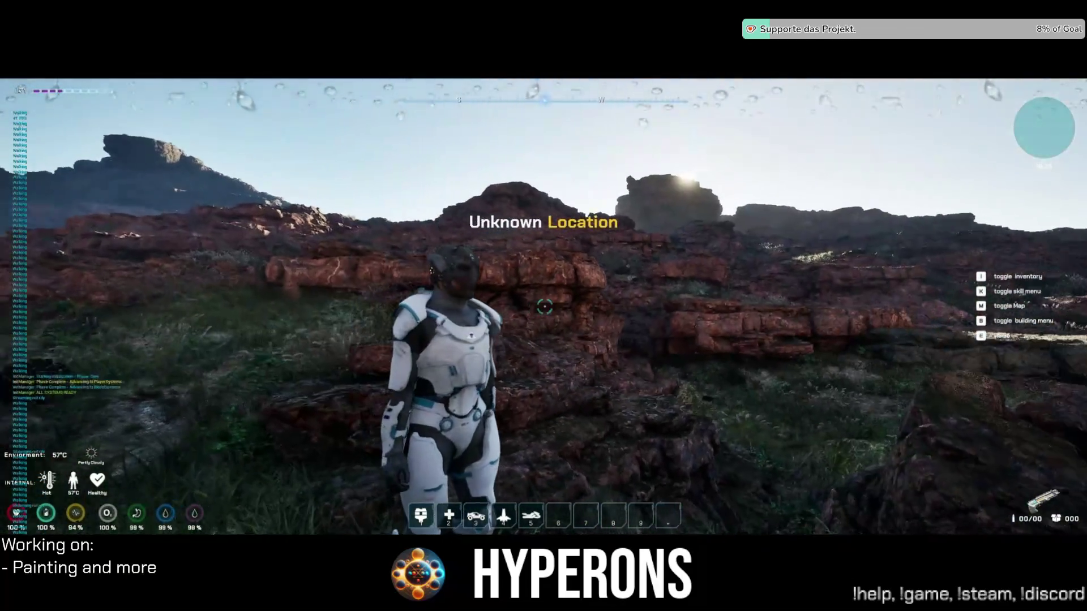
Run through the valley and equip the Harvester from the inventory.
{"action": "key", "text": "w"}
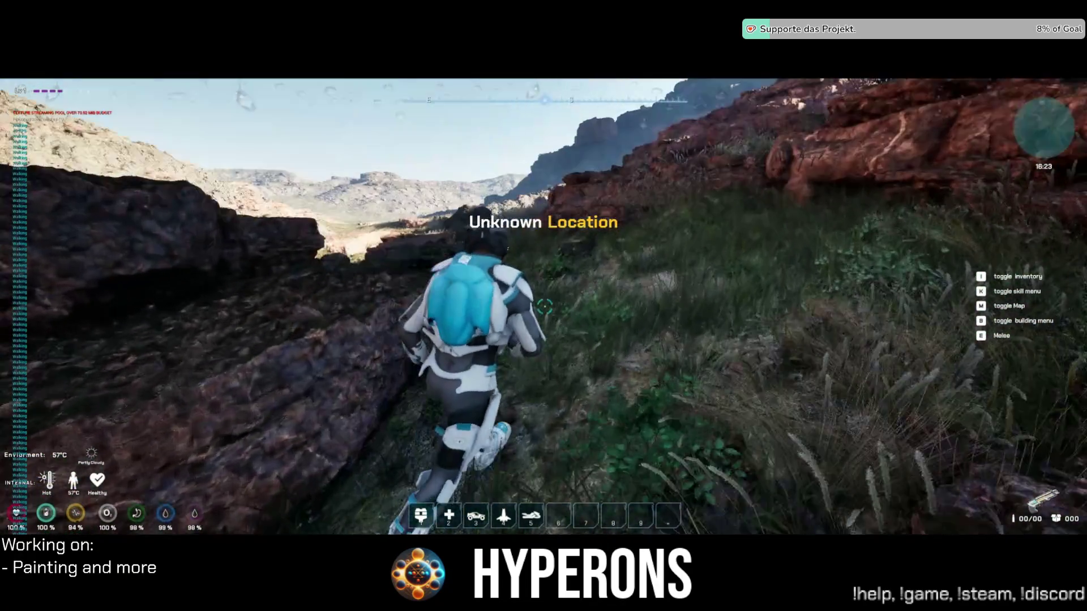
{"action": "key", "text": "w"}
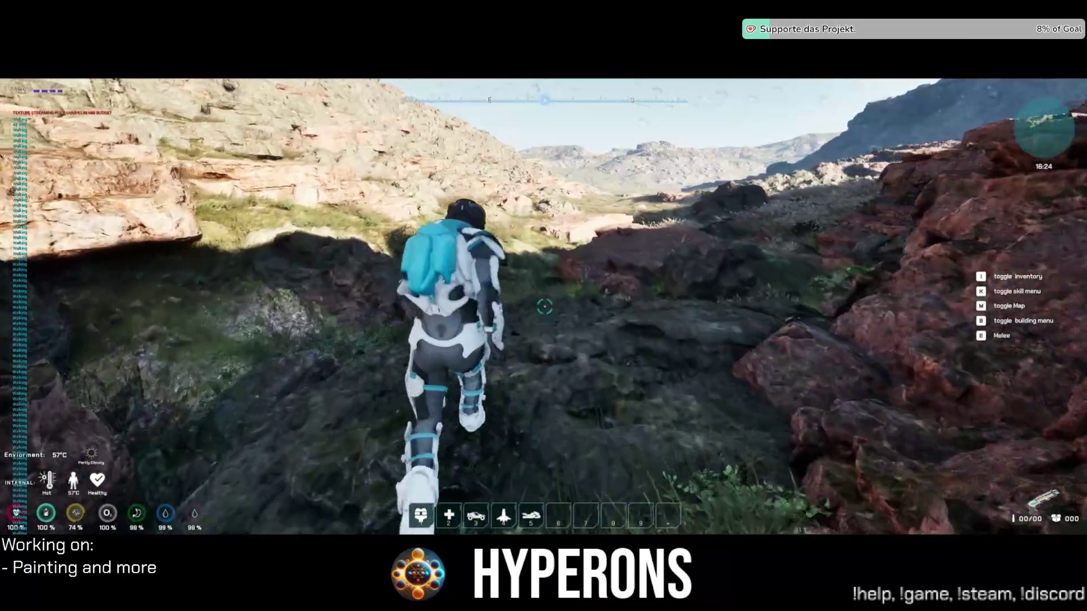
{"action": "key", "text": "i"}
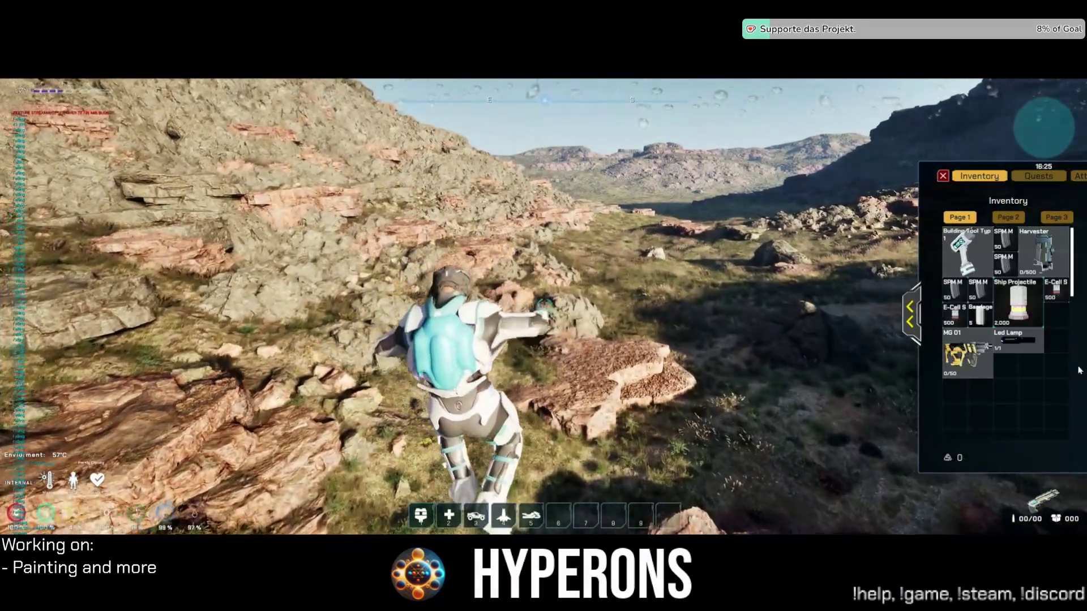
{"action": "double_click", "coordinate": [1048, 268]}
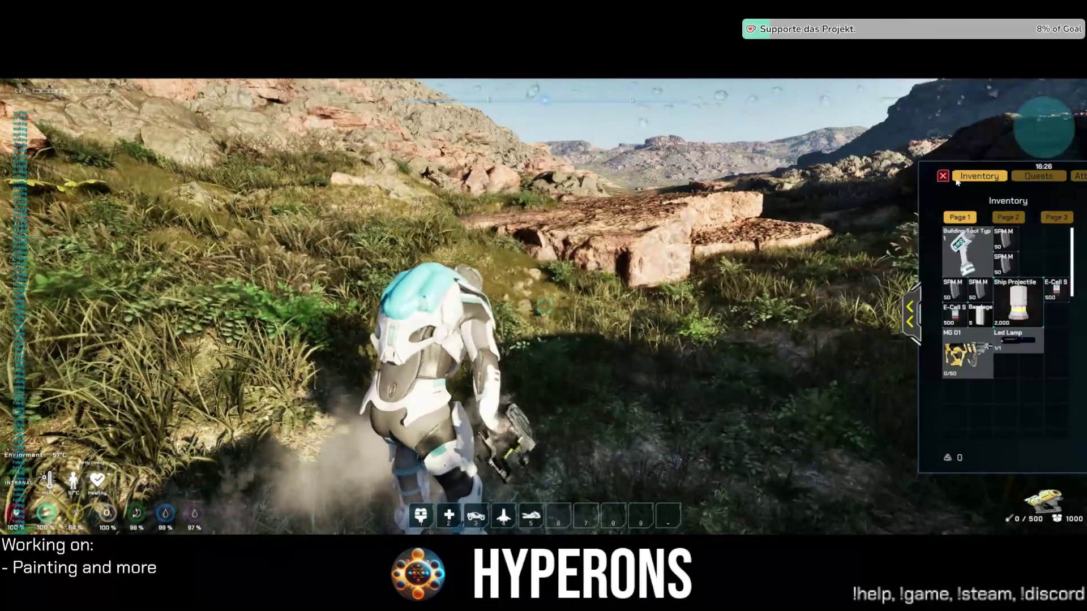
{"action": "key", "text": "w"}
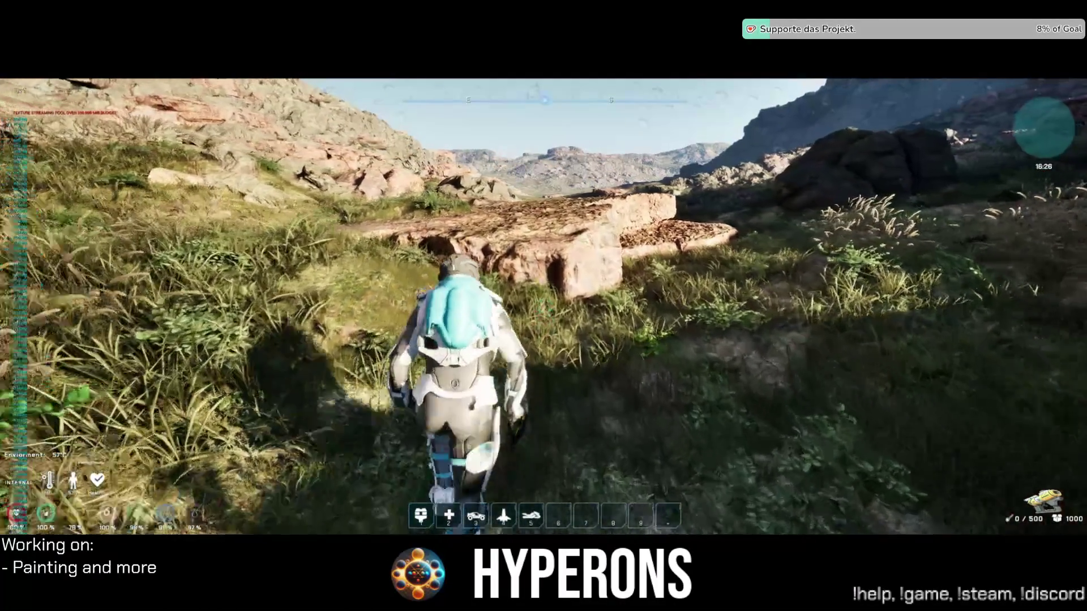
Run along the rock wall, climb the slope, and fire the mining beam at a rock.
{"action": "key", "text": "w"}
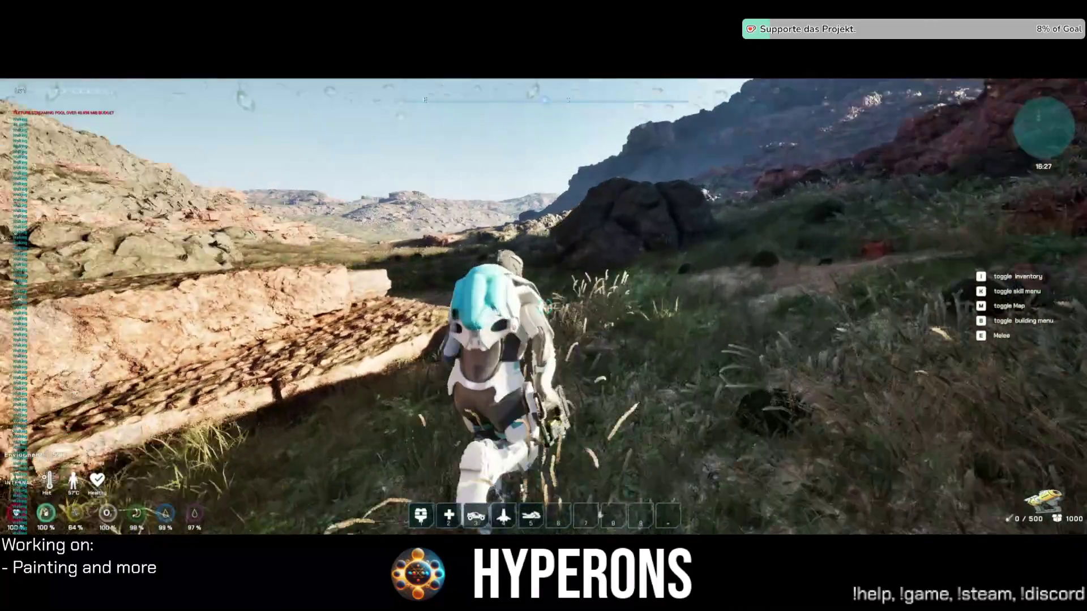
{"action": "key", "text": "w"}
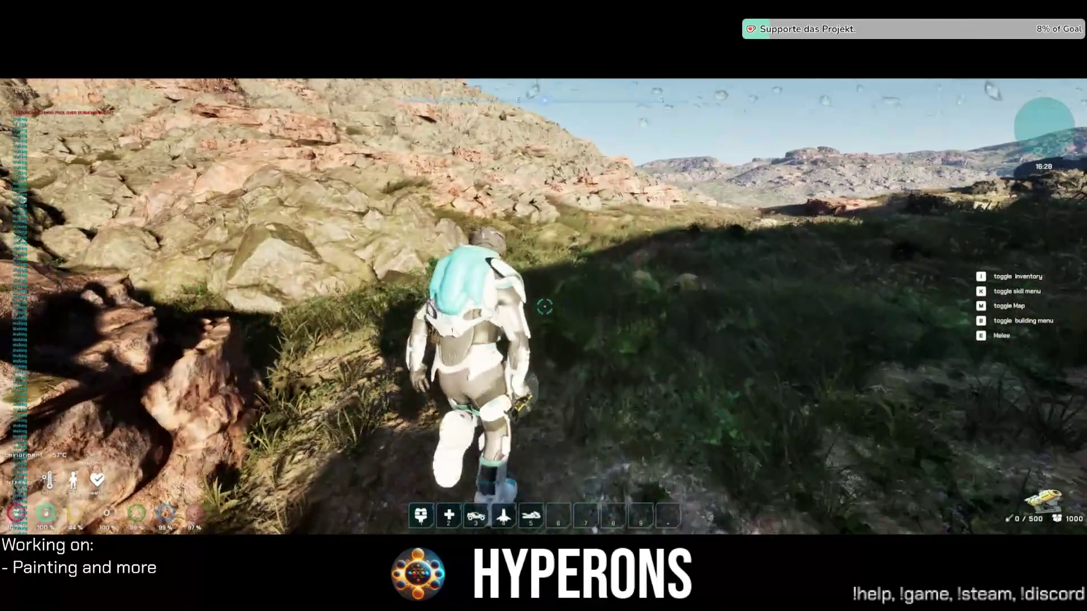
{"action": "key", "text": "w"}
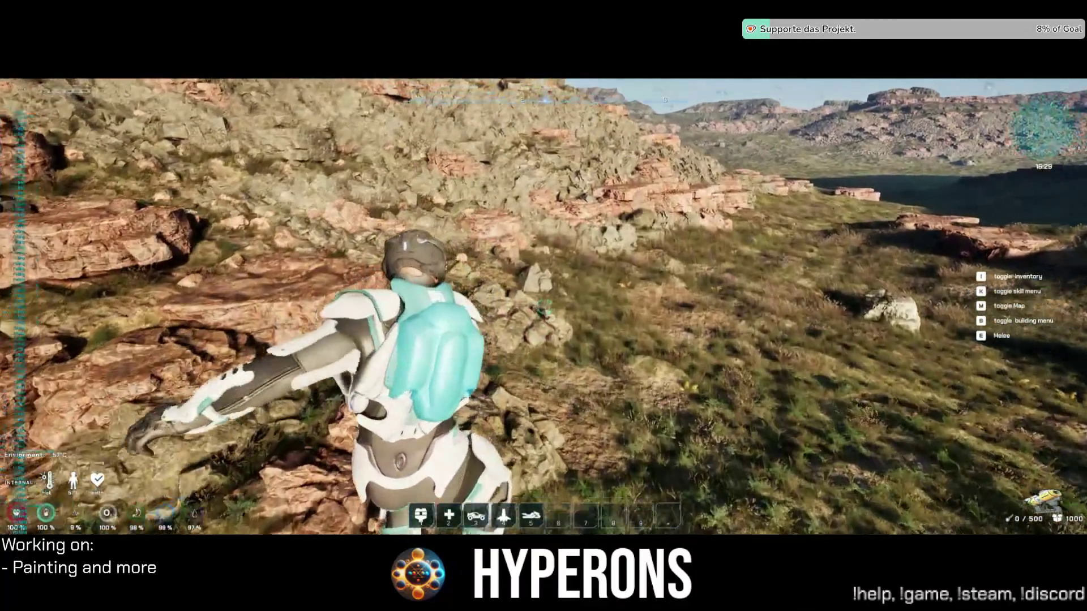
{"action": "key", "text": "w"}
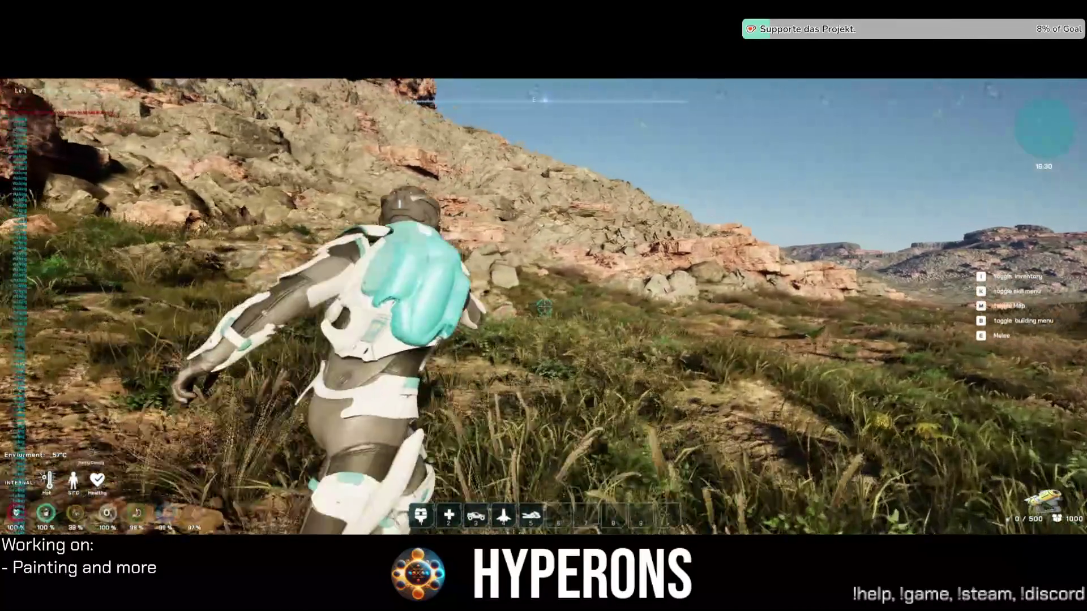
{"action": "key", "text": "w"}
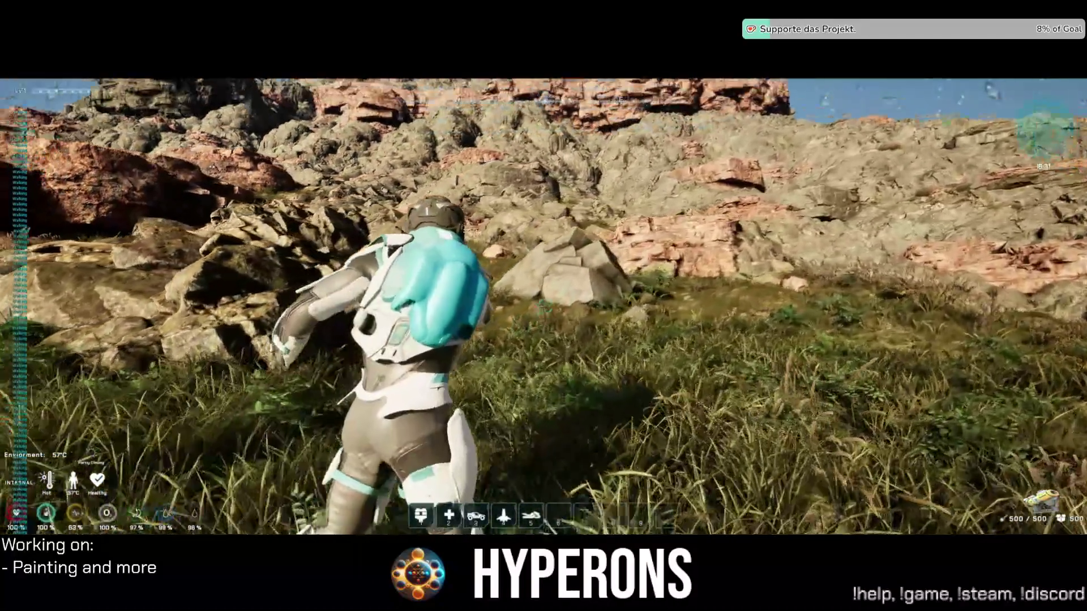
{"action": "key", "text": "w"}
{"action": "left_click", "coordinate": [544, 306]}
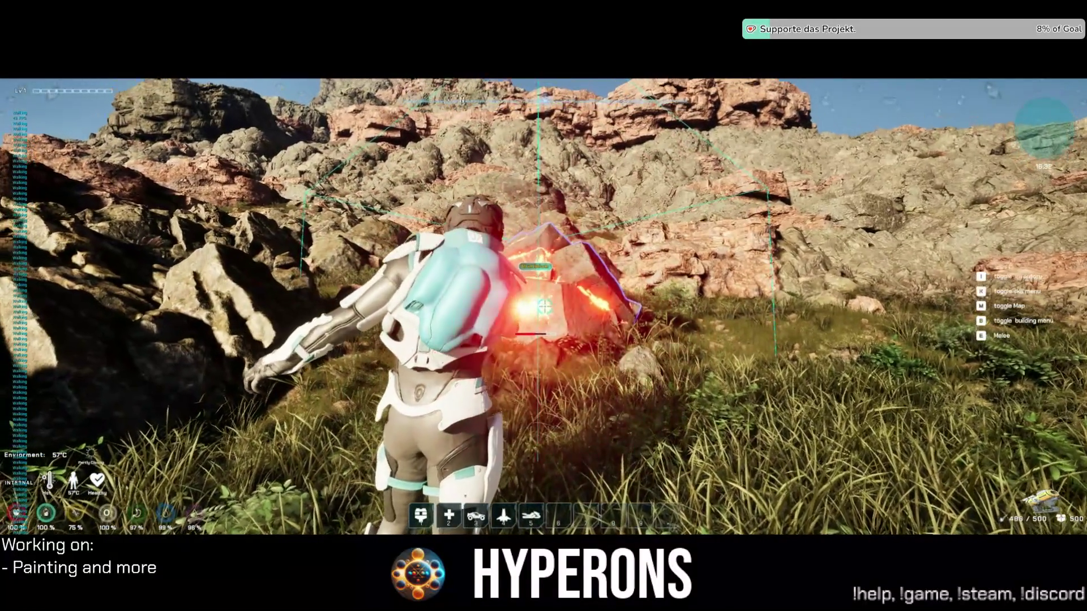
Hold the Harvester beam on the outlined rock while repositioning around it, draining energy to 401/500.
{"action": "left_click_drag", "start_coordinate": [544, 306], "coordinate": [544, 306]}
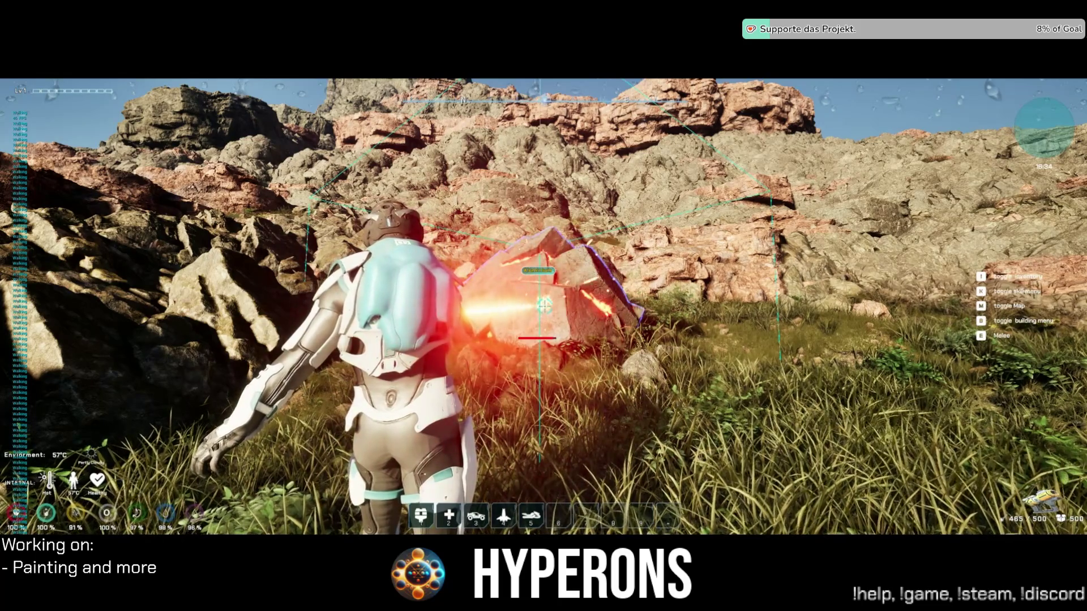
{"action": "left_click_drag", "start_coordinate": [543, 306], "coordinate": [544, 306]}
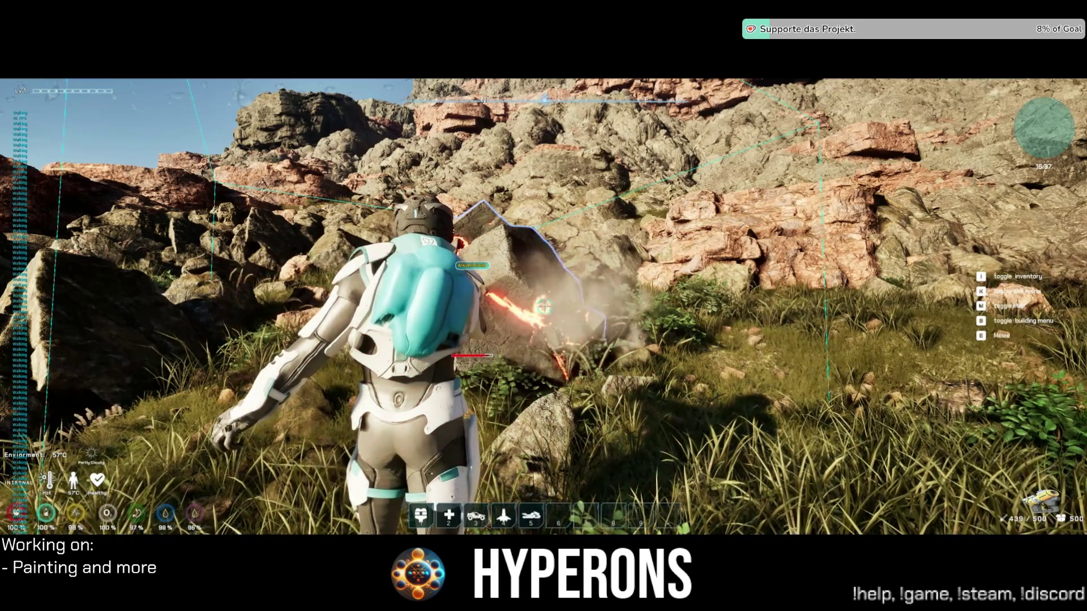
{"action": "left_click_drag", "start_coordinate": [544, 306], "coordinate": [543, 307]}
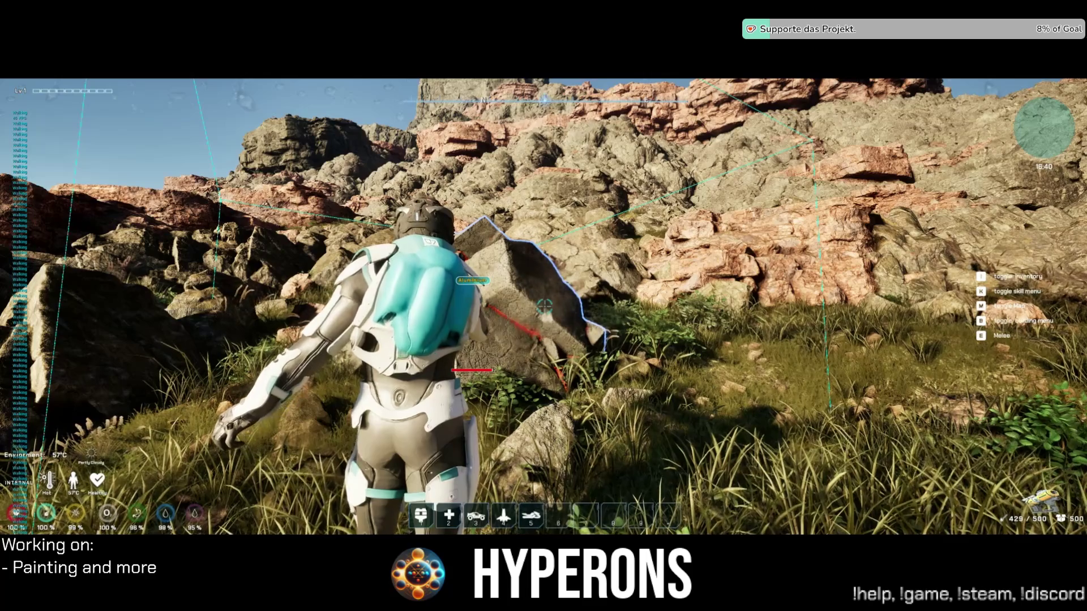
{"action": "key", "text": "w"}
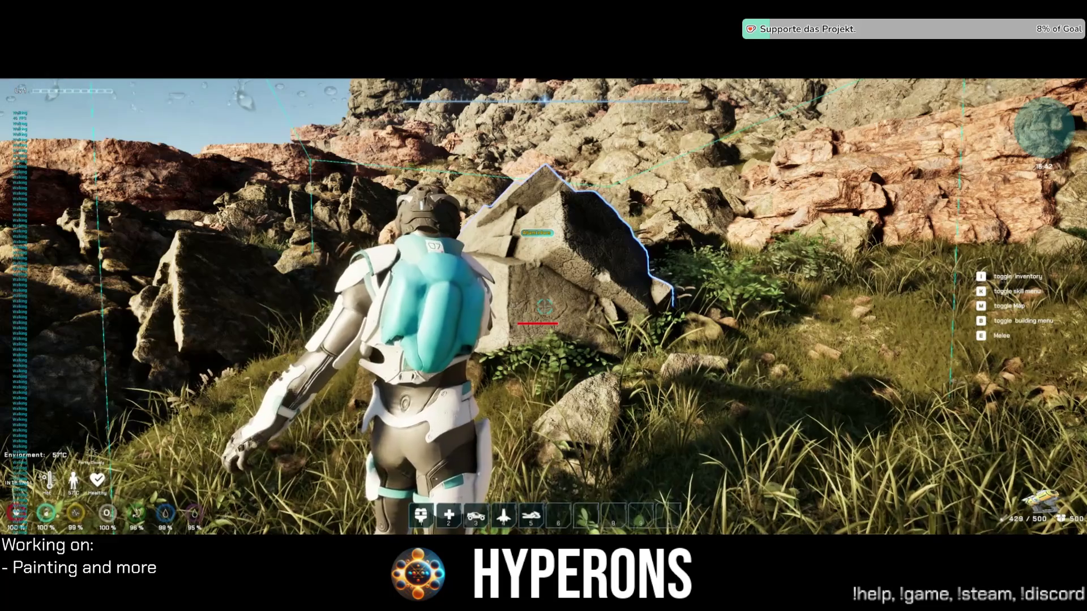
{"action": "key", "text": "w"}
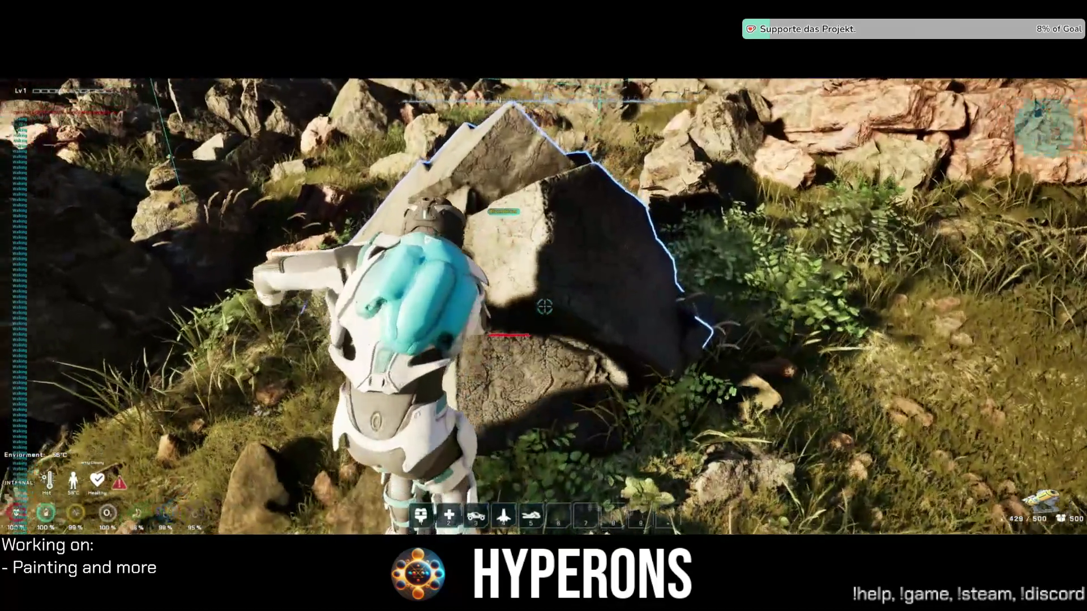
{"action": "key", "text": "w"}
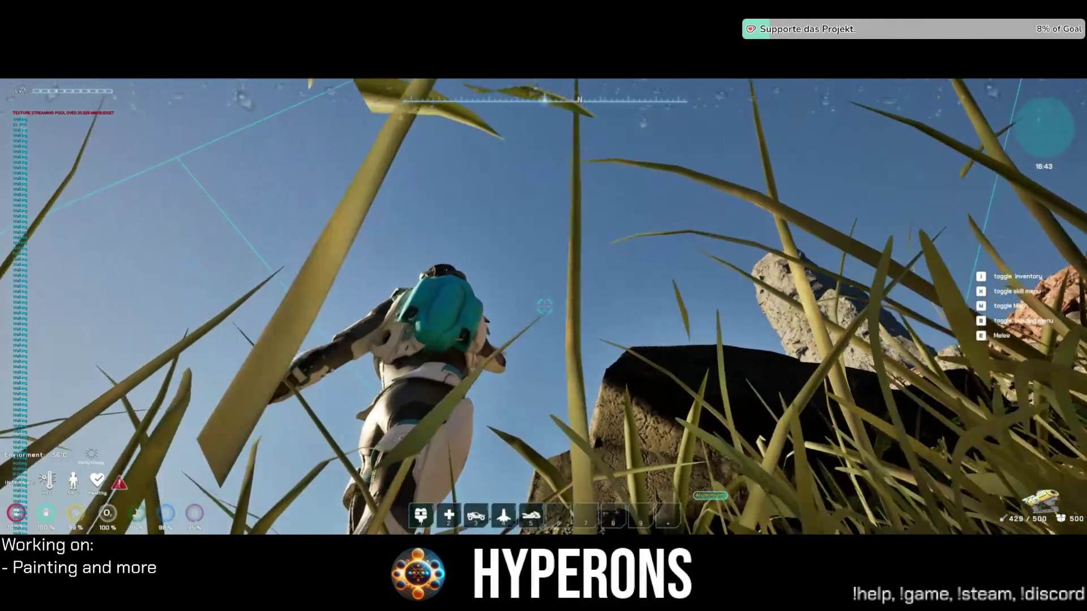
{"action": "key", "text": "w"}
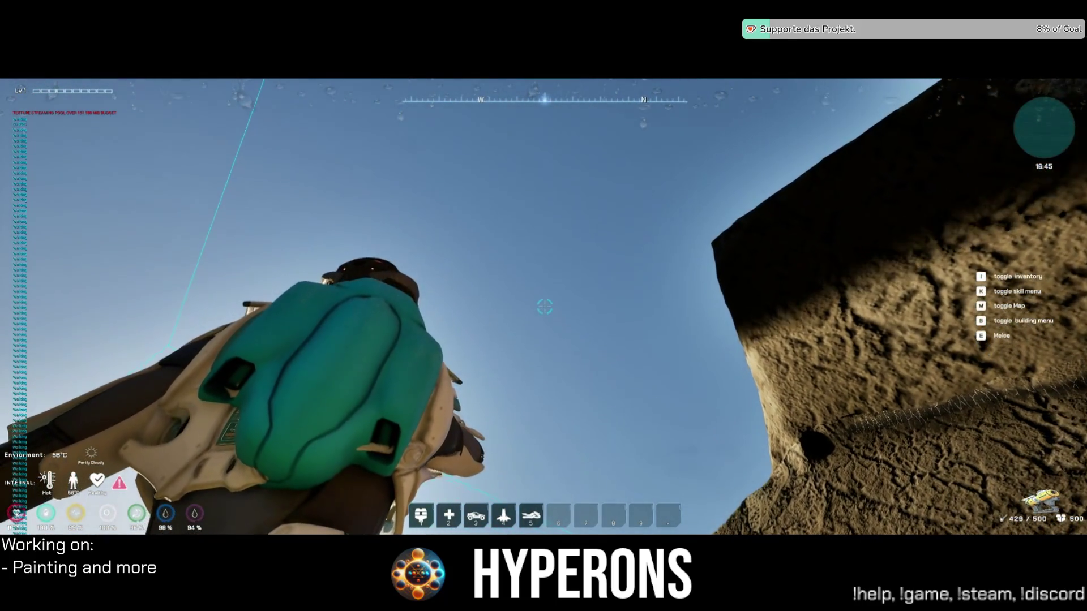
{"action": "key", "text": "w"}
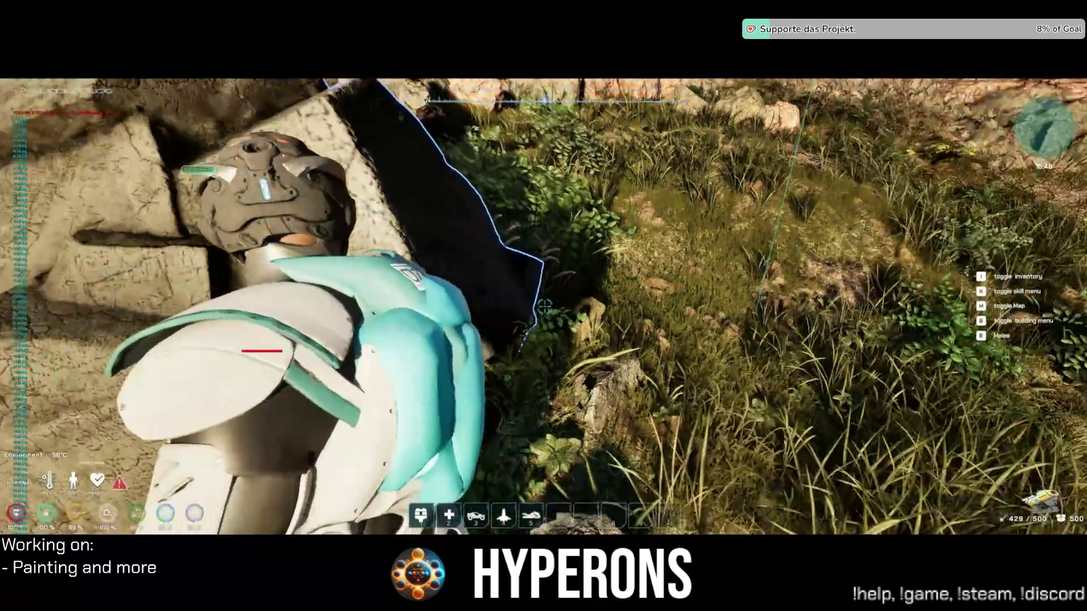
{"action": "key", "text": "w"}
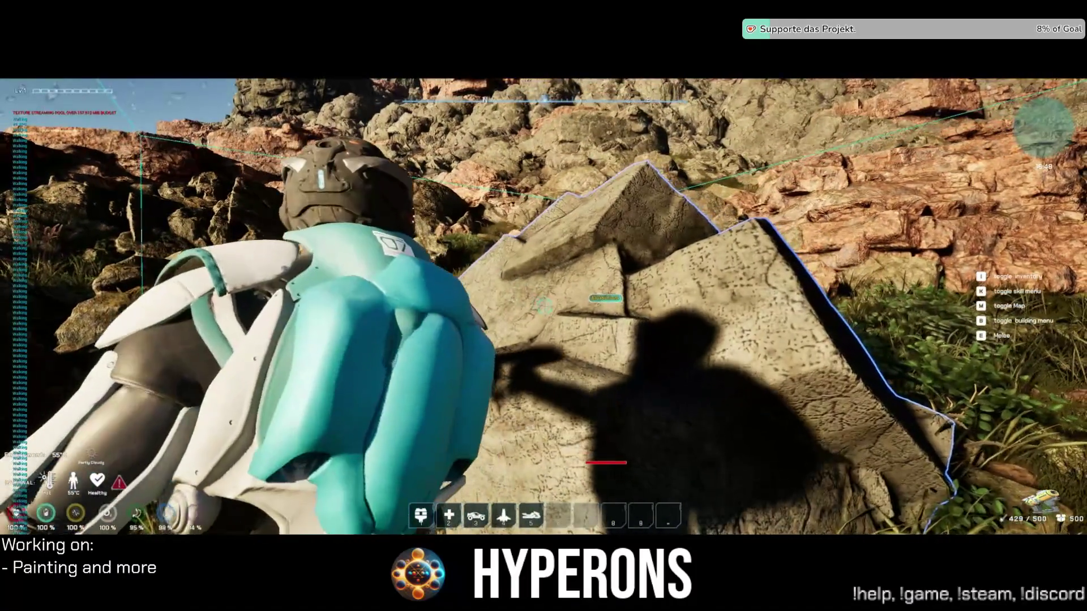
{"action": "key", "text": "w"}
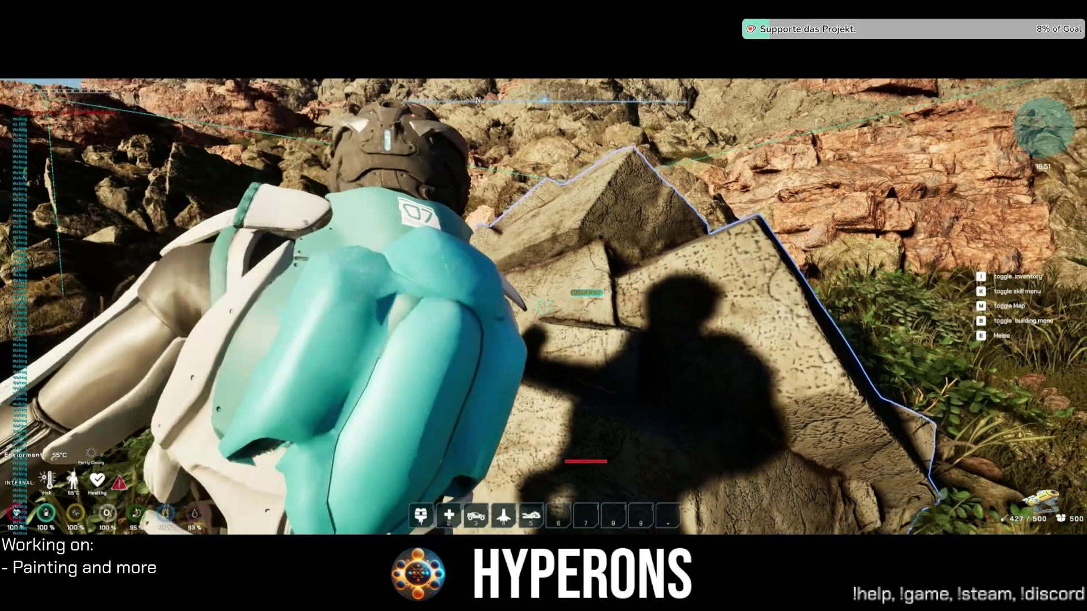
{"action": "key", "text": "a"}
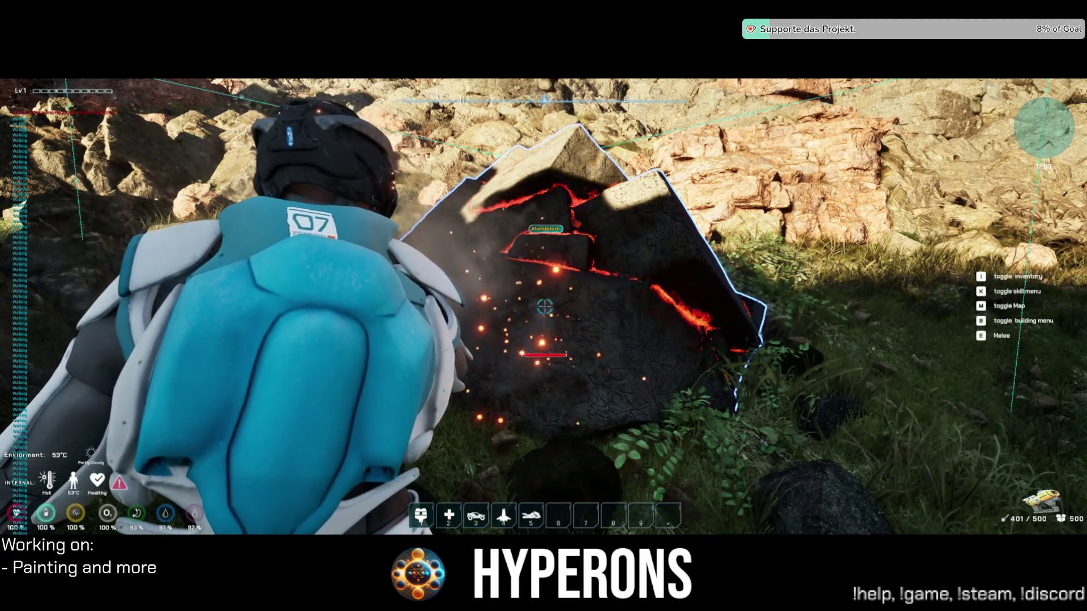
Break the mined rock into Aluminium Ore and Normal Stone and walk over the pieces.
{"action": "key", "text": "w"}
{"action": "key", "text": "w"}
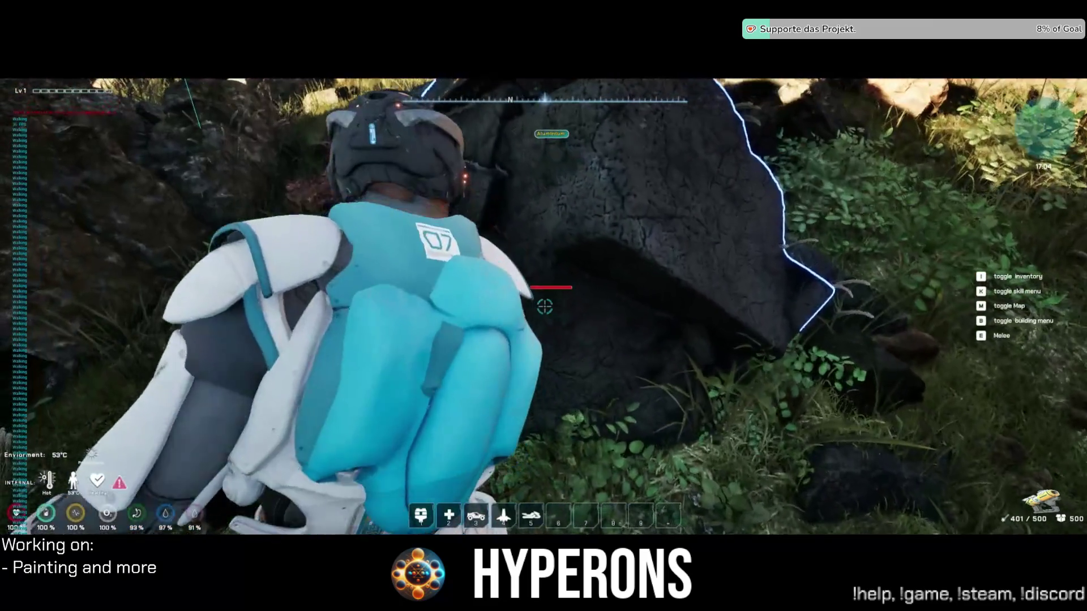
{"action": "key", "text": "w"}
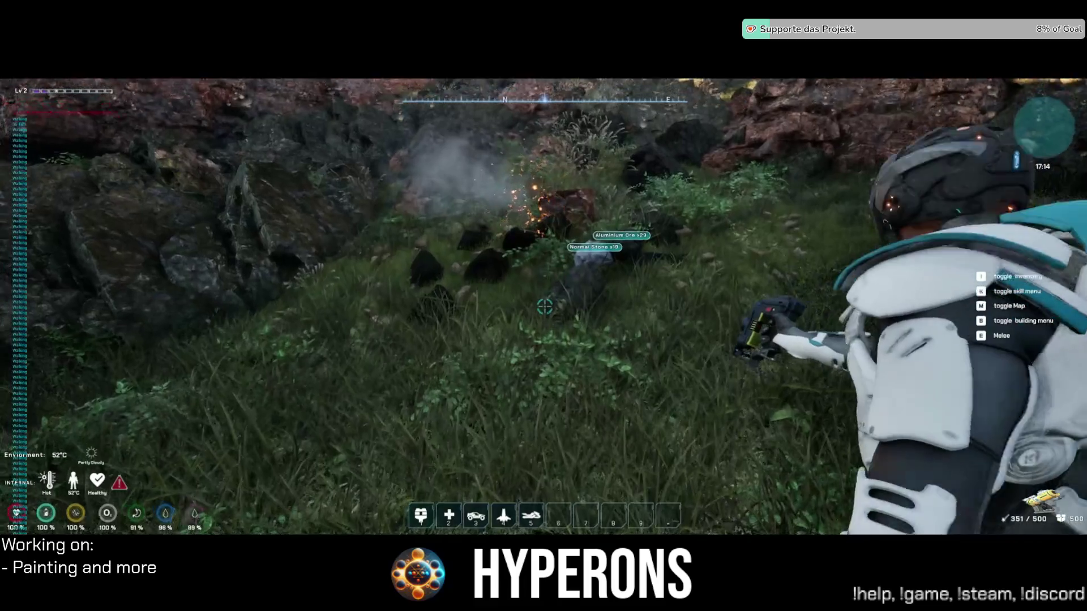
{"action": "key", "text": "w"}
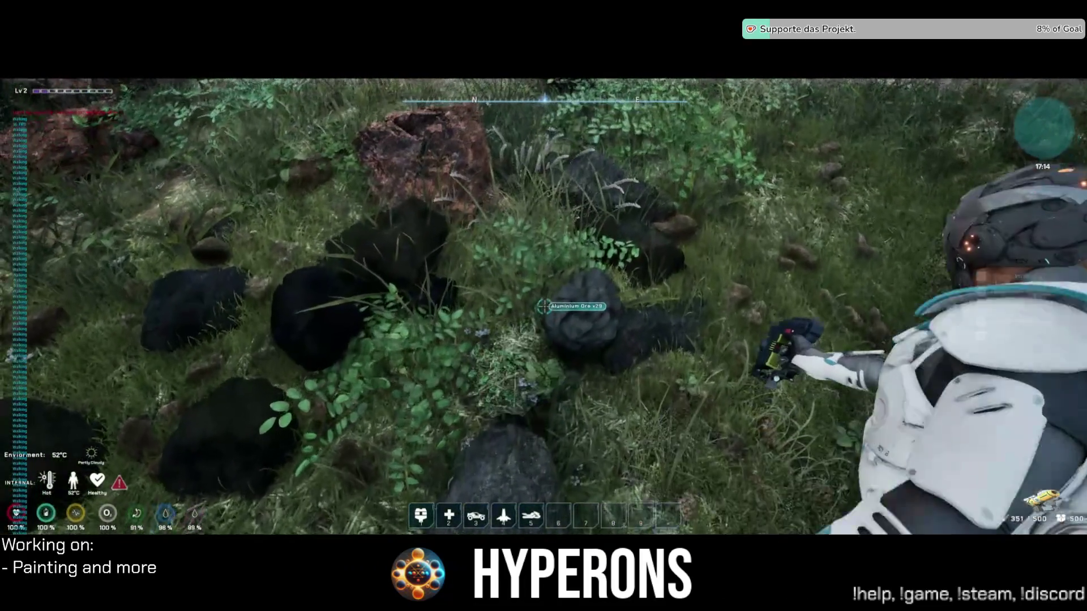
{"action": "key", "text": "w"}
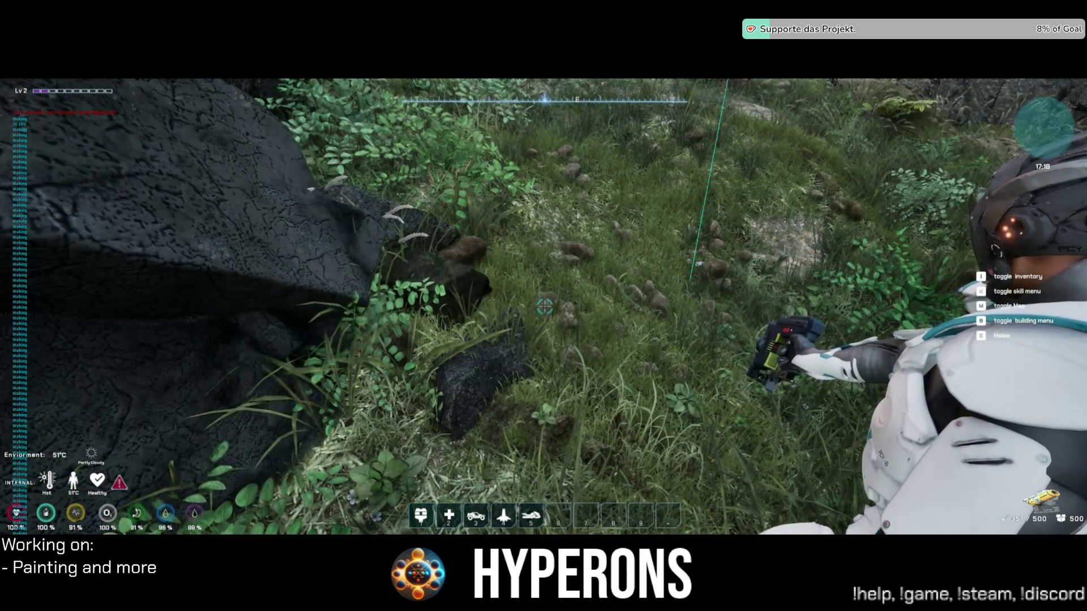
Mine the next Aluminium boulder with the Harvester, bringing energy to 251/500.
{"action": "key", "text": "w"}
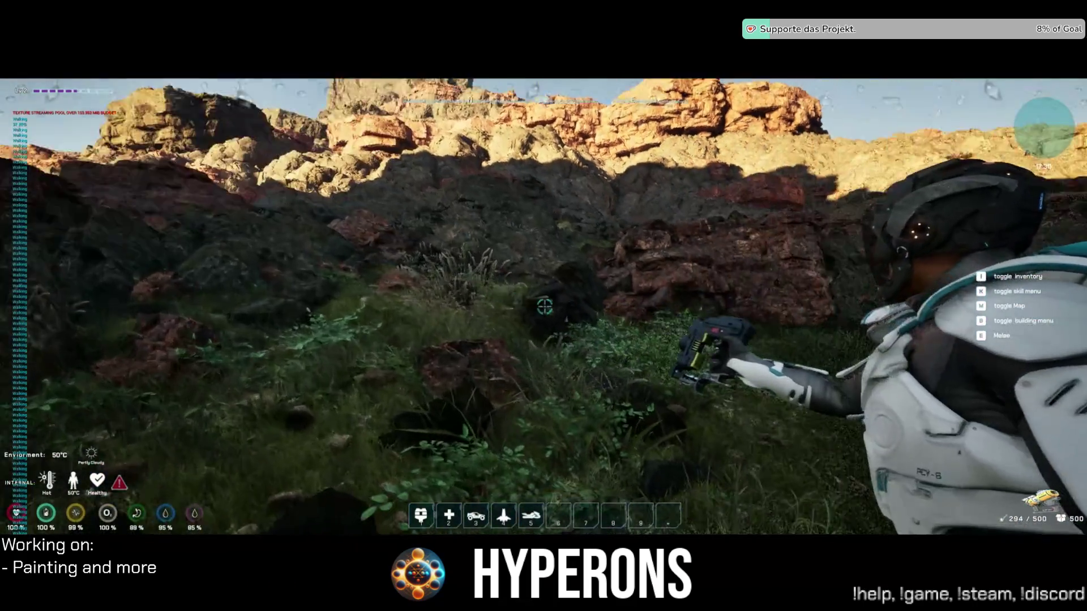
{"action": "left_click", "coordinate": [545, 306]}
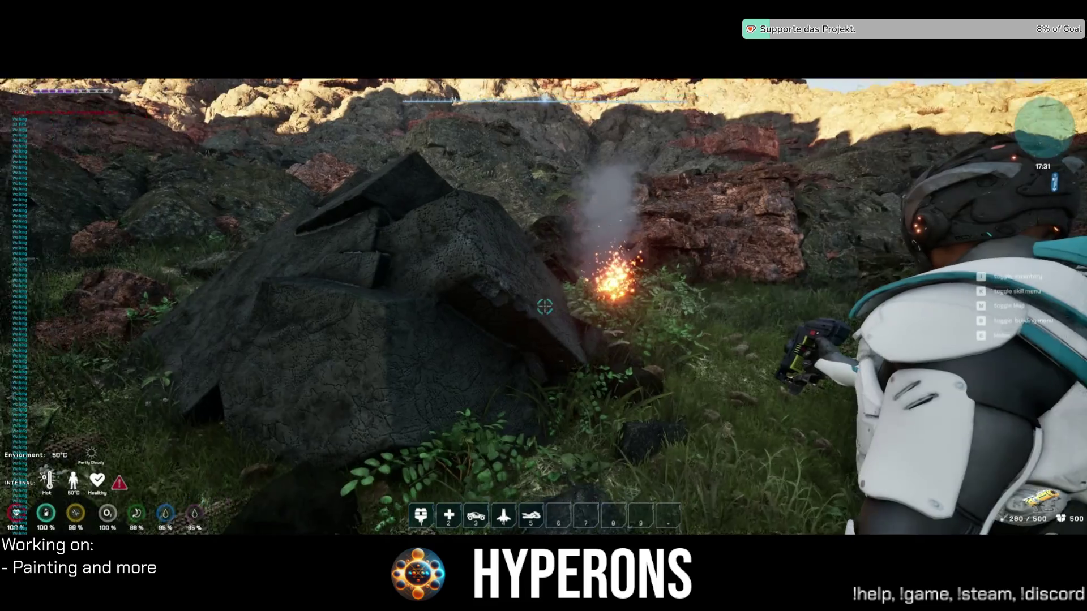
{"action": "left_click", "coordinate": [545, 306]}
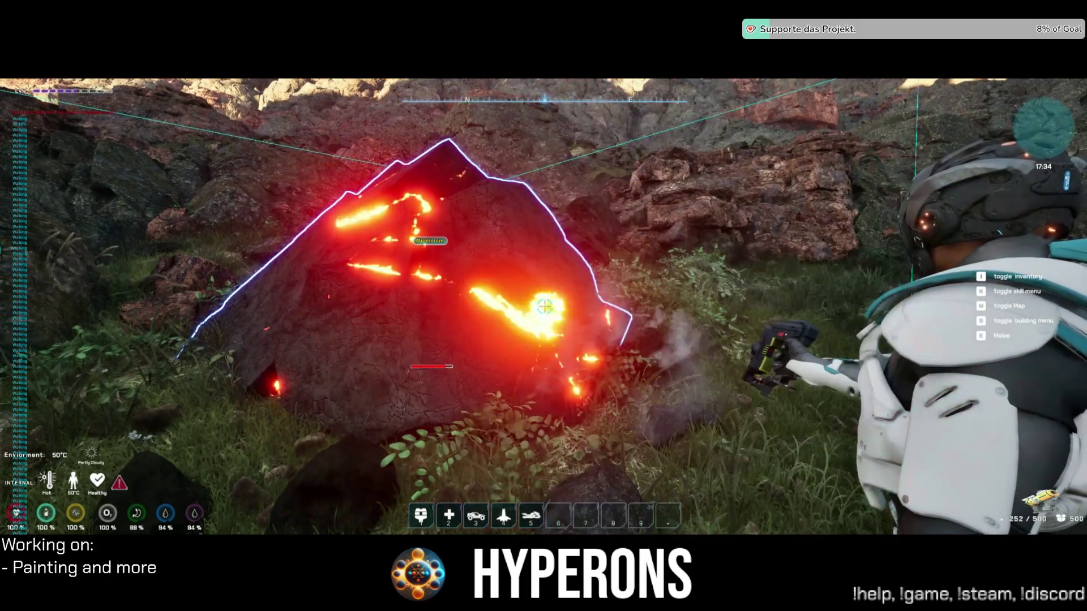
{"action": "mouse_move", "coordinate": [545, 306]}
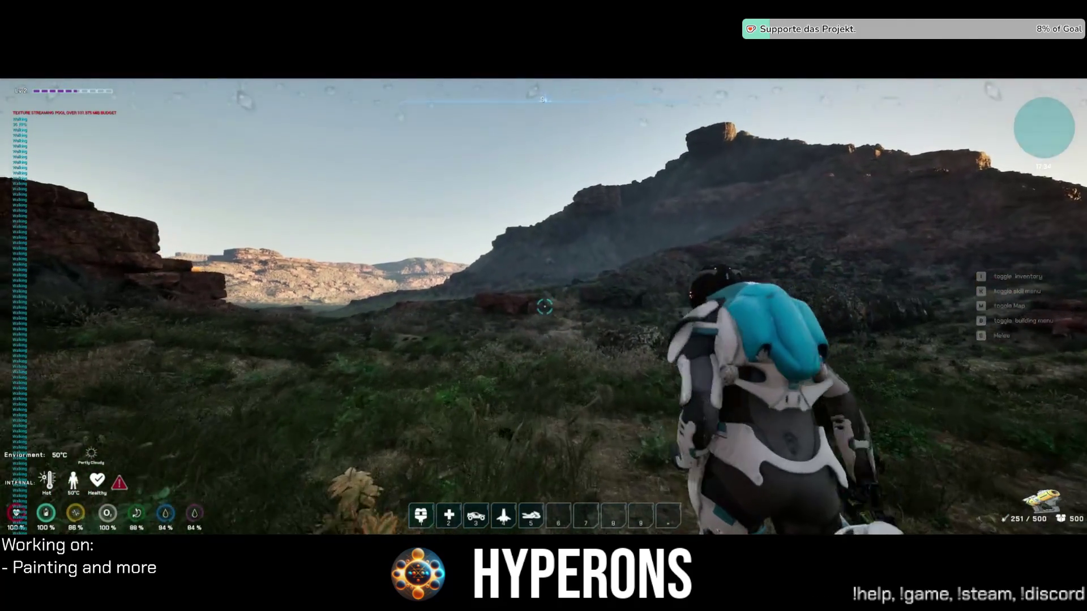
Jetpack off the ground, walk toward the cliff, and strafe side to side.
{"action": "key", "text": "space"}
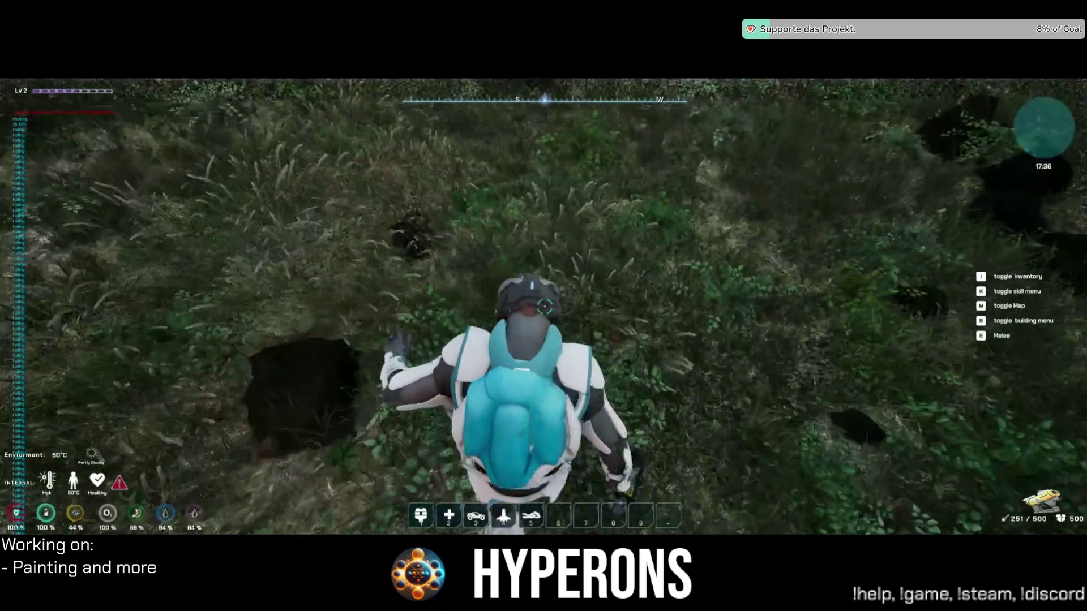
{"action": "key", "text": "w"}
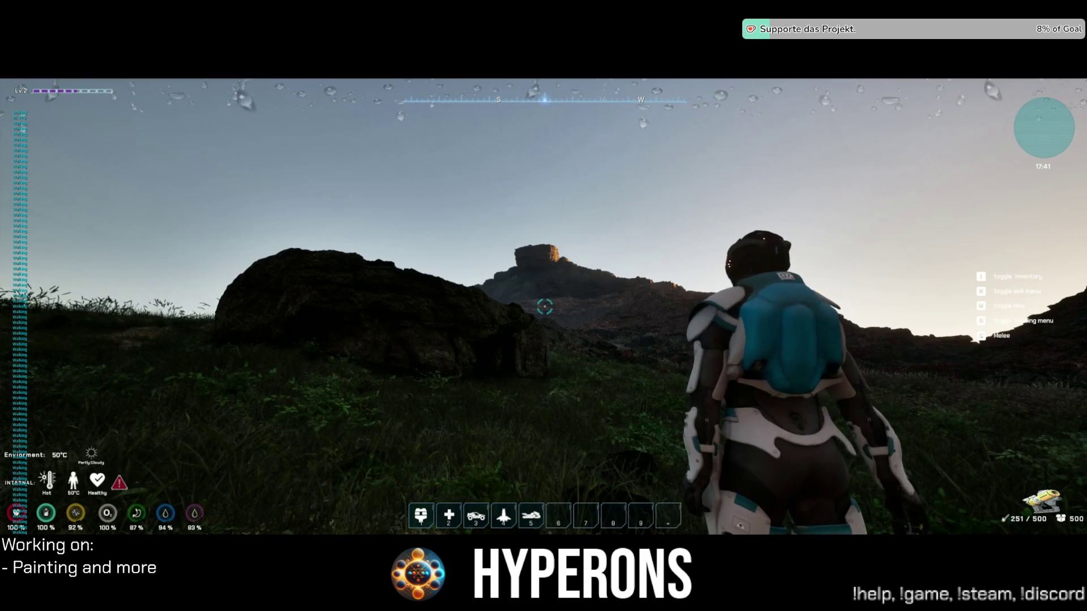
{"action": "key", "text": "w"}
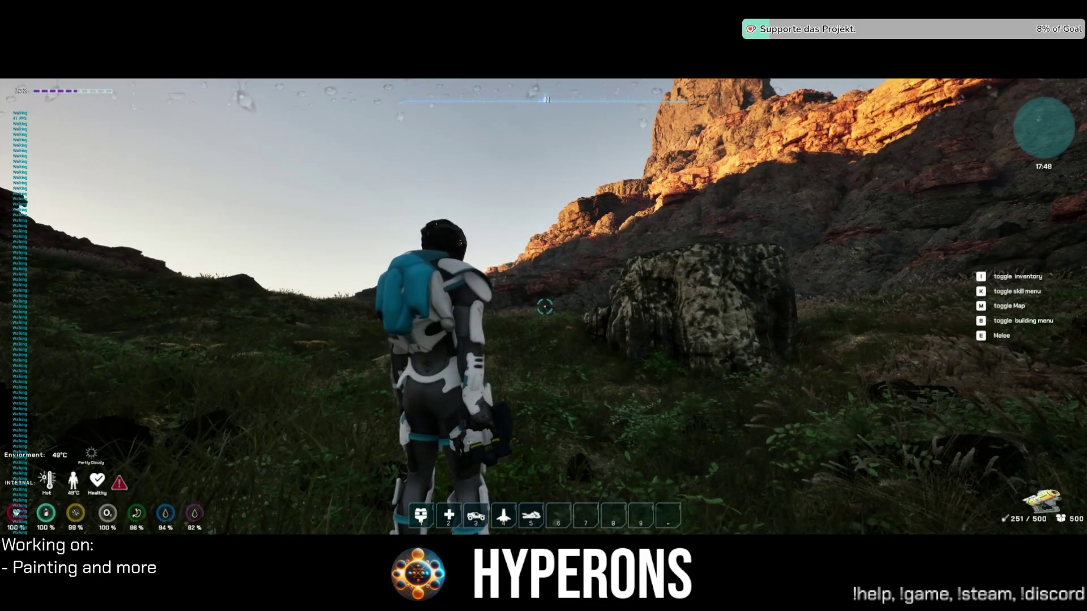
{"action": "key", "text": "d"}
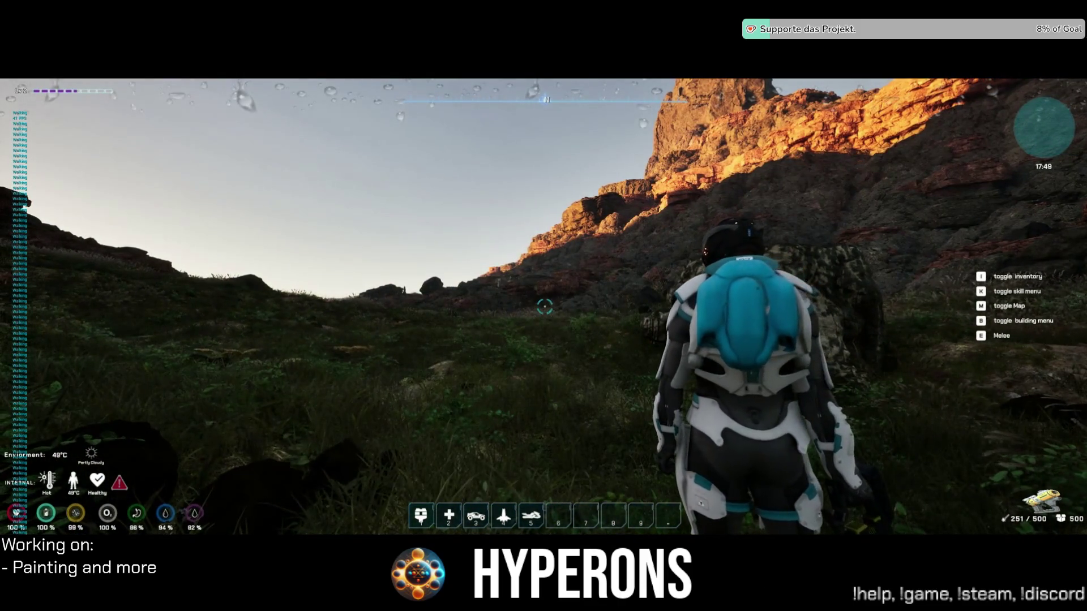
{"action": "key", "text": "a"}
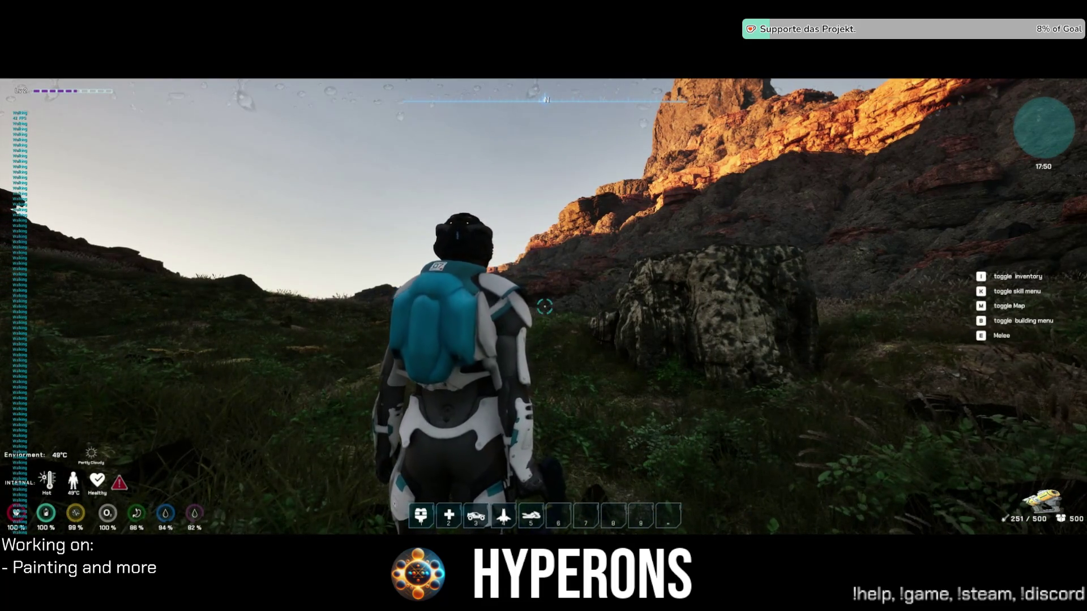
{"action": "key", "text": "d"}
{"action": "key", "text": "a"}
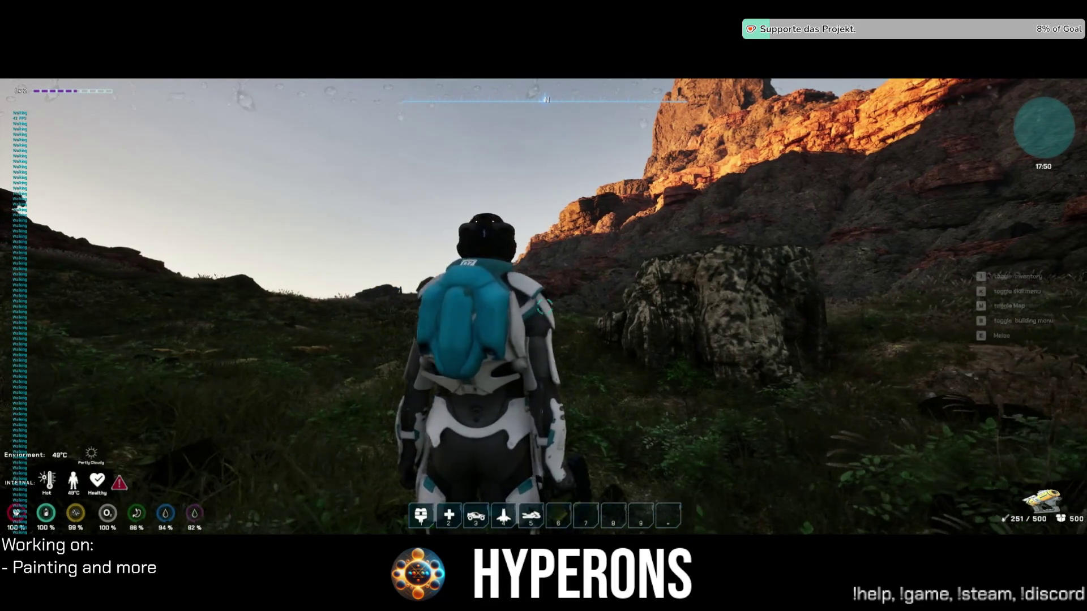
{"action": "key", "text": "d"}
{"action": "key", "text": "a"}
{"action": "key", "text": "d"}
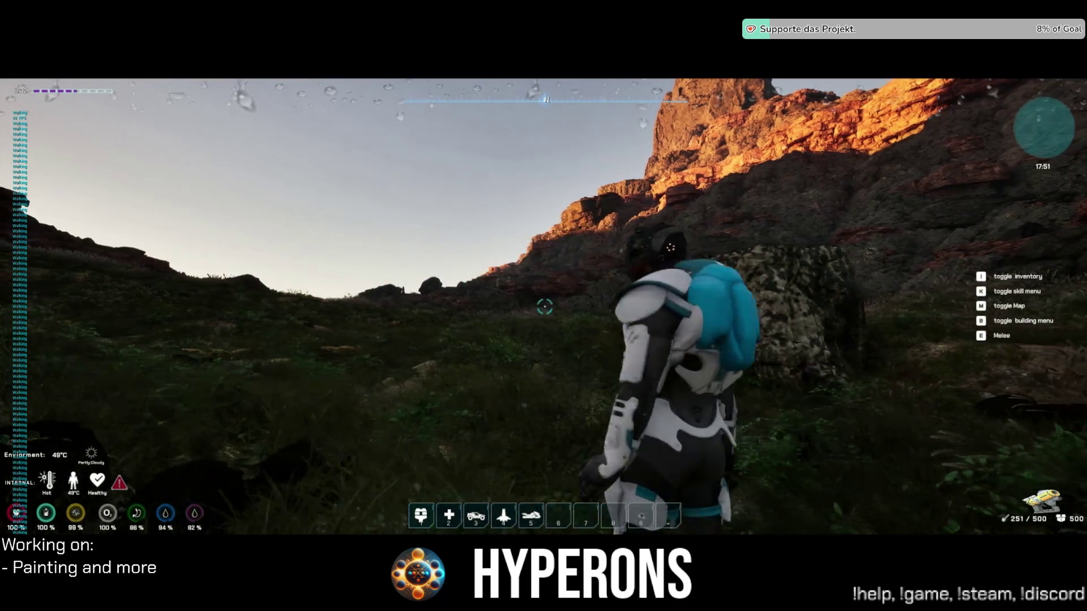
{"action": "key", "text": "a"}
Walk past the mossy boulder to the rock tower and fire the laser tool at the cliff.
{"action": "key", "text": "w"}
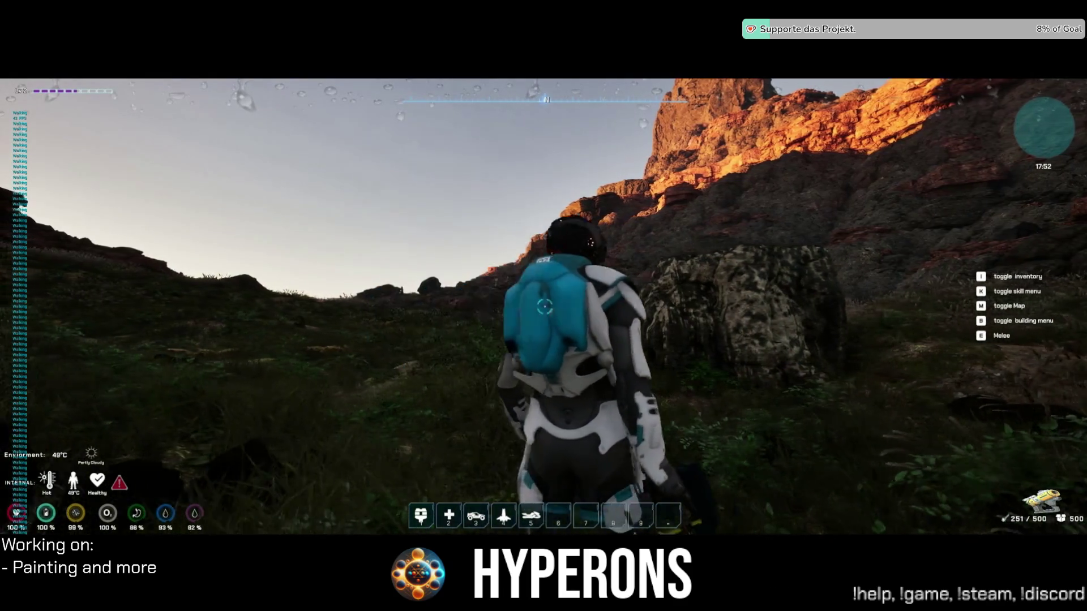
{"action": "key", "text": "w"}
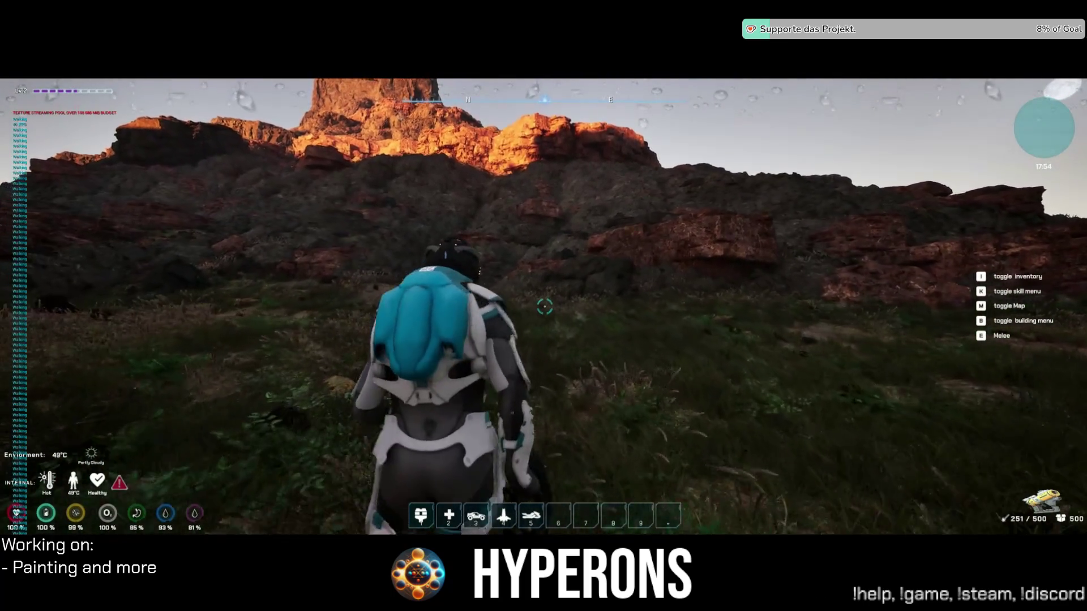
{"action": "key", "text": "d"}
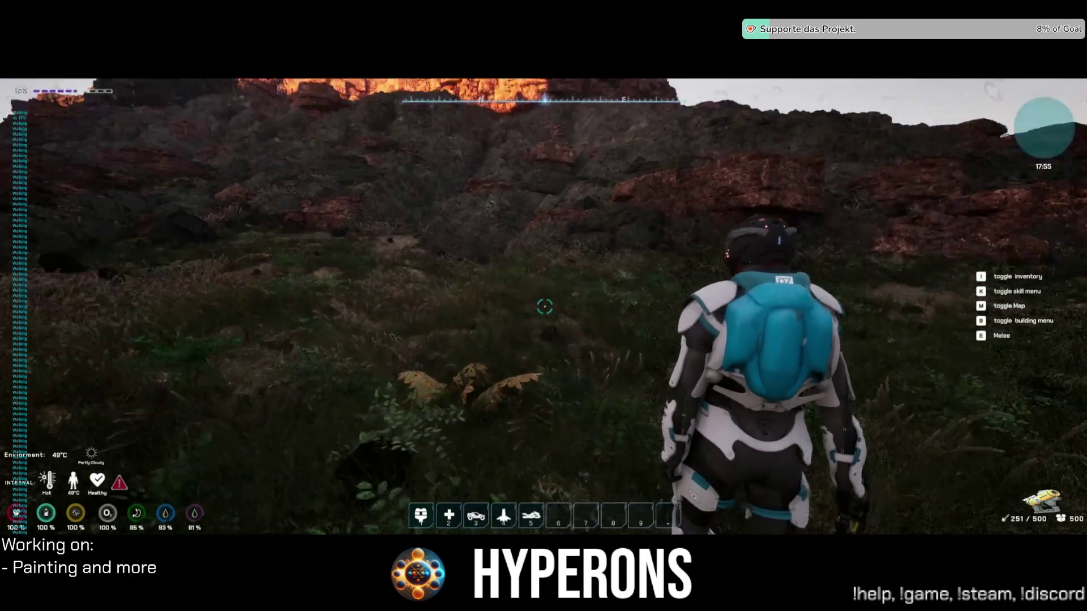
{"action": "key", "text": "a"}
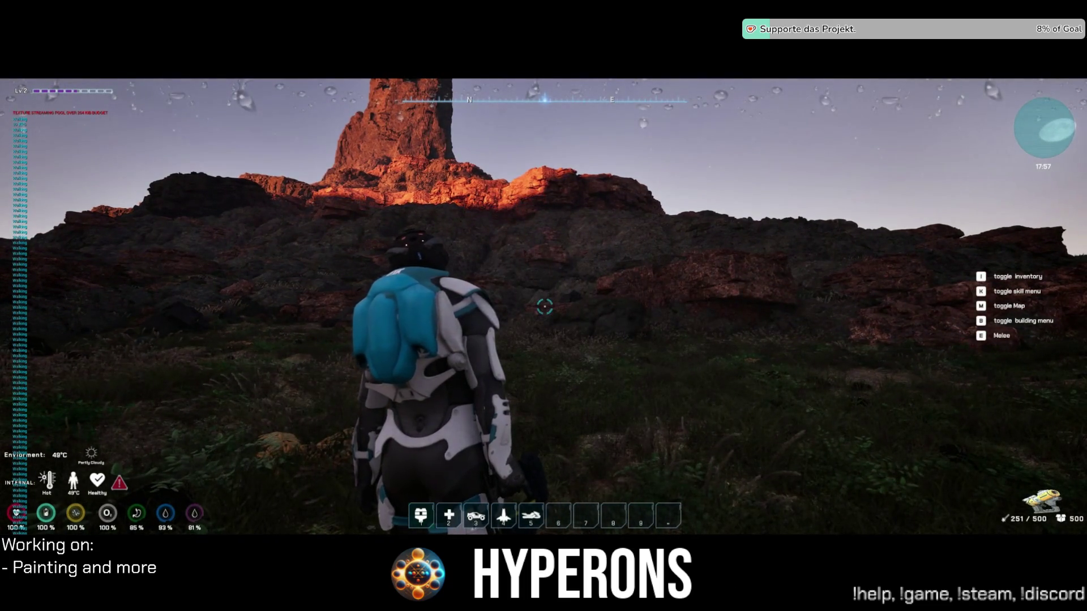
{"action": "key", "text": "w"}
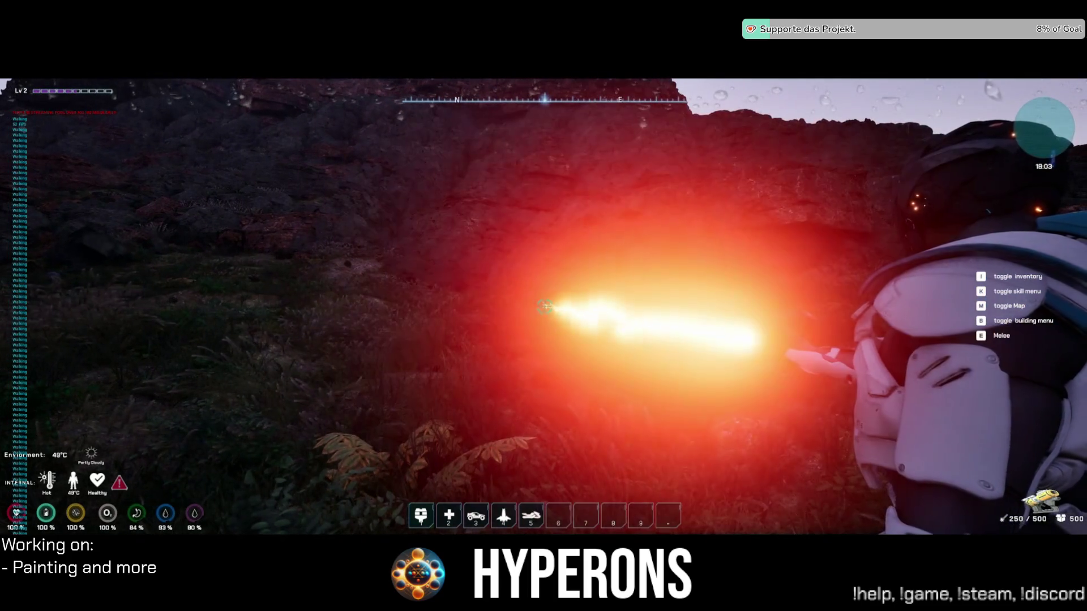
{"action": "left_click", "coordinate": [544, 307]}
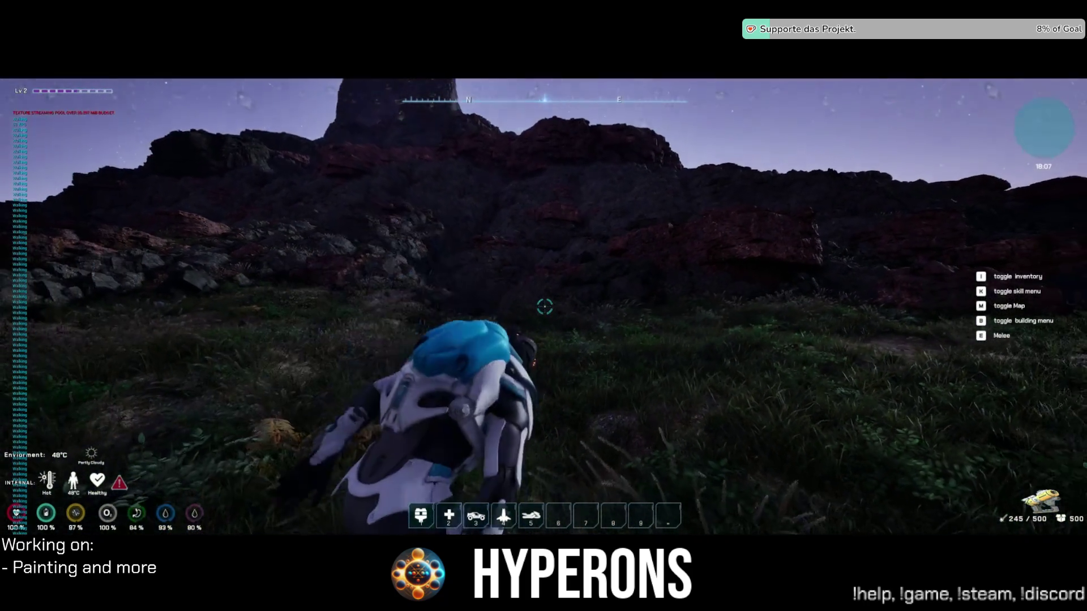
Leap up the rocks with traversal, fire the jetpack, then pause and stop the play session.
{"action": "key", "text": "space"}
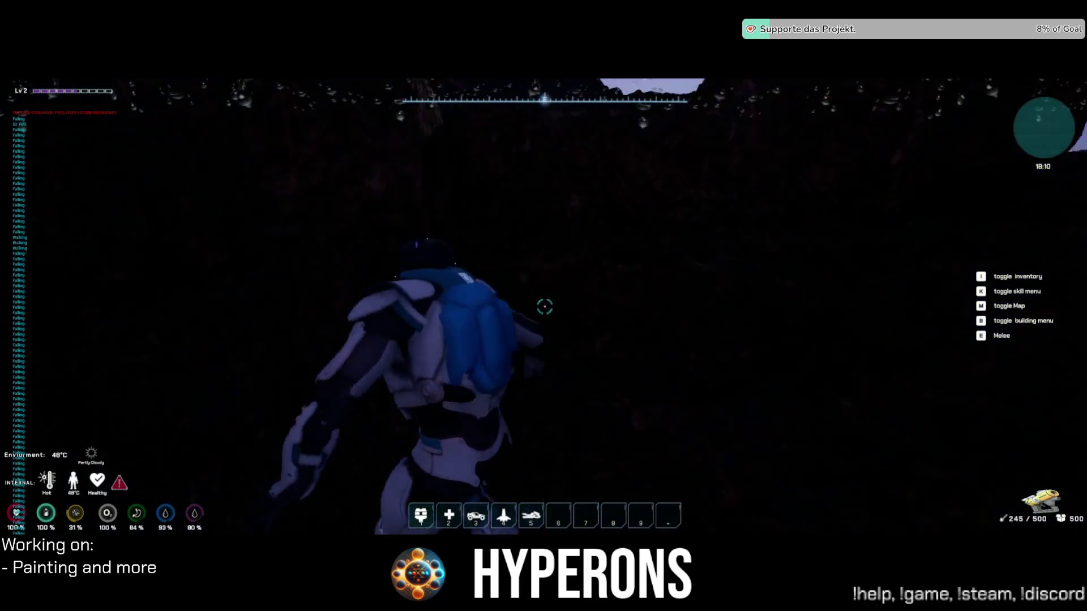
{"action": "key", "text": "space"}
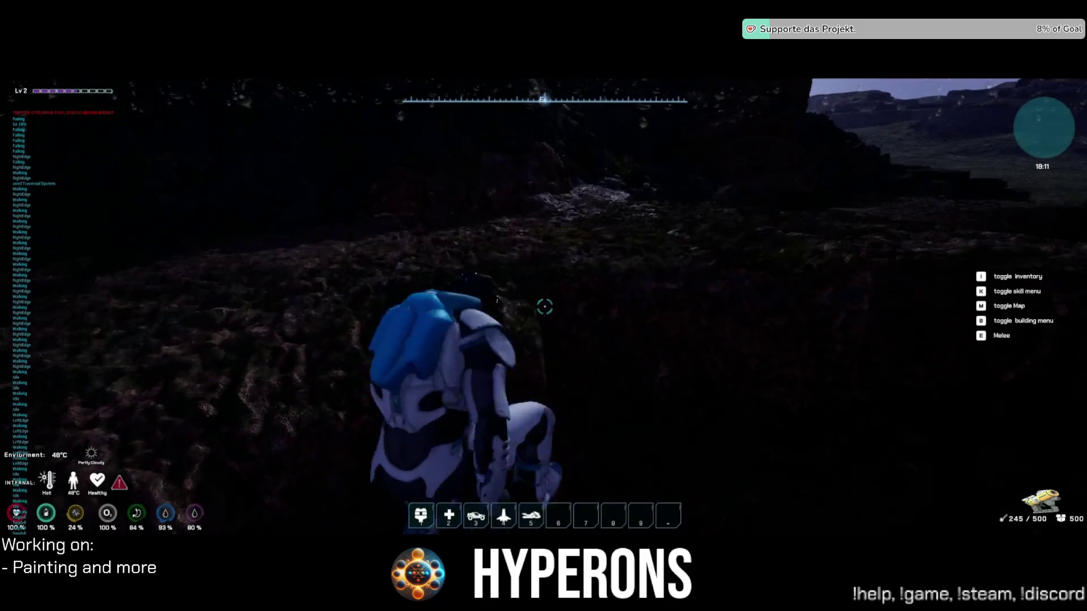
{"action": "key", "text": "w"}
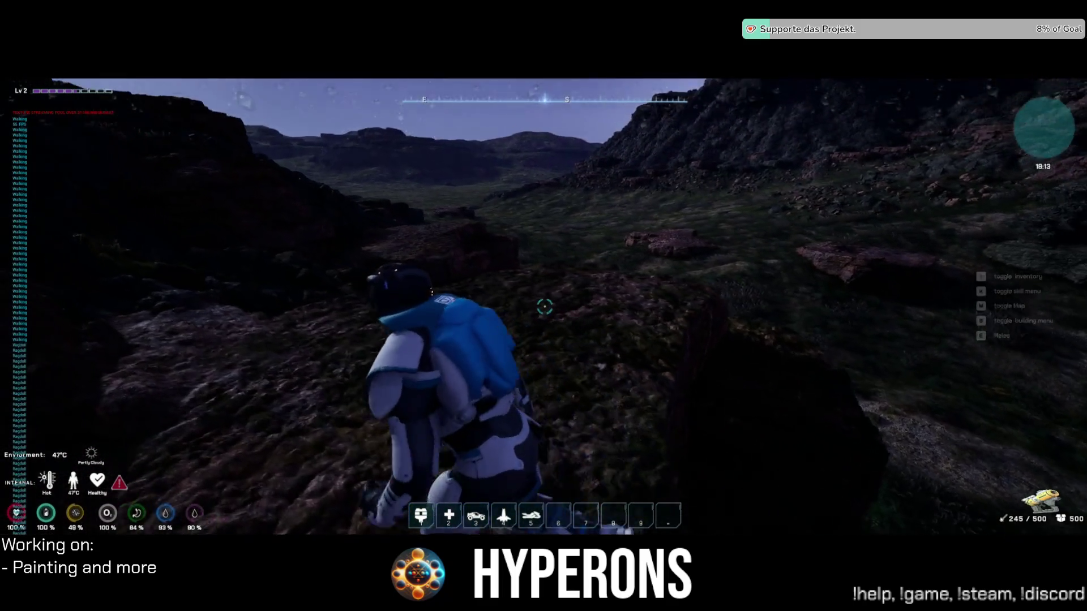
{"action": "key", "text": "space"}
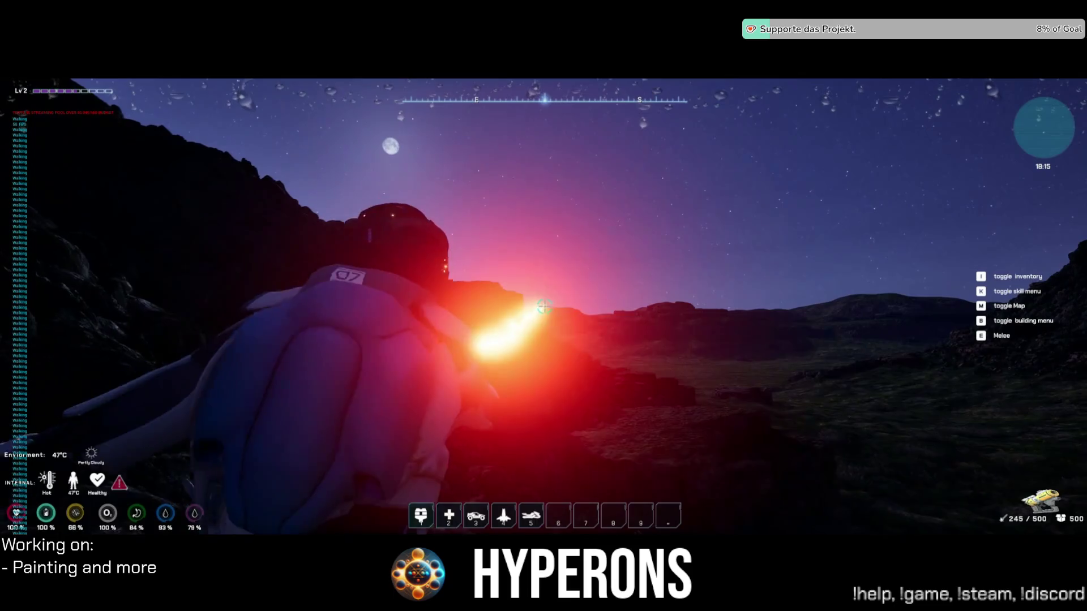
{"action": "key", "text": "Escape"}
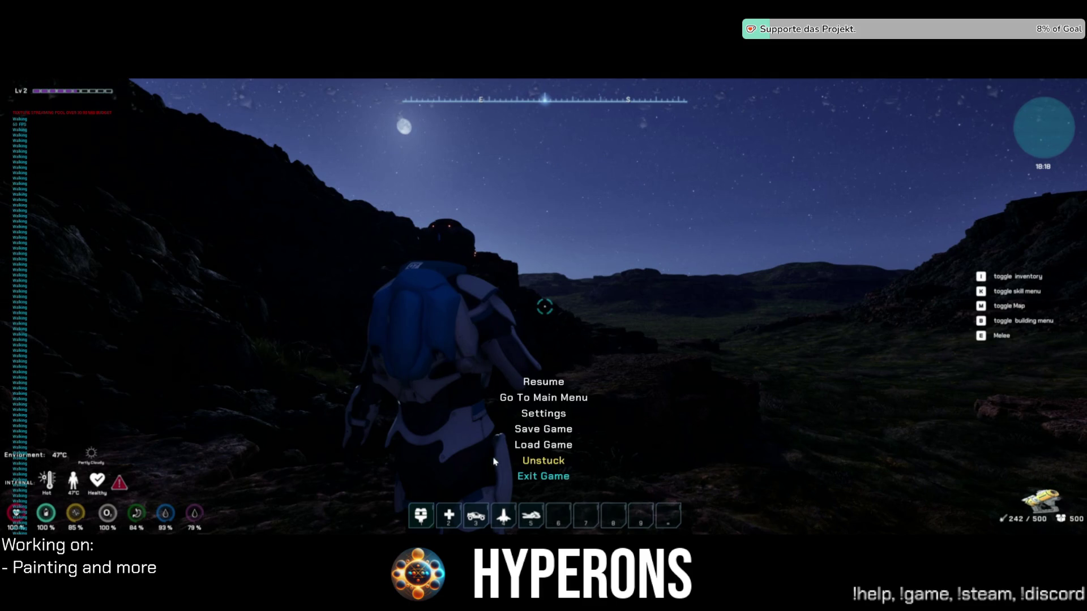
{"action": "key", "text": "Escape"}
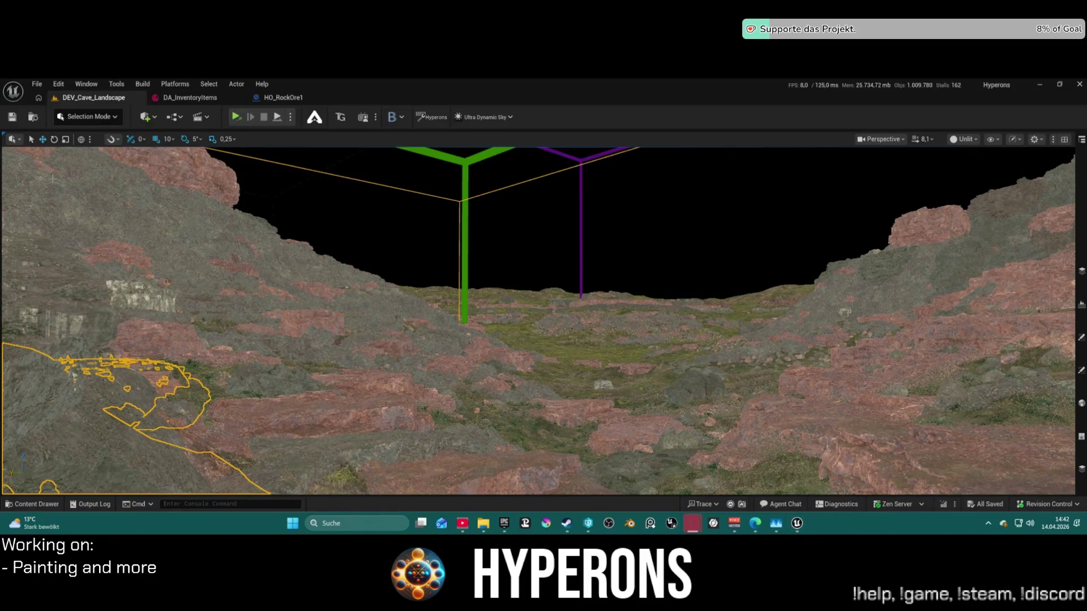
Open DefaultLevel from File > Recent Levels.
{"action": "left_click", "coordinate": [39, 84]}
{"action": "mouse_move", "coordinate": [99, 151]}
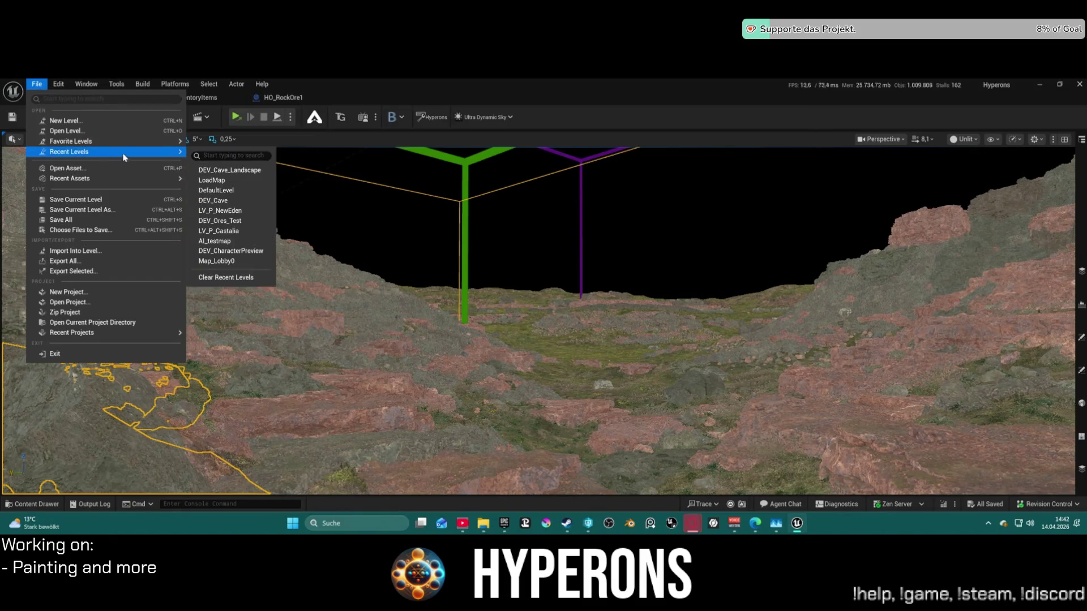
{"action": "left_click", "coordinate": [240, 191]}
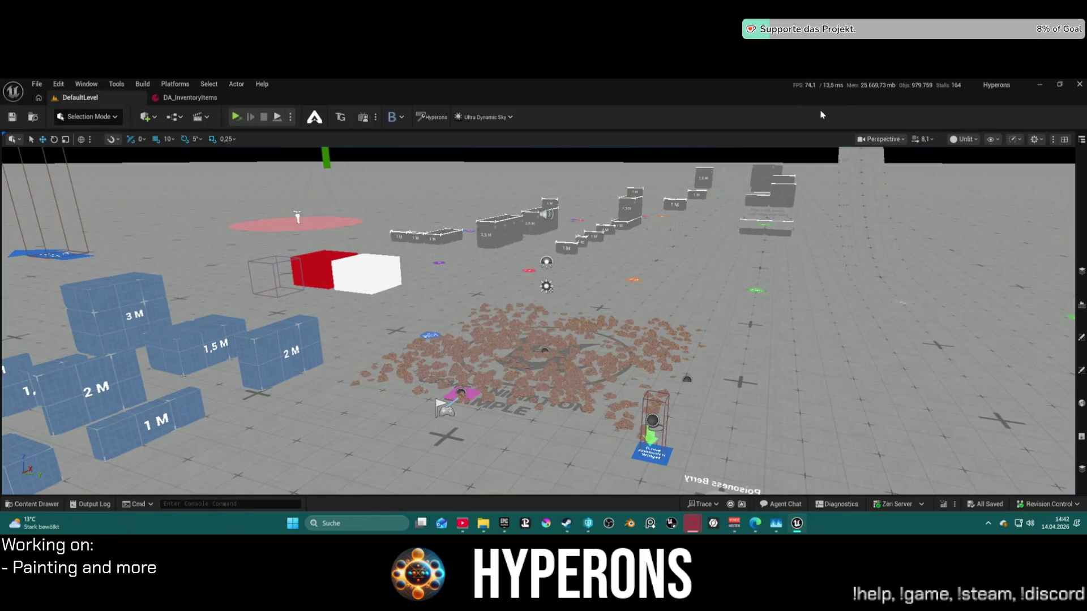
Switch the viewport view mode from Unlit to Lit.
{"action": "left_click", "coordinate": [883, 139]}
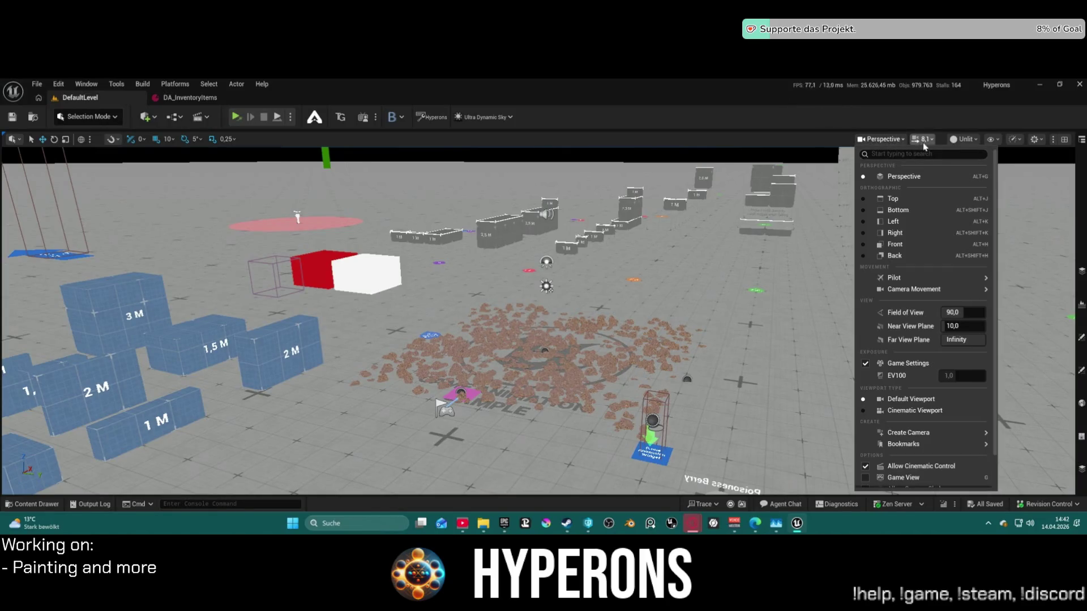
{"action": "left_click", "coordinate": [964, 139]}
{"action": "left_click", "coordinate": [964, 139]}
{"action": "left_click", "coordinate": [969, 180]}
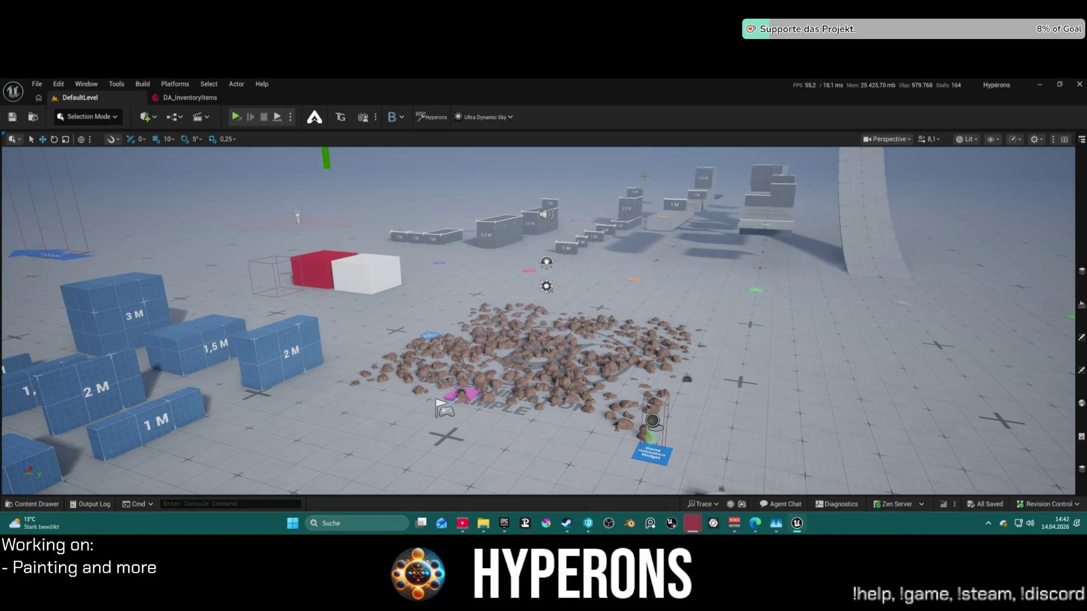
{"action": "mouse_move", "coordinate": [543, 320]}
{"action": "left_mouse_down"}
{"action": "mouse_move", "coordinate": [521, 305]}
{"action": "mouse_move", "coordinate": [526, 340]}
{"action": "mouse_move", "coordinate": [515, 306]}
{"action": "mouse_move", "coordinate": [520, 368]}
{"action": "left_mouse_up"}
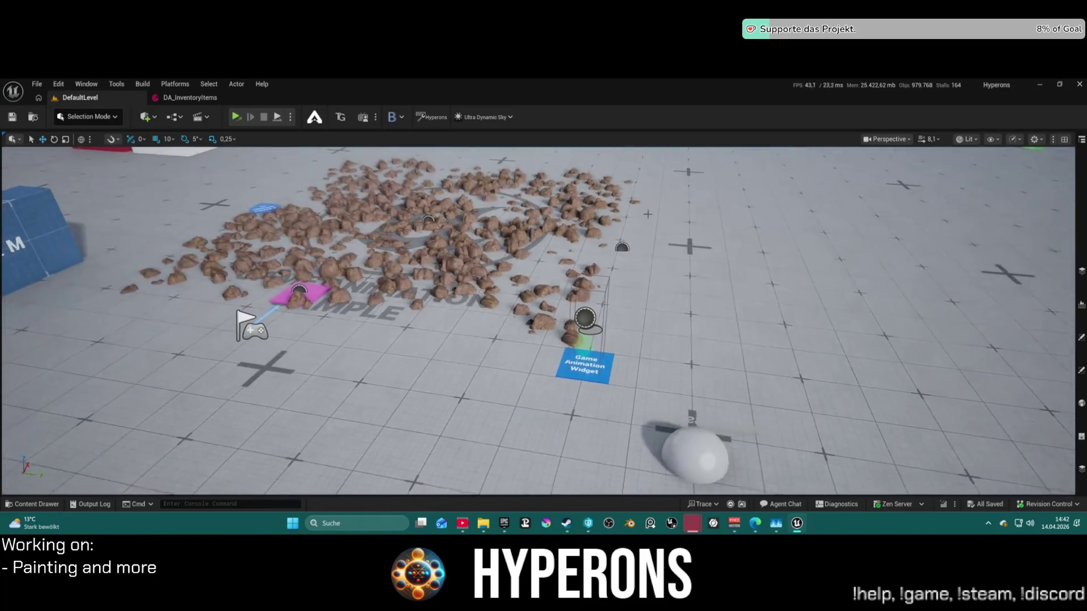
{"action": "key", "text": "ctrl+z"}
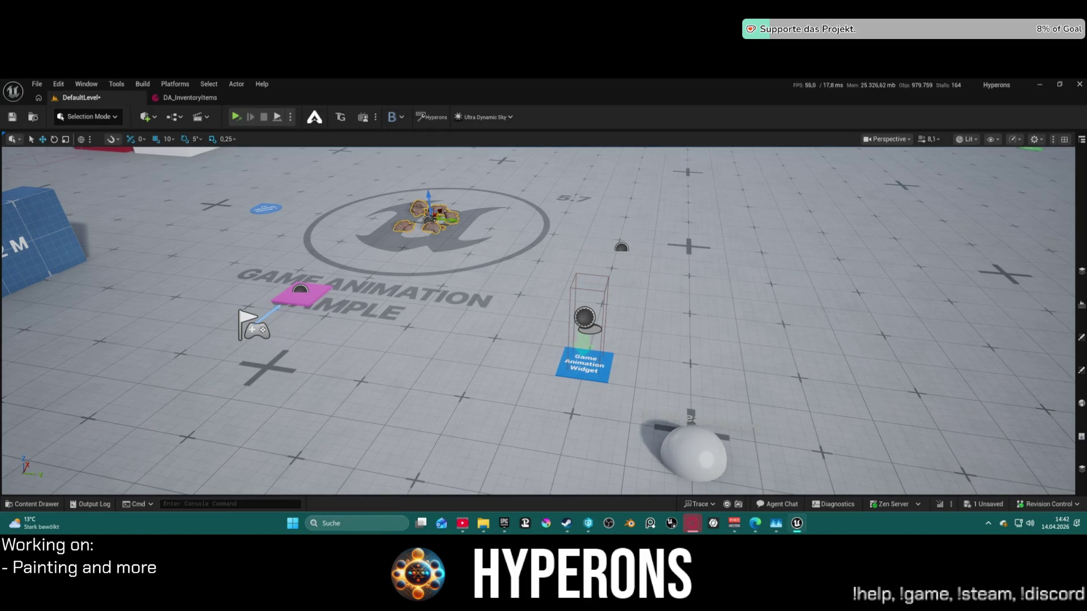
{"action": "key", "text": "ctrl+z"}
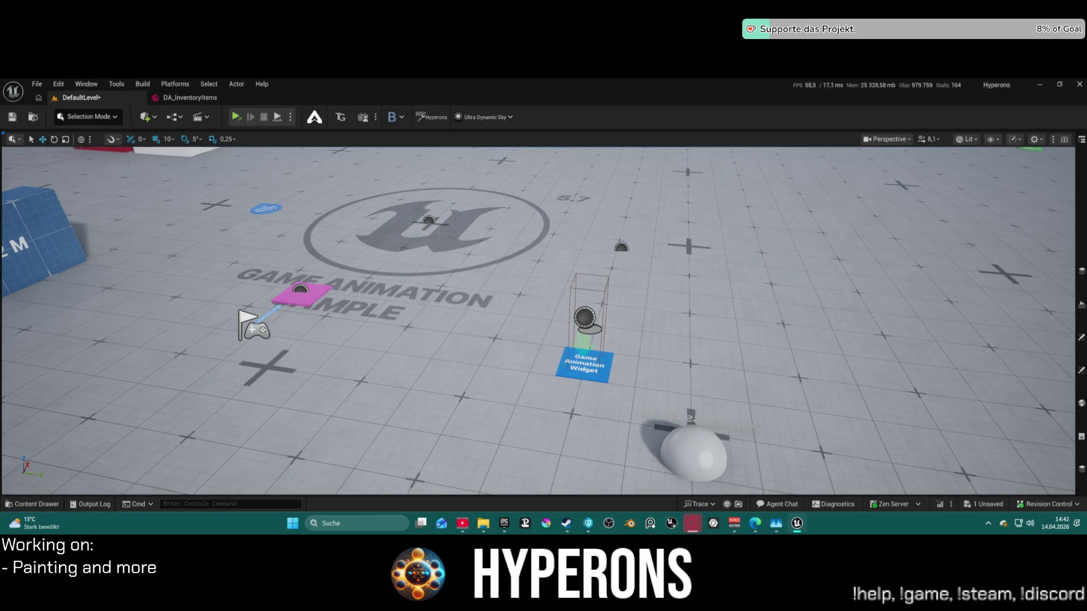
{"action": "mouse_move", "coordinate": [481, 249]}
{"action": "left_mouse_down"}
{"action": "mouse_move", "coordinate": [482, 323]}
{"action": "mouse_move", "coordinate": [483, 250]}
{"action": "left_mouse_up"}
{"action": "key", "text": "ctrl+z"}
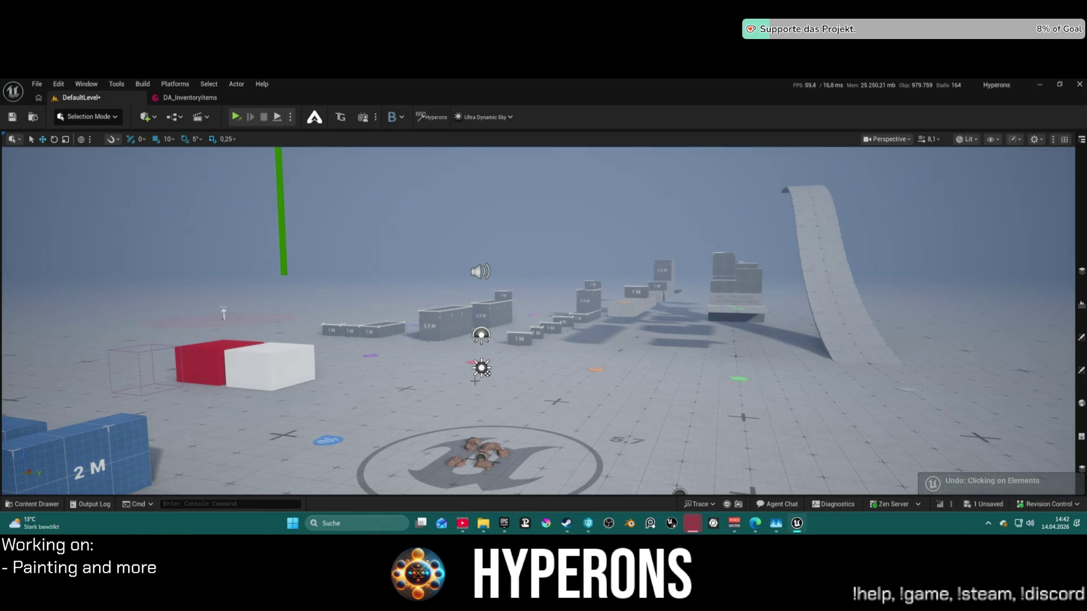
{"action": "key", "text": "ctrl+z"}
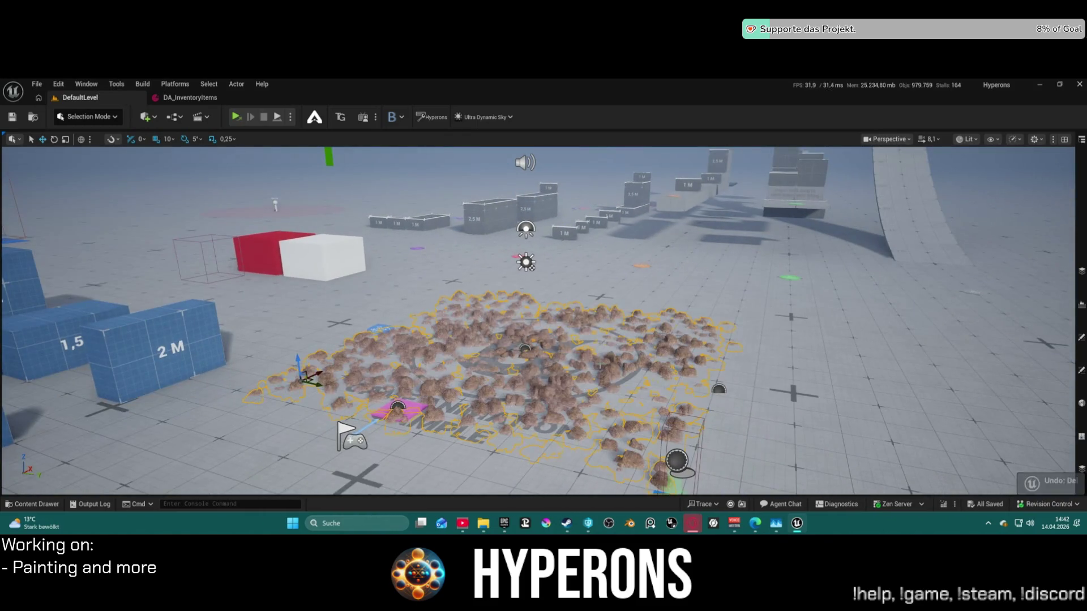
{"action": "scroll", "coordinate": [538, 321], "scroll_direction": "down", "scroll_amount": 5}
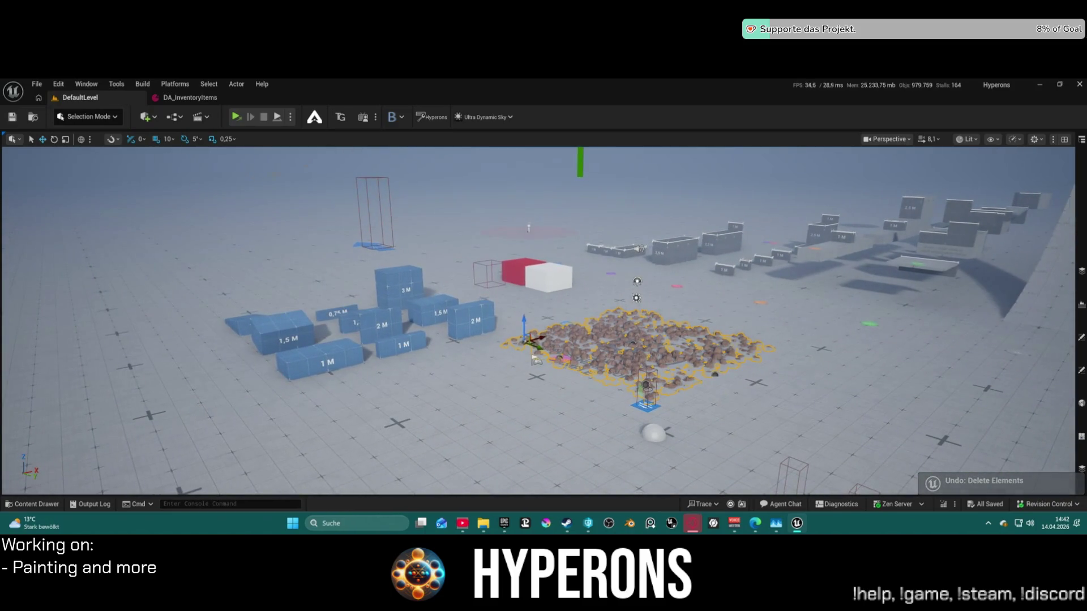
Open the Content Drawer, expand ActionRPGStarterSystem and collapse its Equipment folder.
{"action": "left_click", "coordinate": [36, 504]}
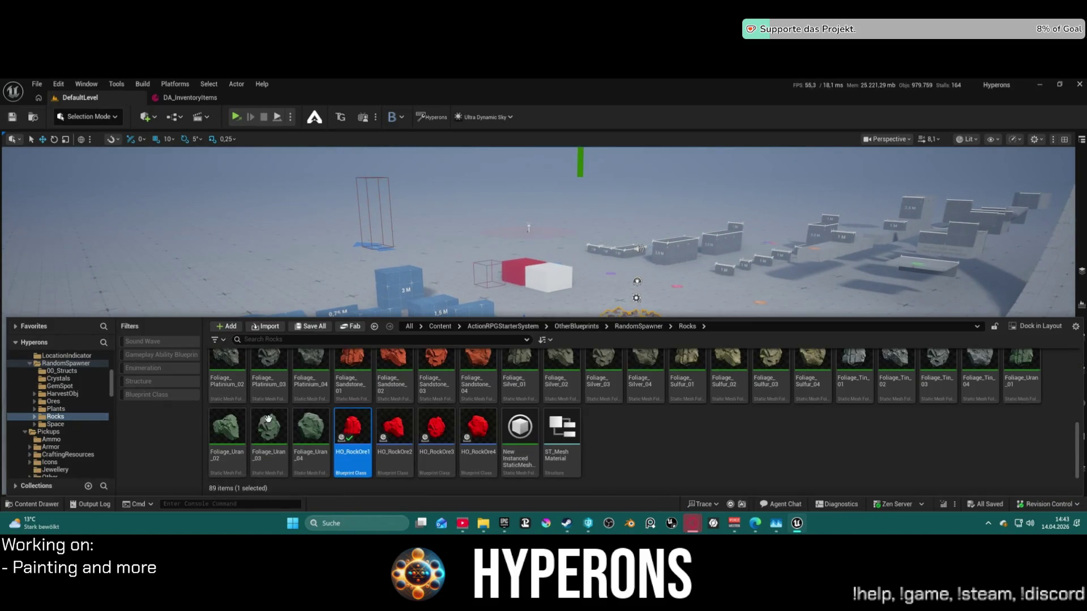
{"action": "scroll", "coordinate": [68, 385], "scroll_direction": "up", "scroll_amount": 10}
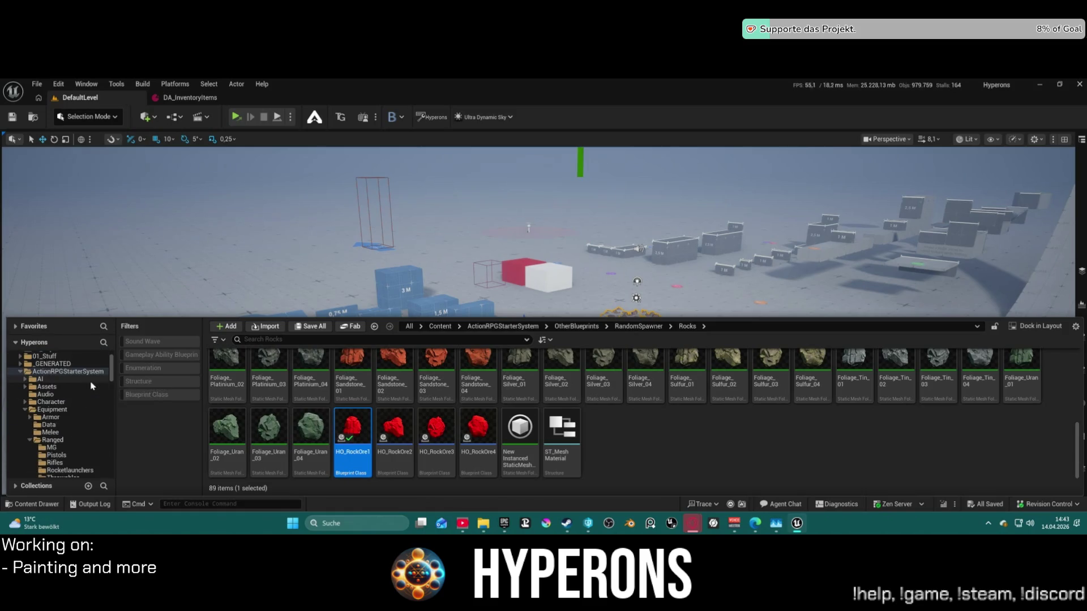
{"action": "left_click", "coordinate": [20, 388], "text": "ctrl"}
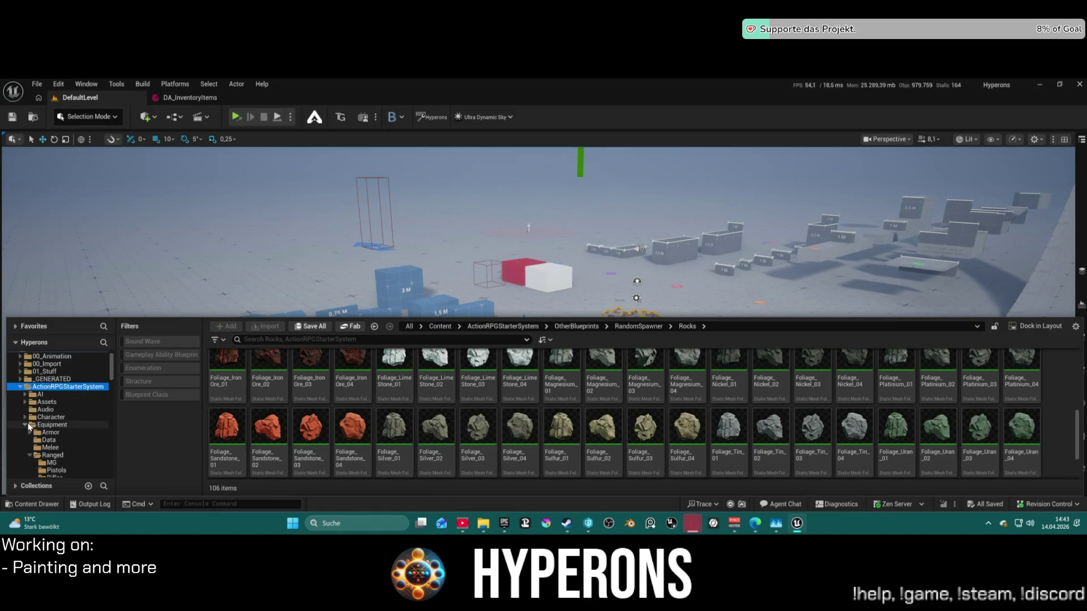
{"action": "left_click", "coordinate": [26, 425]}
{"action": "scroll", "coordinate": [55, 422], "scroll_direction": "down", "scroll_amount": 10}
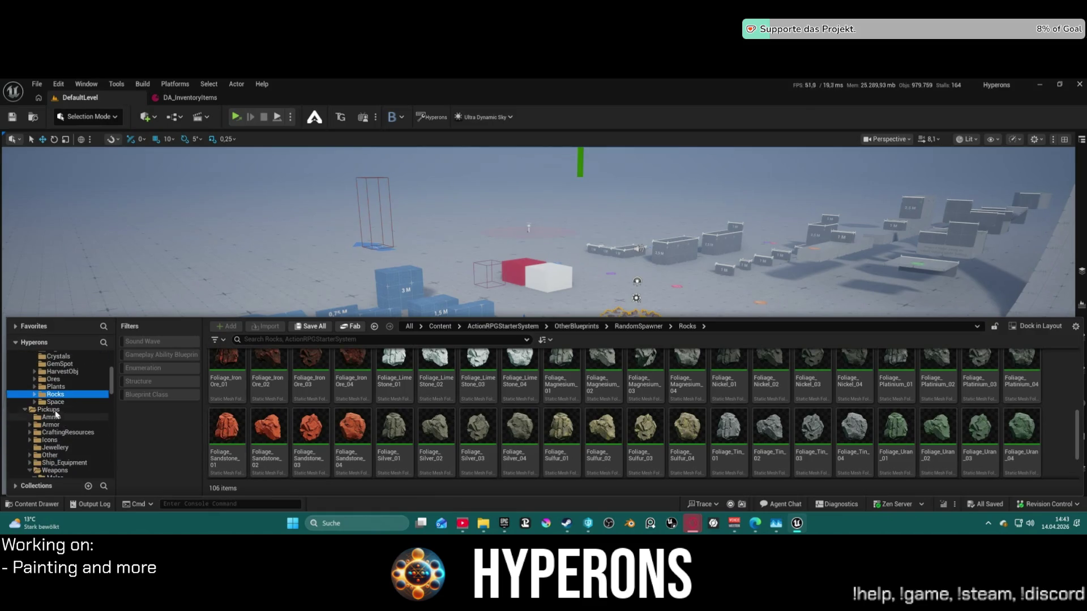
{"action": "scroll", "coordinate": [62, 408], "scroll_direction": "down", "scroll_amount": 5}
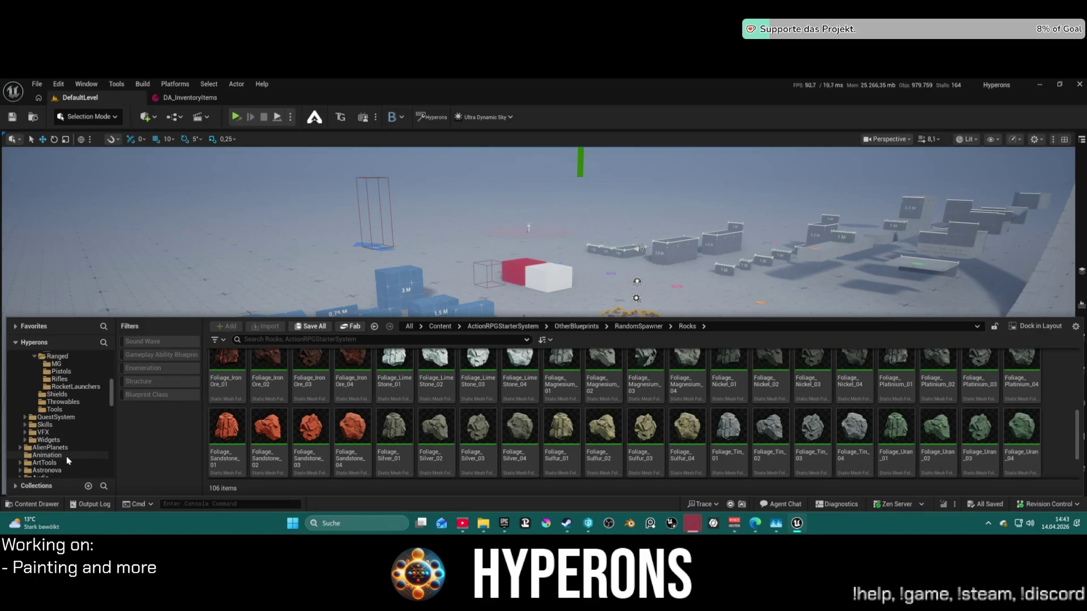
{"action": "scroll", "coordinate": [79, 436], "scroll_direction": "down", "scroll_amount": 10}
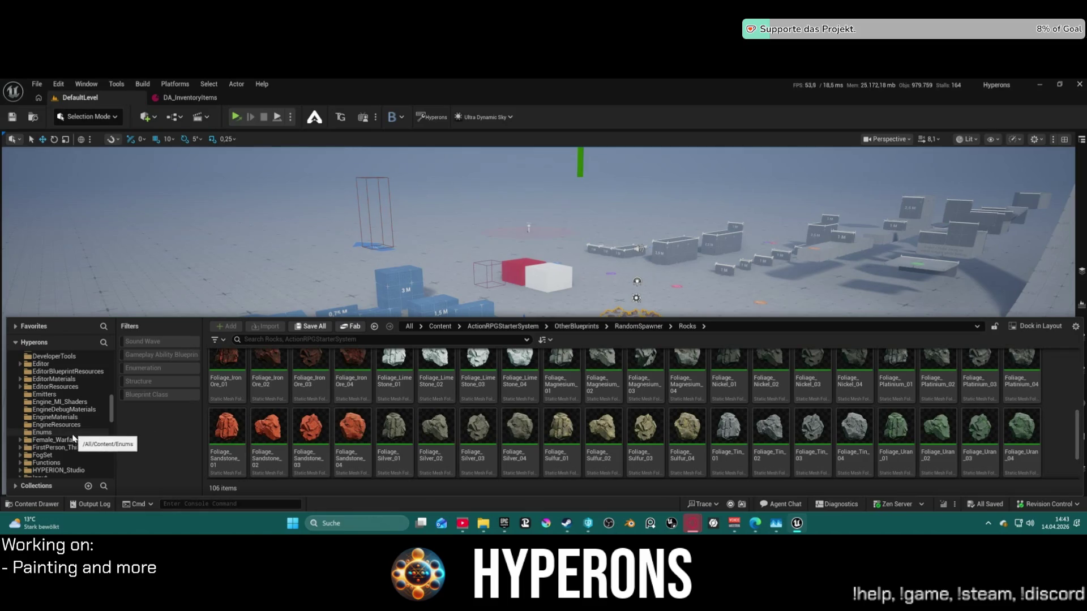
{"action": "scroll", "coordinate": [74, 445], "scroll_direction": "up", "scroll_amount": 2}
{"action": "scroll", "coordinate": [63, 443], "scroll_direction": "up", "scroll_amount": 2}
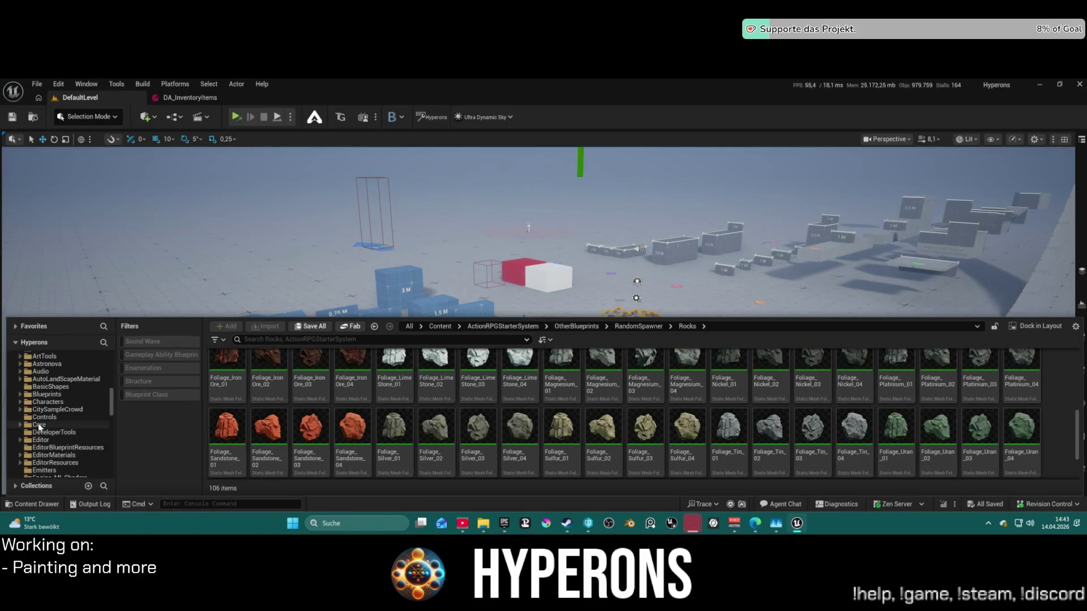
Browse Core > Systems > CameraSystem > Rigs and open CDA_Universal.
{"action": "left_click", "coordinate": [39, 426]}
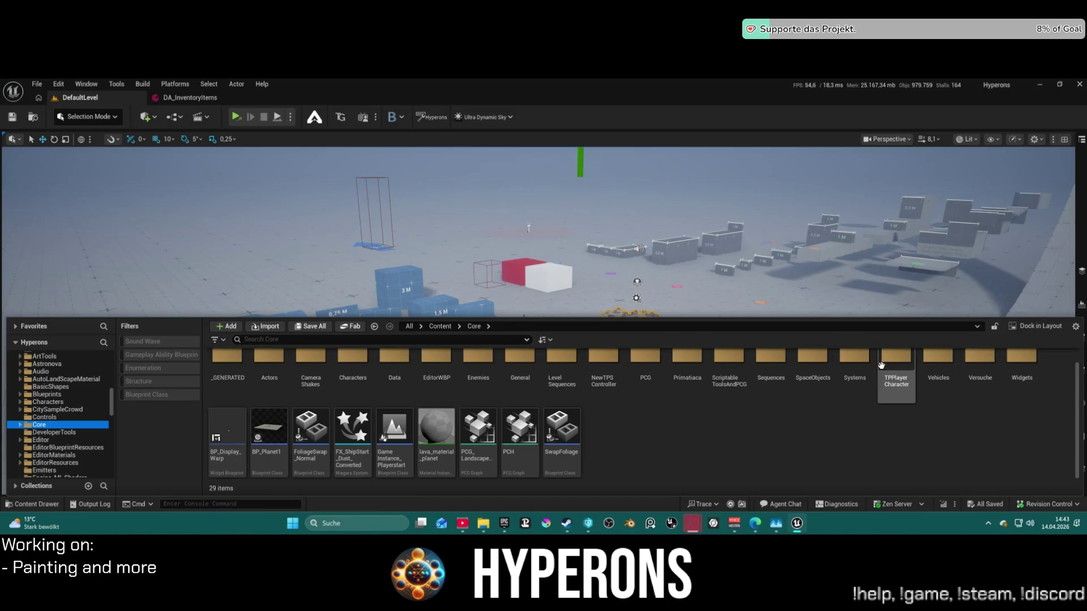
{"action": "double_click", "coordinate": [854, 362]}
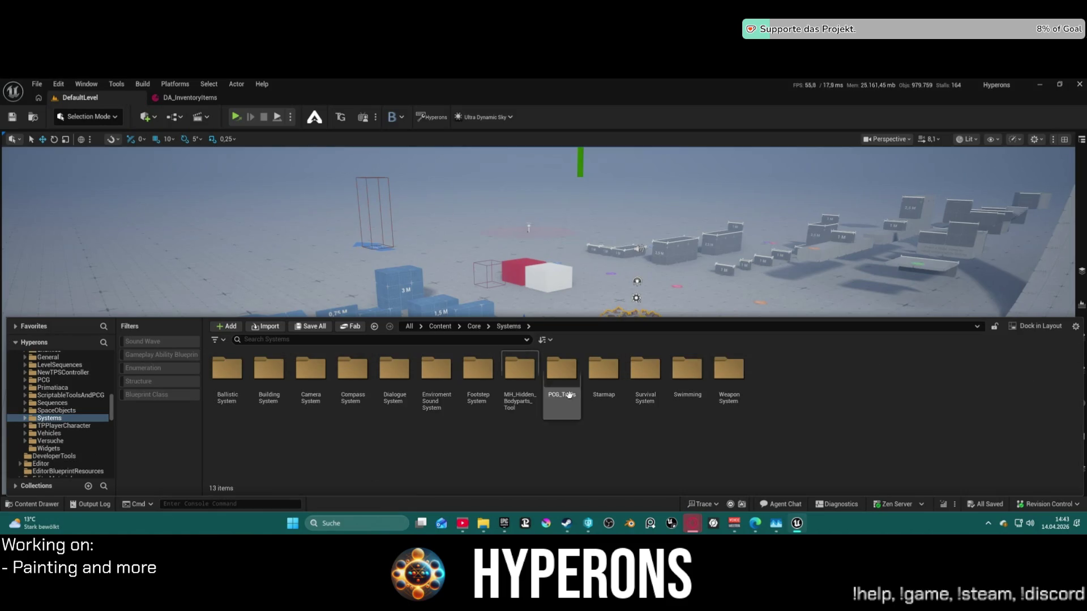
{"action": "double_click", "coordinate": [311, 376]}
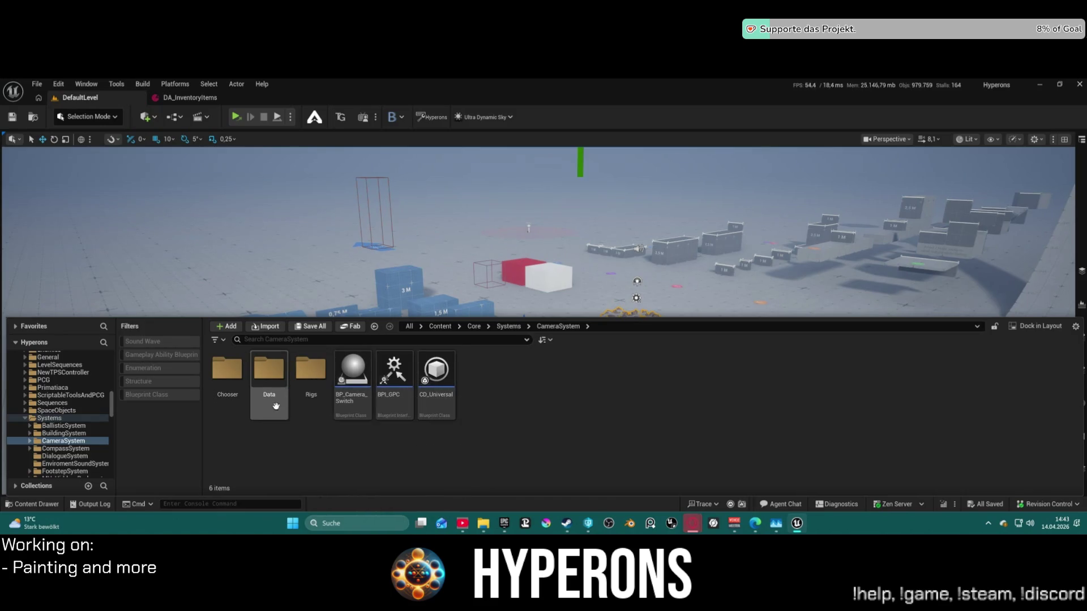
{"action": "double_click", "coordinate": [237, 417]}
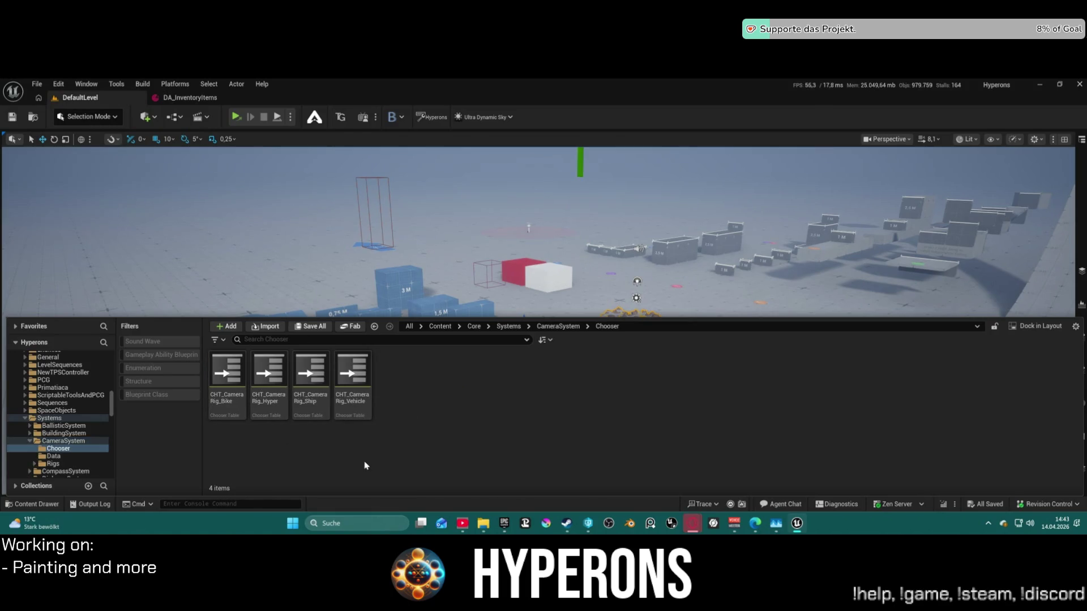
{"action": "left_click", "coordinate": [53, 464]}
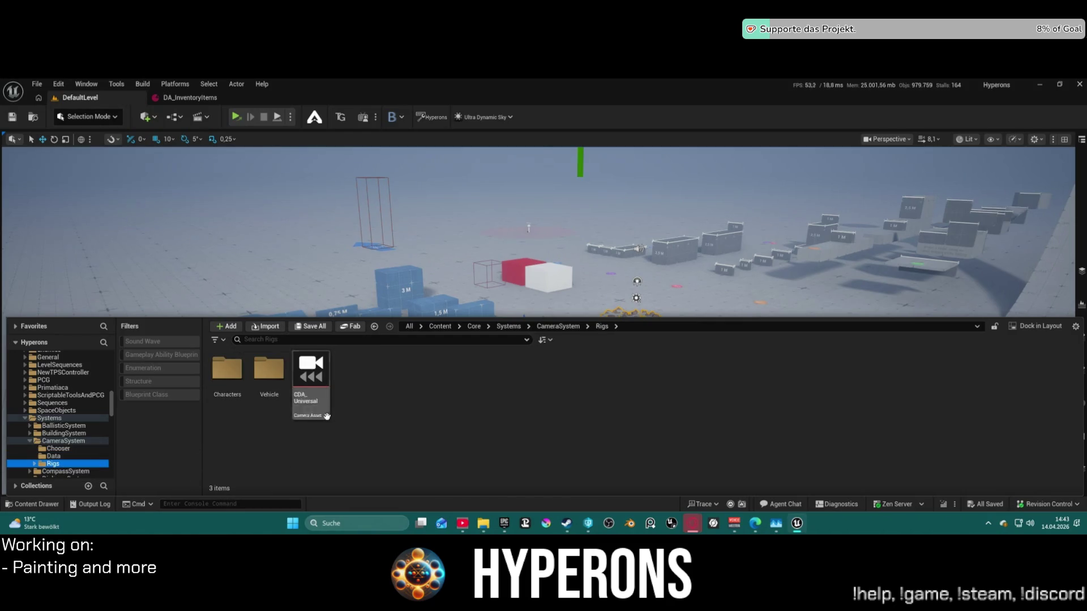
{"action": "double_click", "coordinate": [326, 406]}
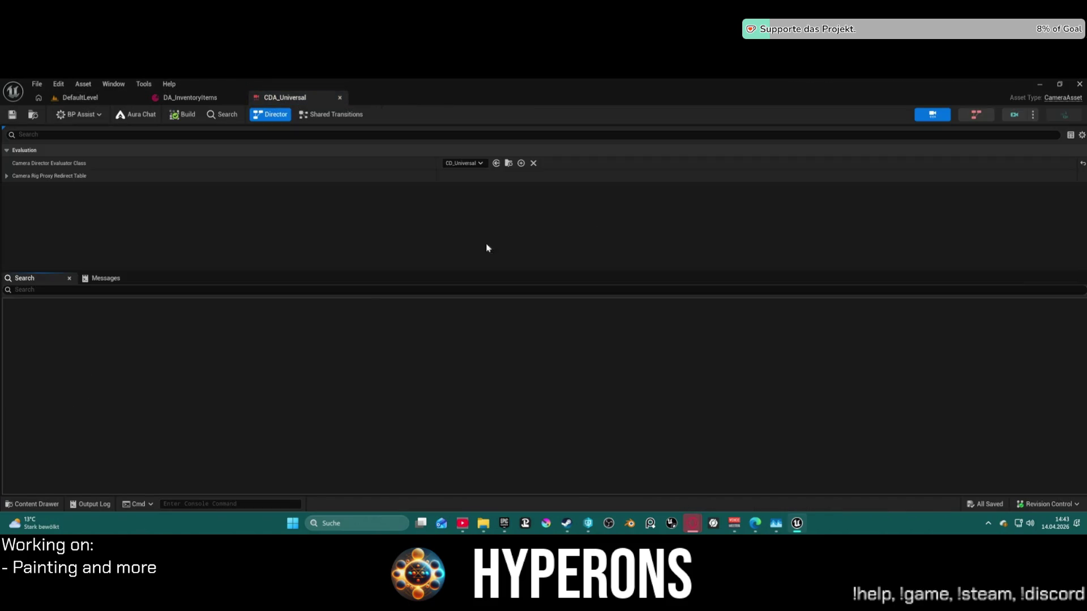
Edit CD_Universal, pan its EventGraph to the Activate Camera Rig nodes, and reveal the ThirdPerson rigs.
{"action": "left_click", "coordinate": [973, 116]}
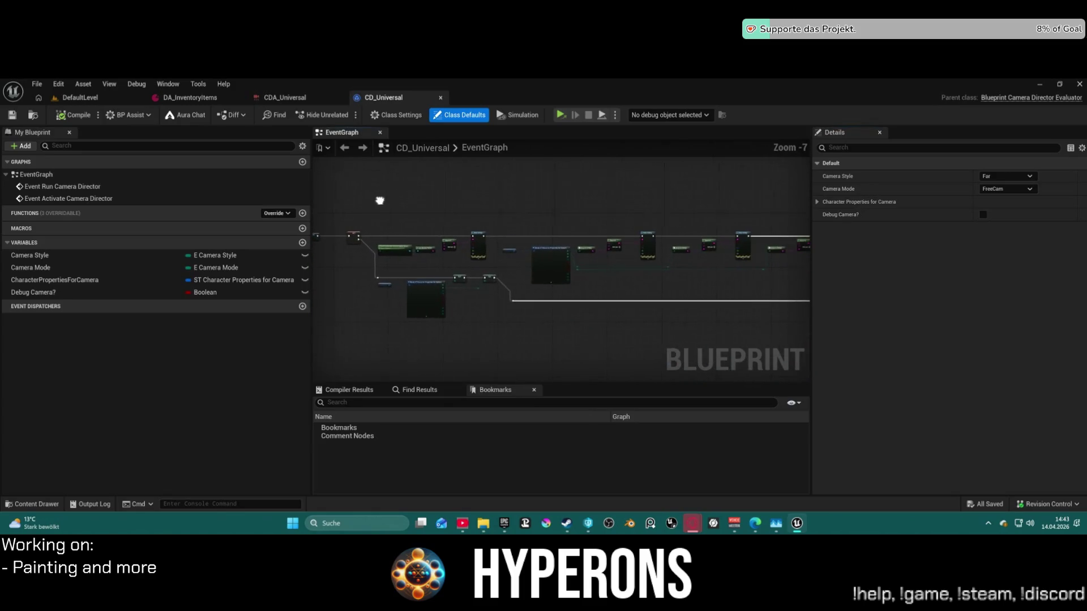
{"action": "scroll", "coordinate": [652, 260], "scroll_direction": "up", "scroll_amount": 2}
{"action": "scroll", "coordinate": [550, 254], "scroll_direction": "up", "scroll_amount": 5}
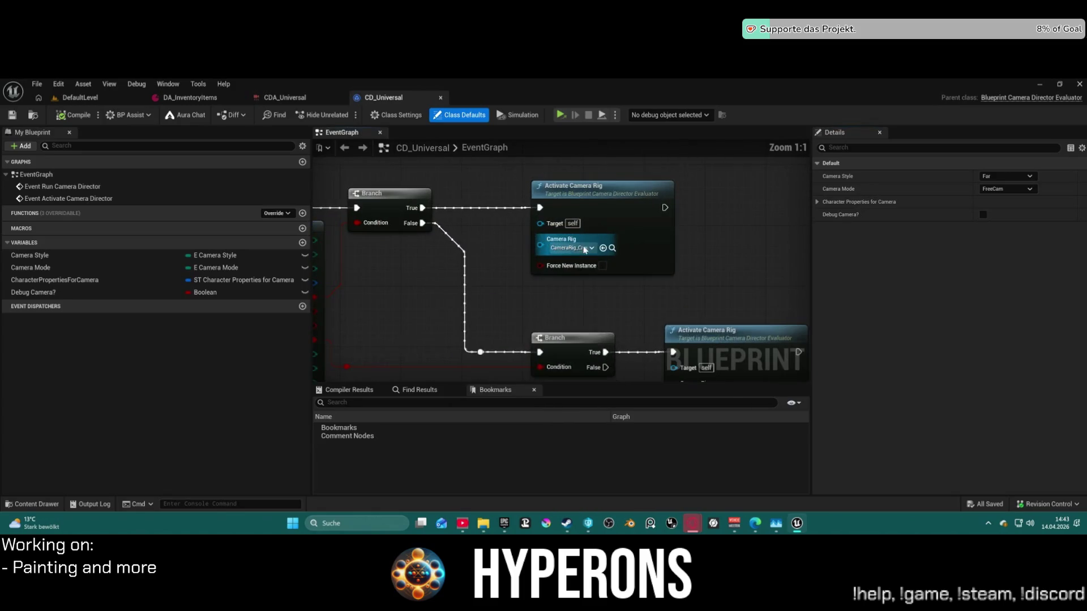
{"action": "mouse_move", "coordinate": [629, 303]}
{"action": "left_mouse_down"}
{"action": "mouse_move", "coordinate": [511, 237]}
{"action": "mouse_move", "coordinate": [506, 198]}
{"action": "left_mouse_up"}
{"action": "scroll", "coordinate": [506, 198], "scroll_direction": "down", "scroll_amount": 3}
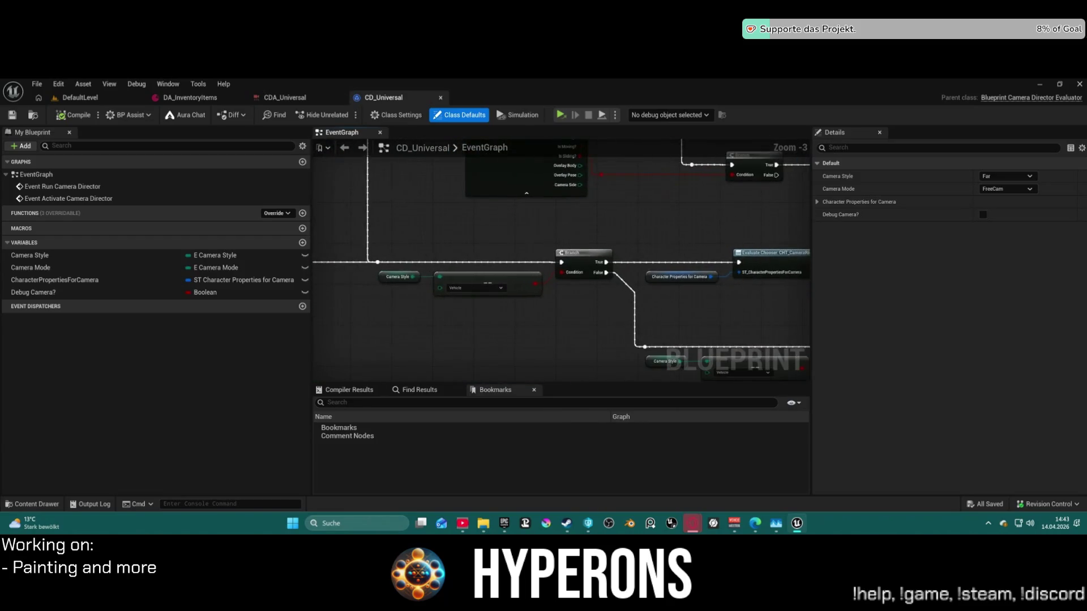
{"action": "left_click_drag", "start_coordinate": [655, 290], "coordinate": [457, 145]}
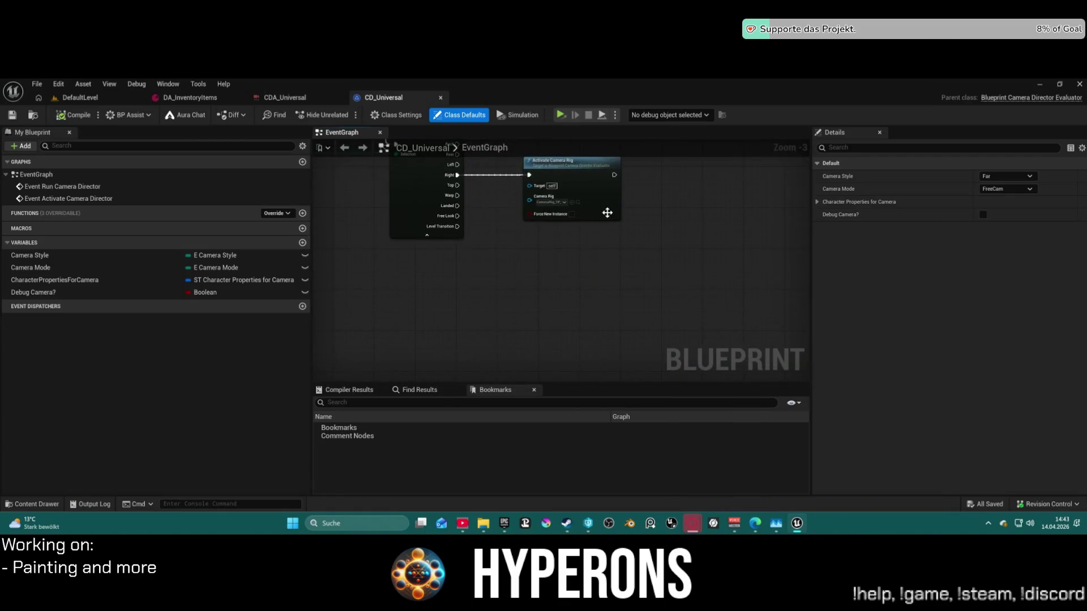
{"action": "scroll", "coordinate": [607, 213], "scroll_direction": "up", "scroll_amount": 3}
{"action": "left_click", "coordinate": [564, 199]}
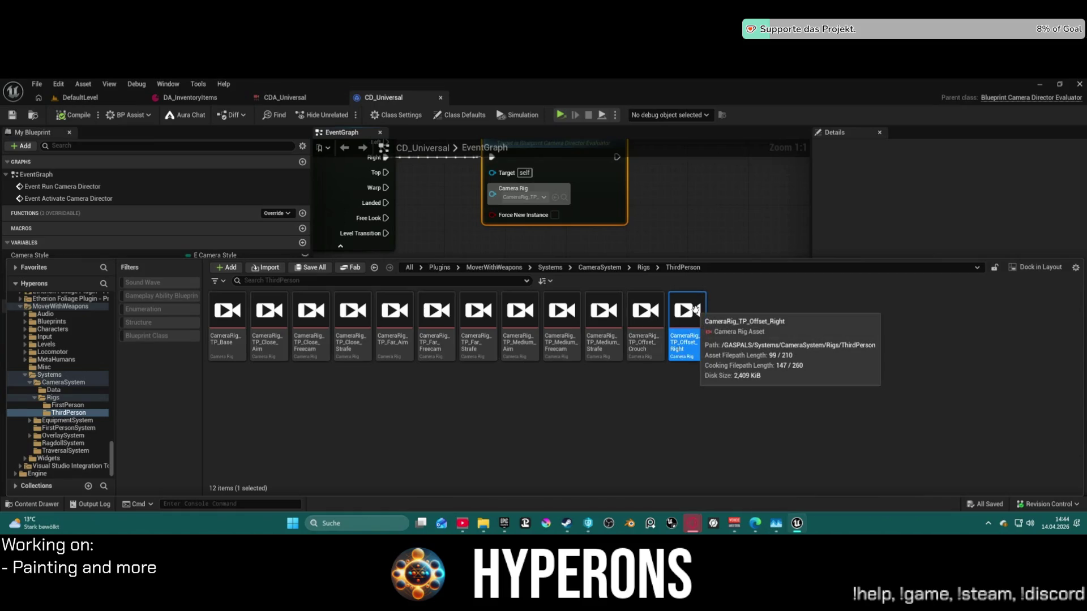
Open CameraRig_TP_Offset_Right and inspect its Offset node.
{"action": "double_click", "coordinate": [699, 316]}
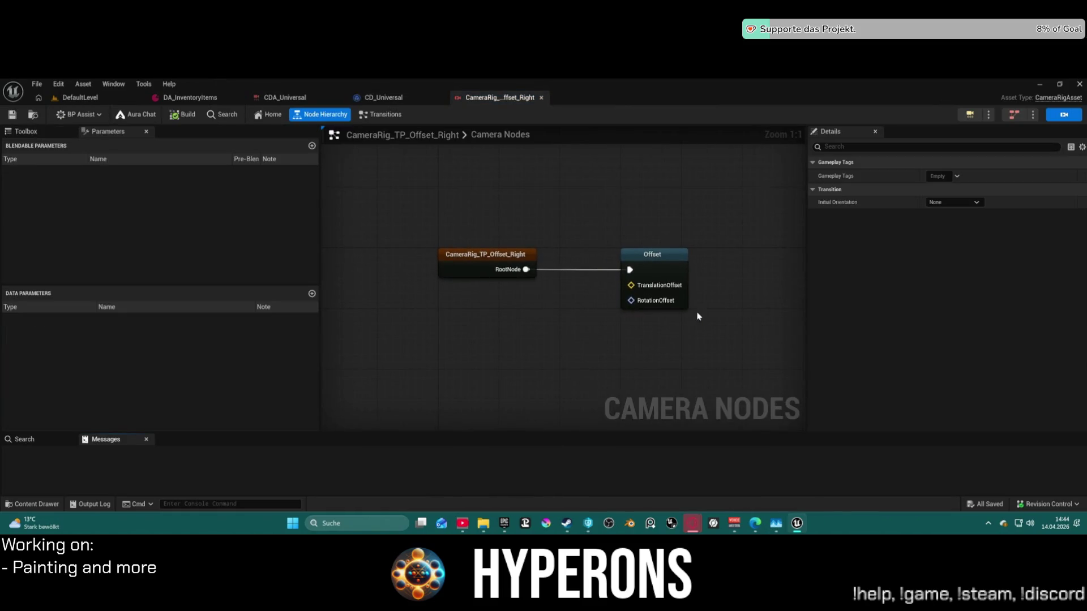
{"action": "left_click", "coordinate": [668, 286]}
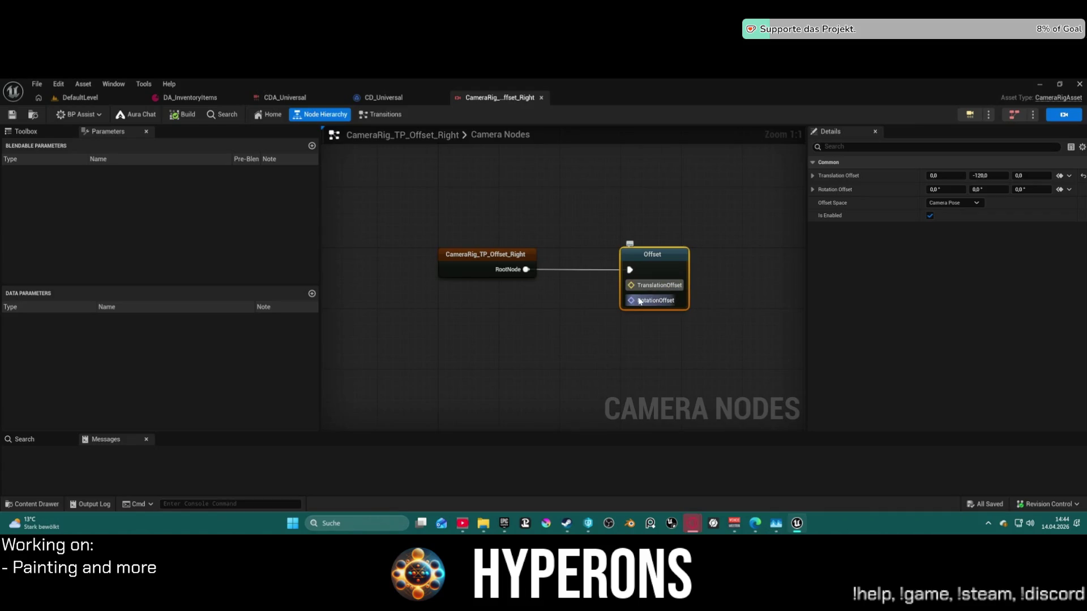
{"action": "key", "text": "ctrl+space"}
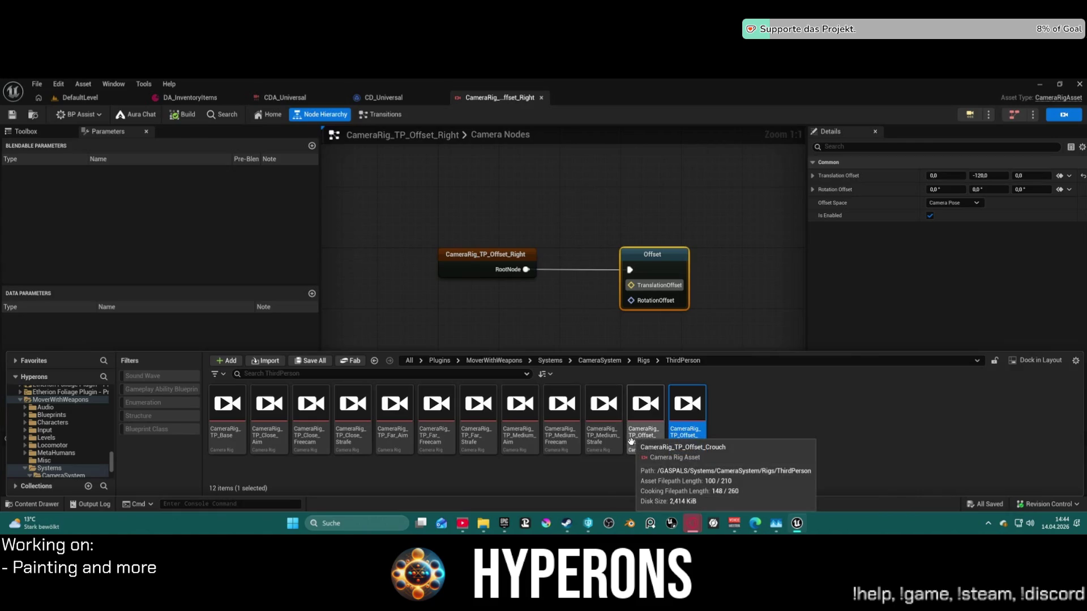
Open CameraRig_TP_Medium_Strafe and inspect its Camera Rig node (offset -180, 50, 40; FOV 80).
{"action": "left_click", "coordinate": [611, 433]}
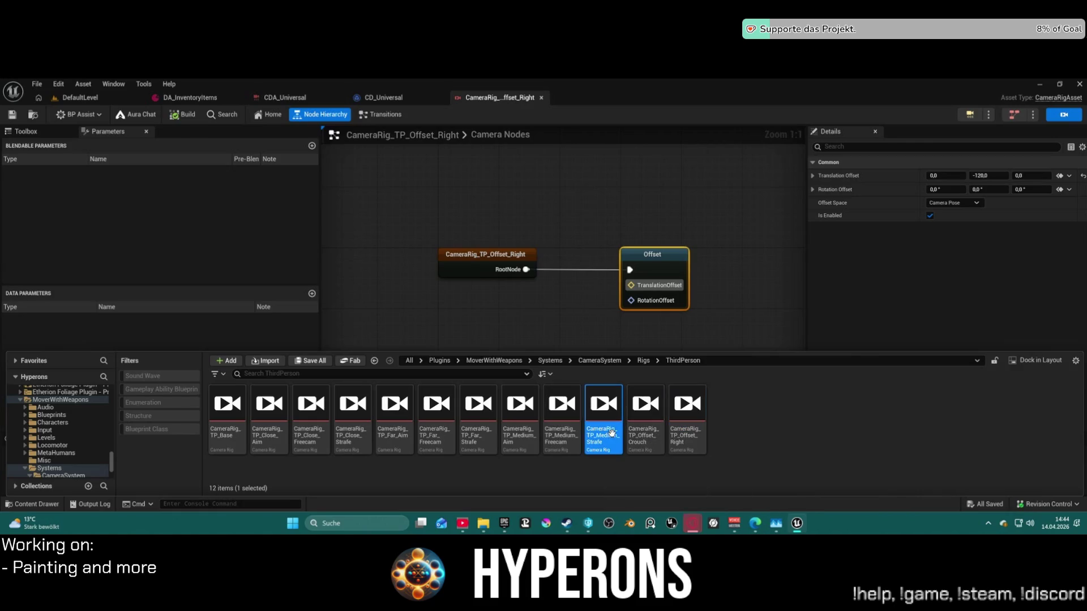
{"action": "double_click", "coordinate": [611, 433]}
{"action": "left_click", "coordinate": [668, 278]}
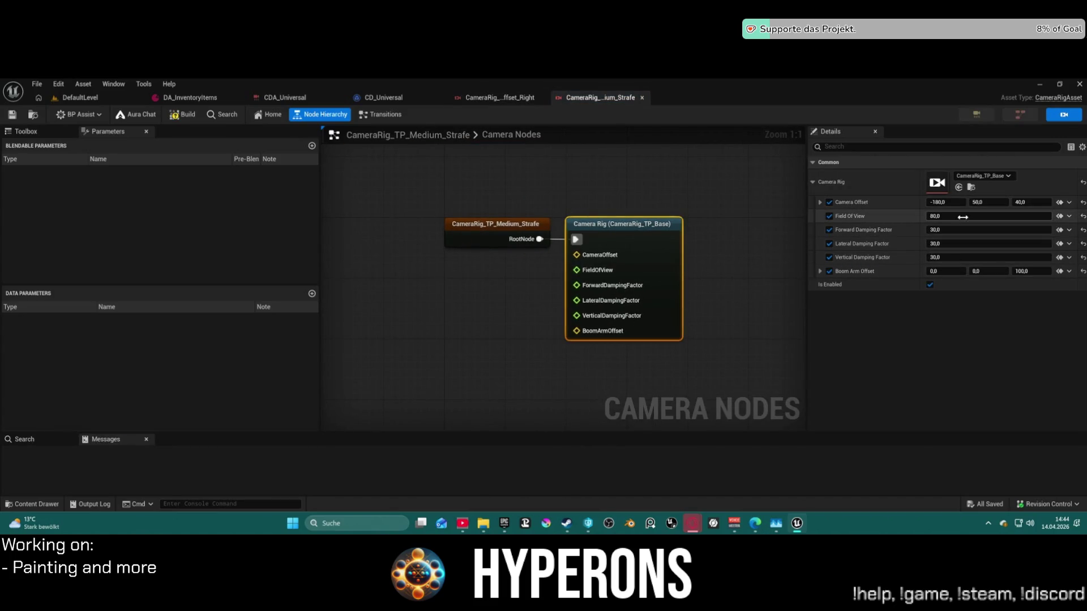
{"action": "key", "text": "ctrl+space"}
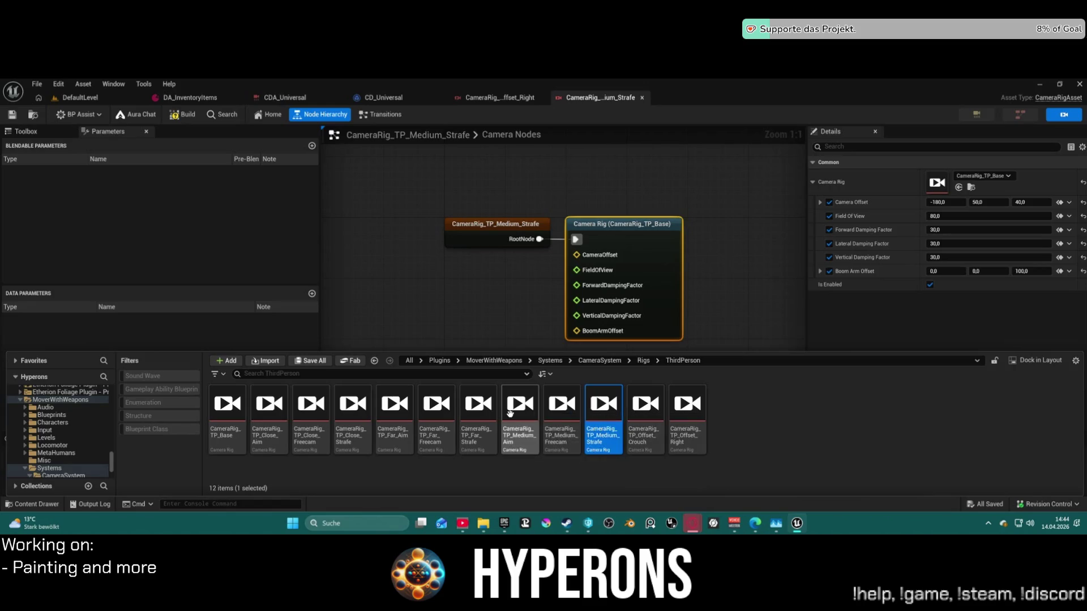
{"action": "left_click", "coordinate": [478, 403]}
Open the Far_Strafe, Far_Freecam, Medium_Aim, Close_Strafe and Close_Aim camera rig assets.
{"action": "double_click", "coordinate": [478, 405]}
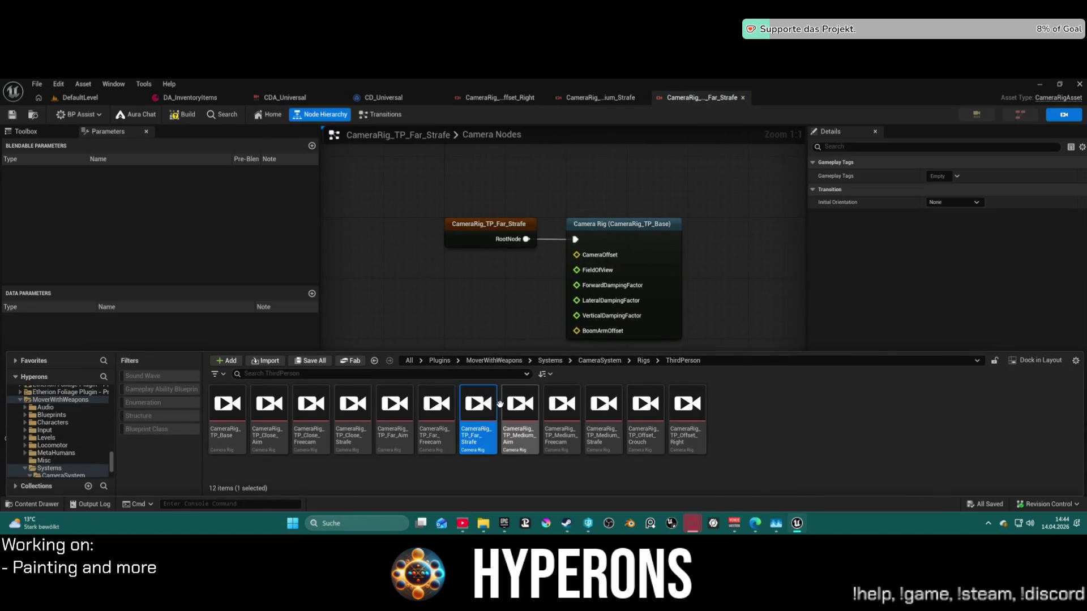
{"action": "double_click", "coordinate": [449, 414]}
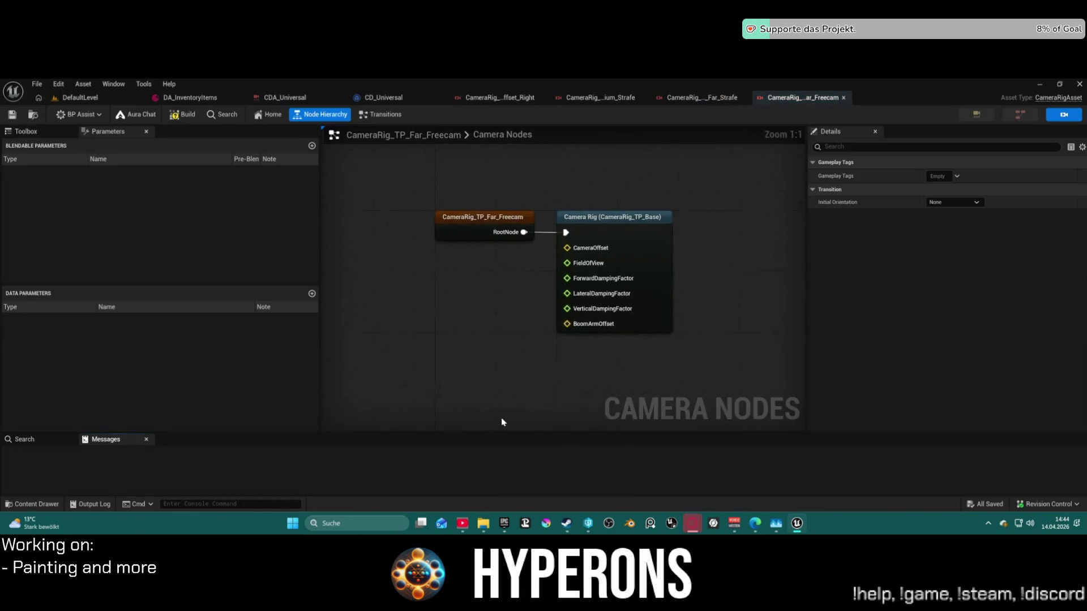
{"action": "double_click", "coordinate": [519, 410]}
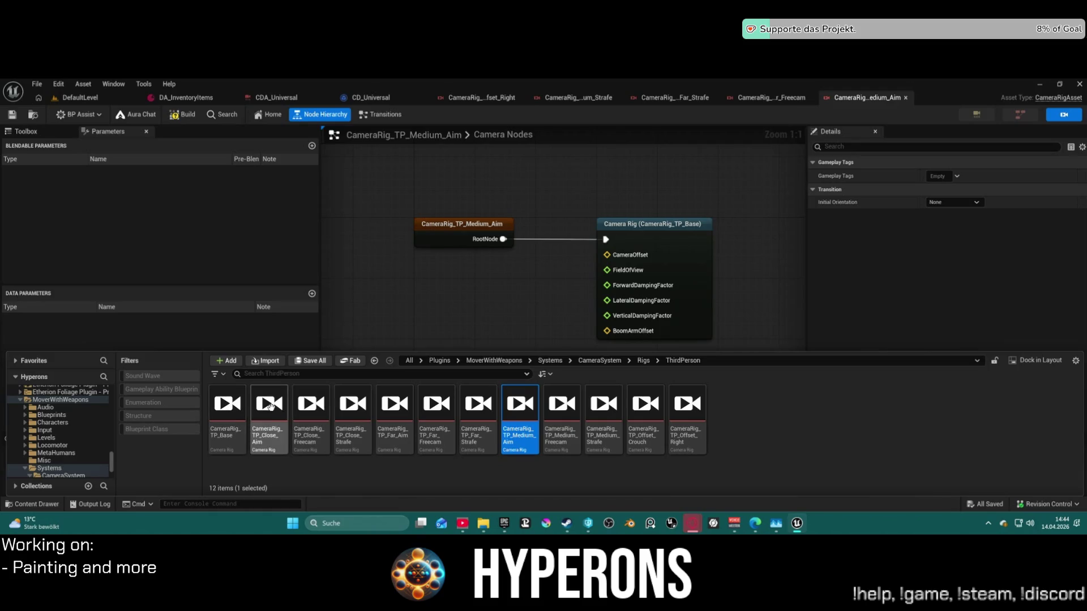
{"action": "left_click", "coordinate": [352, 411]}
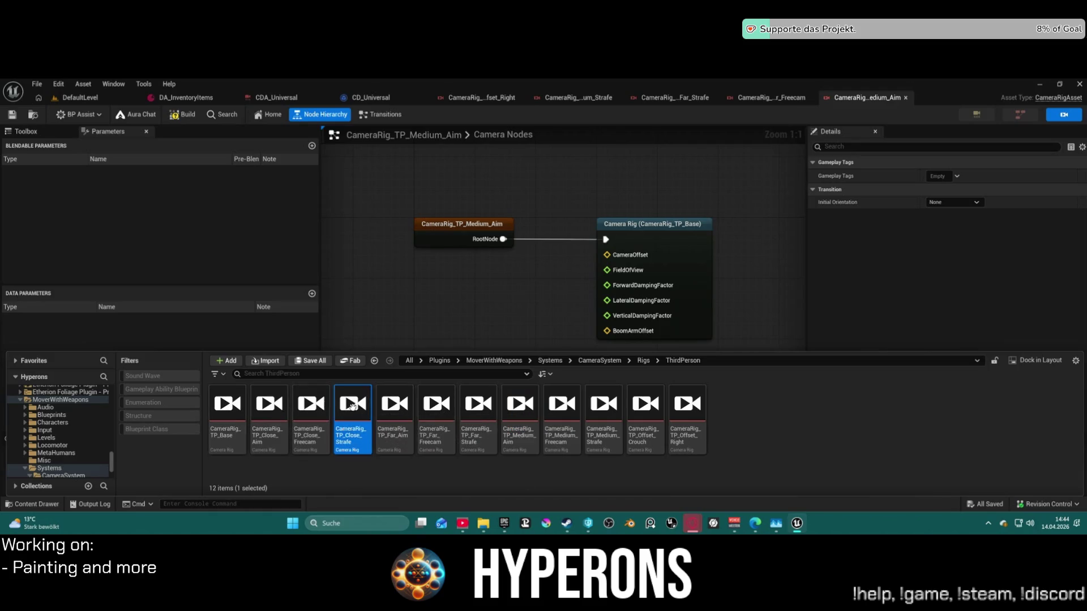
{"action": "double_click", "coordinate": [352, 411]}
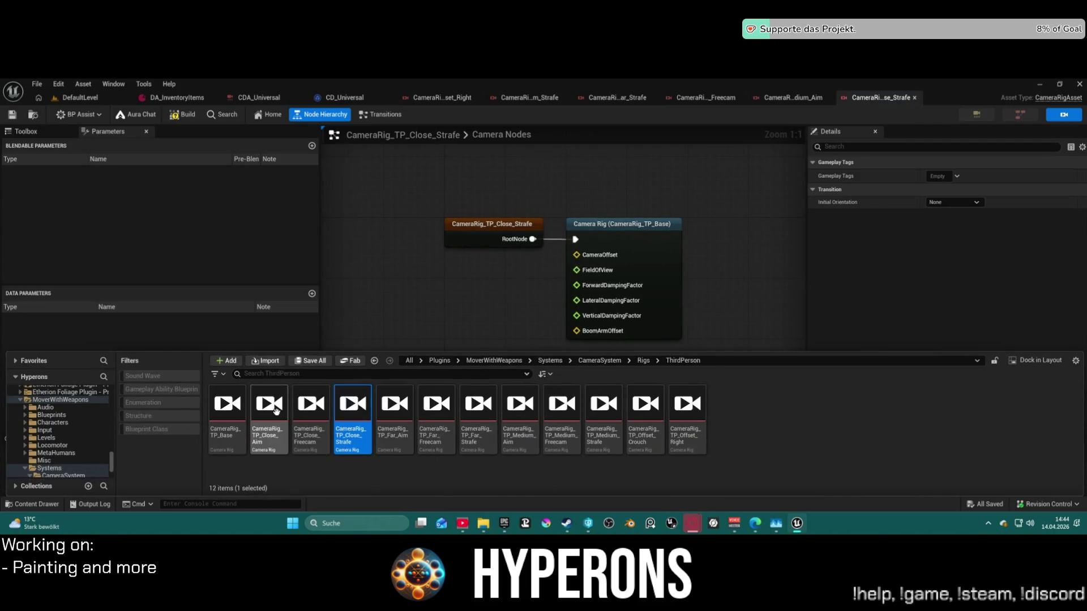
{"action": "left_click", "coordinate": [275, 410]}
{"action": "double_click", "coordinate": [274, 409]}
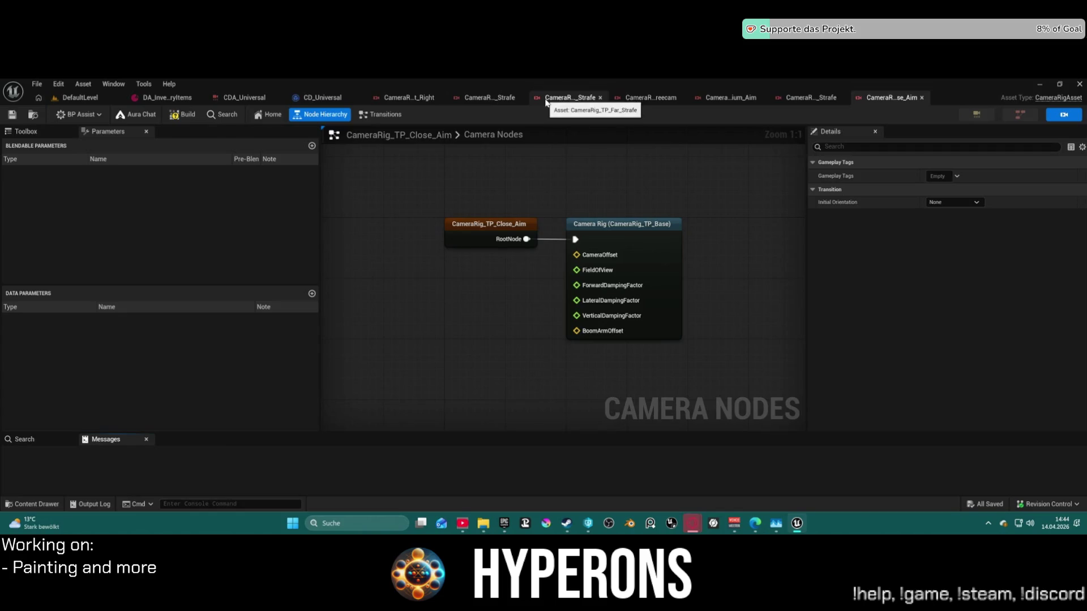
Compare the Medium_Strafe, Offset_Right and Far_Strafe rigs, then return to the DefaultLevel view.
{"action": "left_click", "coordinate": [475, 101]}
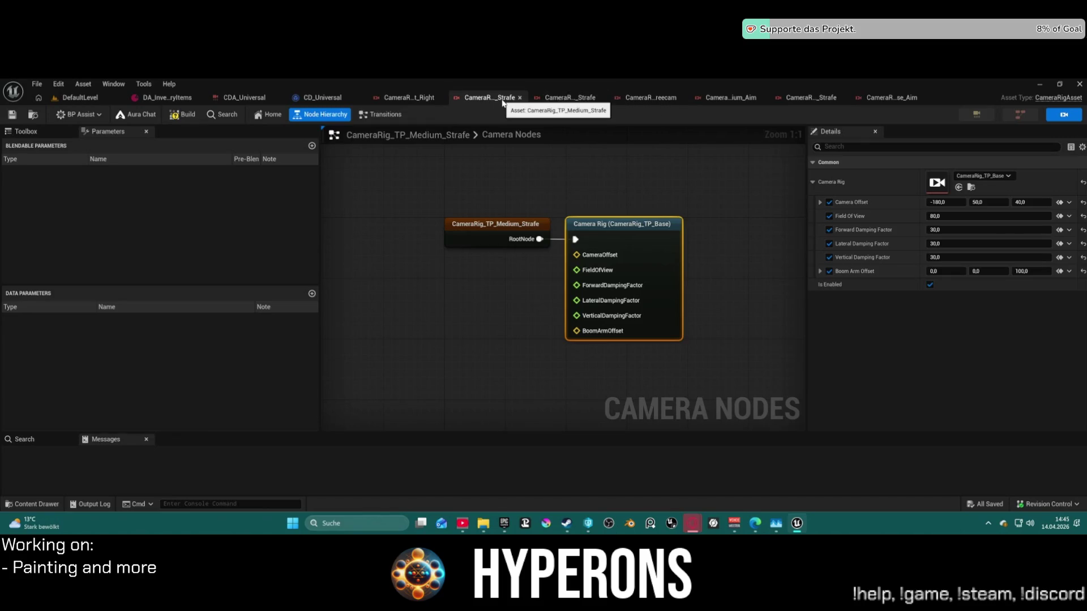
{"action": "left_click", "coordinate": [412, 98]}
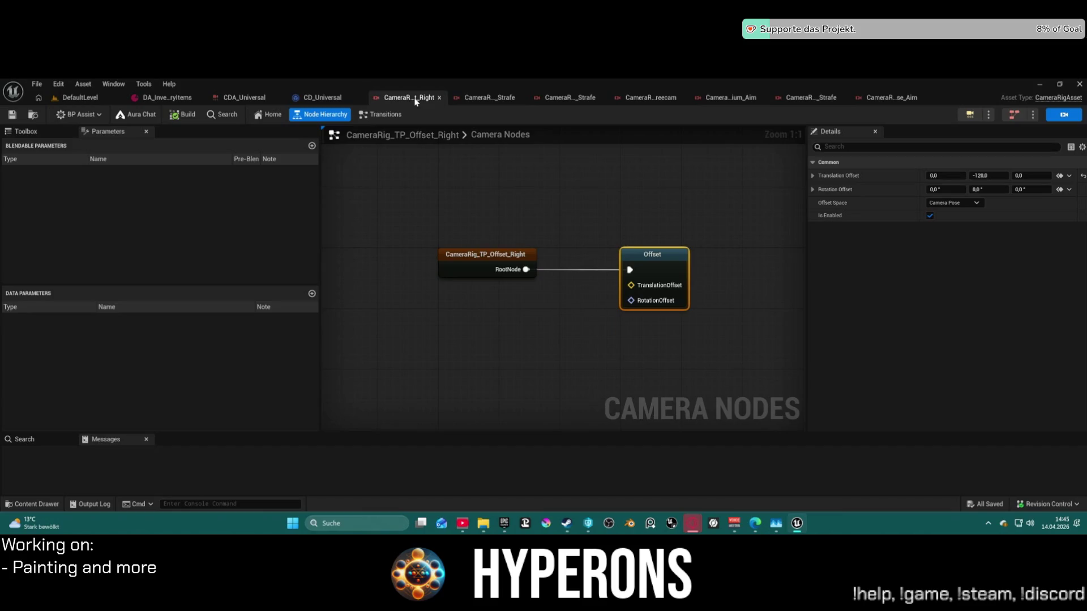
{"action": "left_click", "coordinate": [484, 100]}
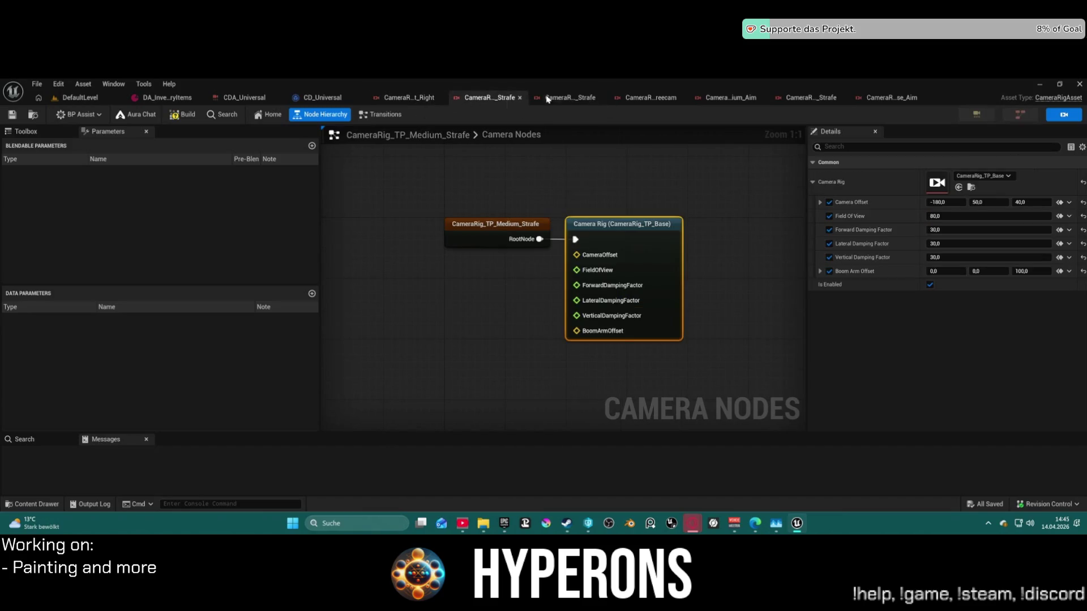
{"action": "left_click", "coordinate": [575, 103]}
{"action": "left_click", "coordinate": [512, 100]}
{"action": "left_click", "coordinate": [403, 99]}
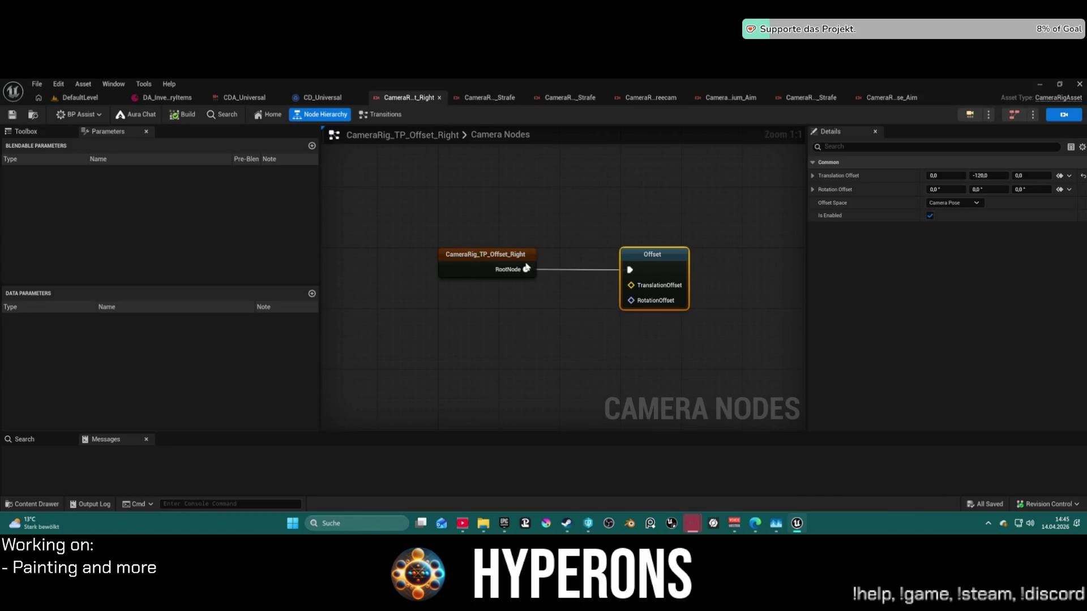
{"action": "left_click", "coordinate": [85, 100]}
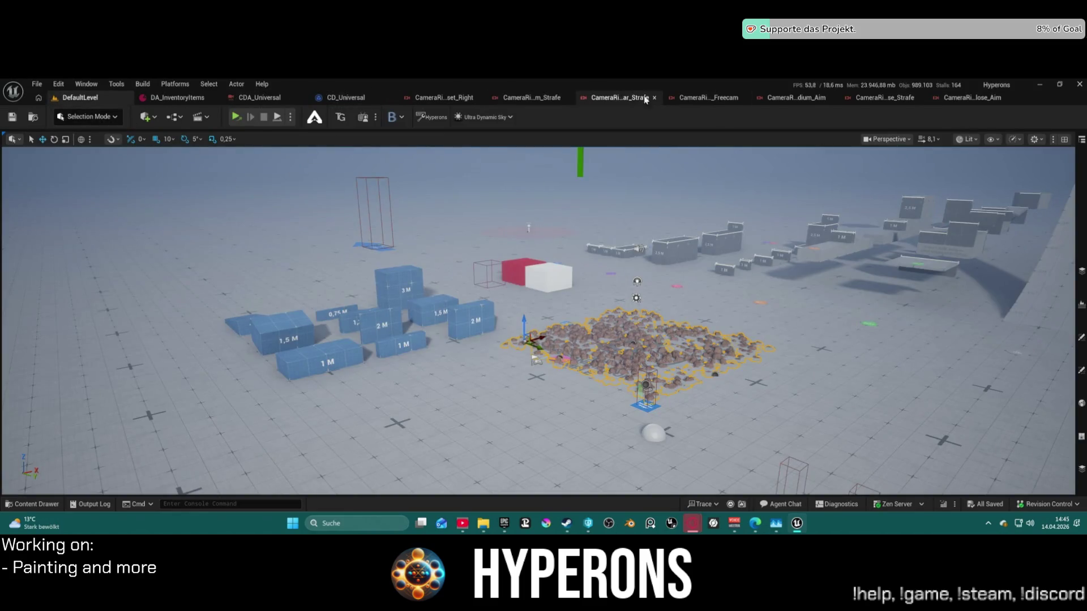
Bring up the CD_Universal graph showing its Switch and Activate Camera Rig nodes.
{"action": "left_click", "coordinate": [343, 97]}
{"action": "scroll", "coordinate": [560, 244], "scroll_direction": "up", "scroll_amount": 3}
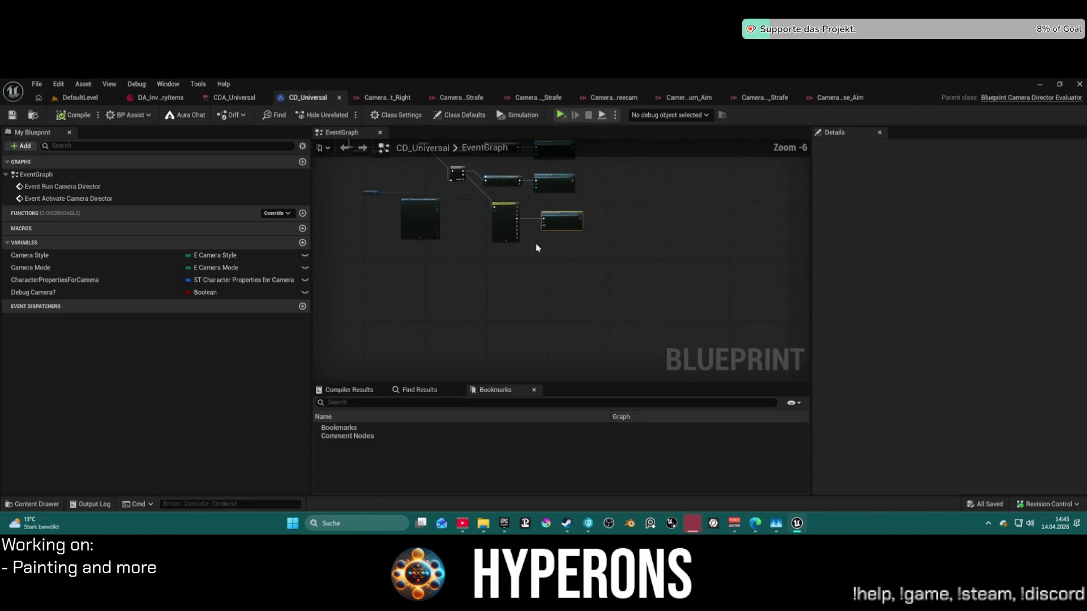
{"action": "mouse_move", "coordinate": [685, 211]}
{"action": "left_mouse_down"}
{"action": "mouse_move", "coordinate": [592, 177]}
{"action": "mouse_move", "coordinate": [426, 158]}
{"action": "mouse_move", "coordinate": [601, 261]}
{"action": "mouse_move", "coordinate": [682, 342]}
{"action": "mouse_move", "coordinate": [611, 357]}
{"action": "mouse_move", "coordinate": [757, 346]}
{"action": "mouse_move", "coordinate": [851, 362]}
{"action": "left_mouse_up"}
{"action": "scroll", "coordinate": [611, 358], "scroll_direction": "down", "scroll_amount": 4}
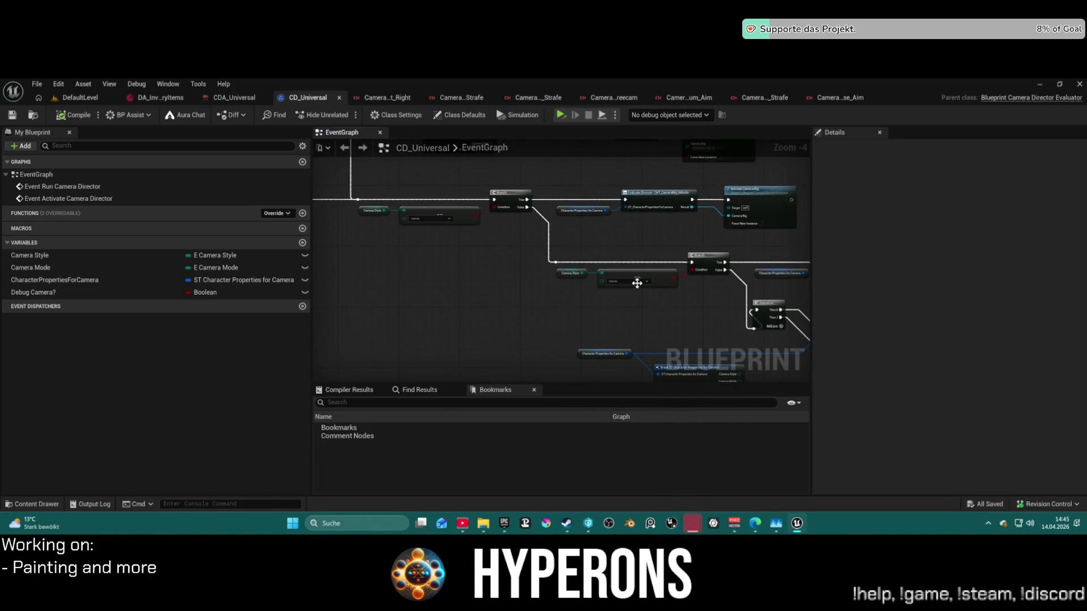
Browse the content drawer to the ActionRPGStarterSystem Character folder.
{"action": "key", "text": "ctrl+space"}
{"action": "scroll", "coordinate": [96, 408], "scroll_direction": "up", "scroll_amount": 5}
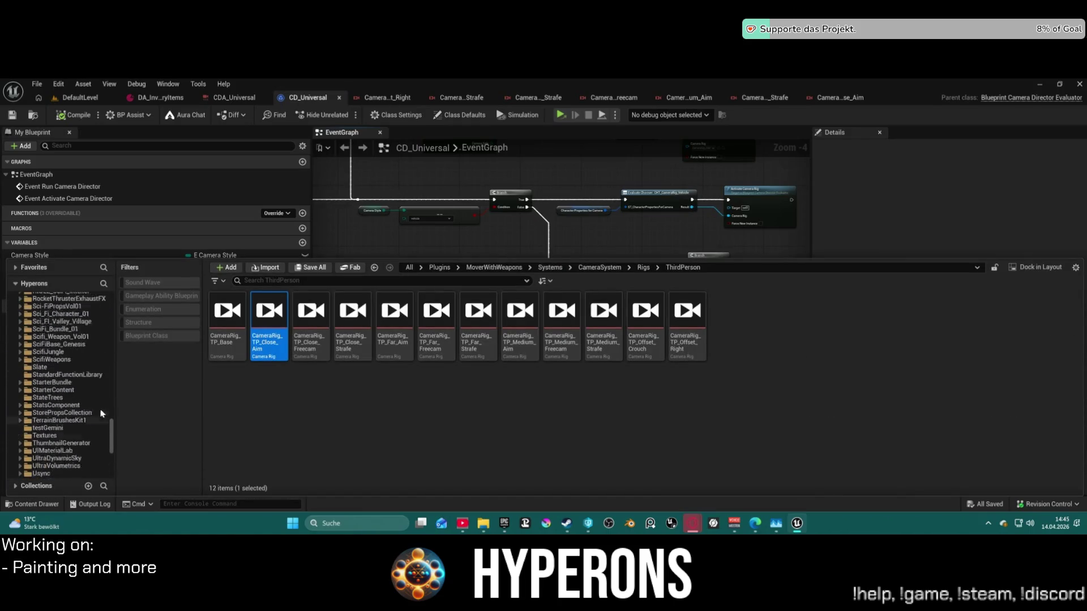
{"action": "scroll", "coordinate": [99, 405], "scroll_direction": "up", "scroll_amount": 10}
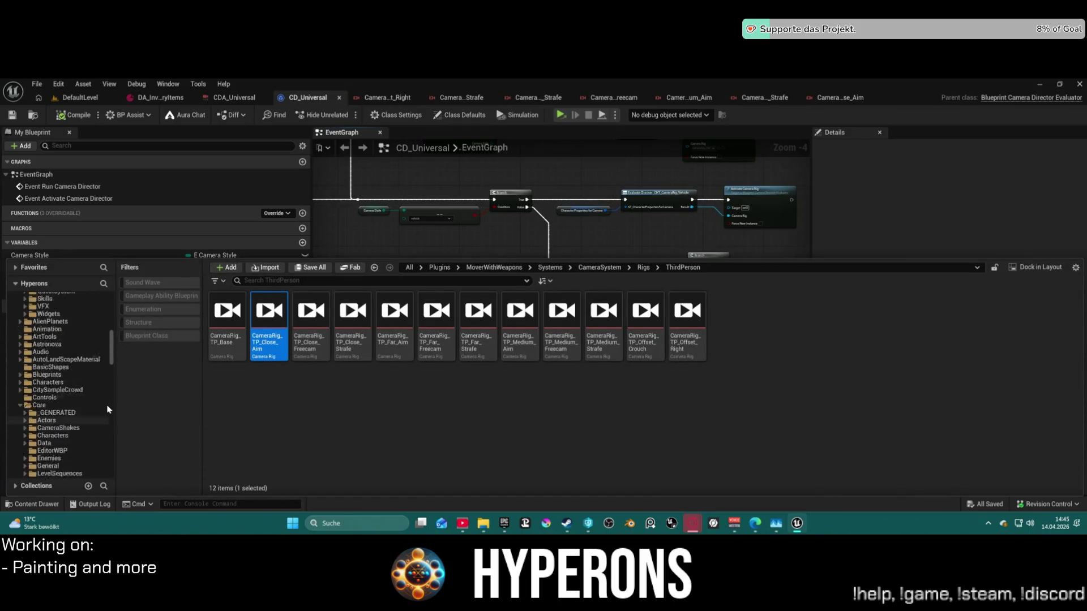
{"action": "scroll", "coordinate": [105, 400], "scroll_direction": "up", "scroll_amount": 5}
{"action": "left_click", "coordinate": [50, 374]}
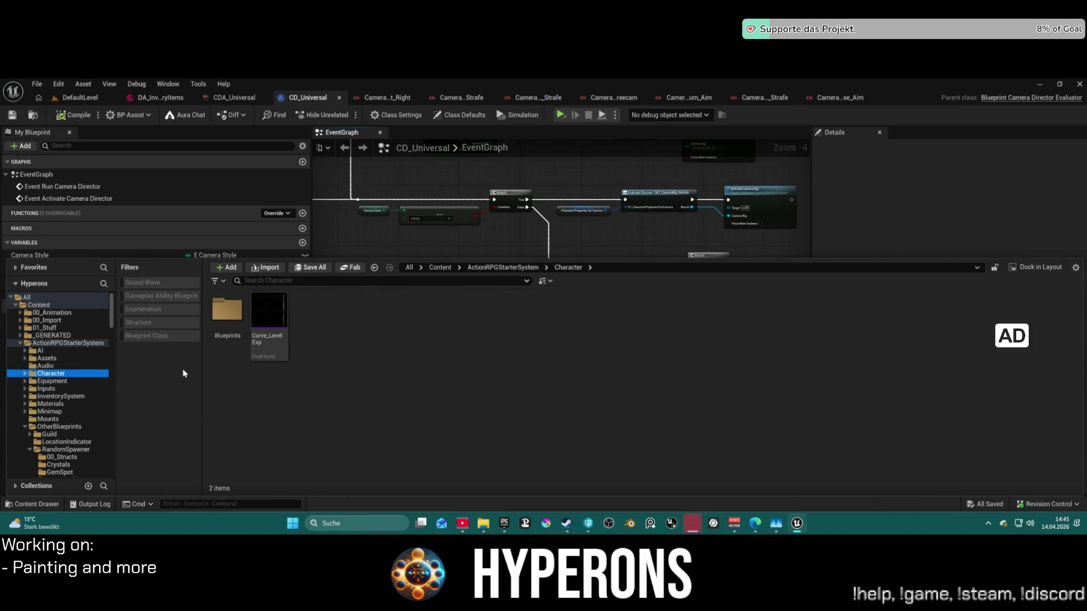
Open the BP_ARPG_Character blueprint from the character's Blueprints folder.
{"action": "double_click", "coordinate": [225, 326]}
{"action": "double_click", "coordinate": [487, 328]}
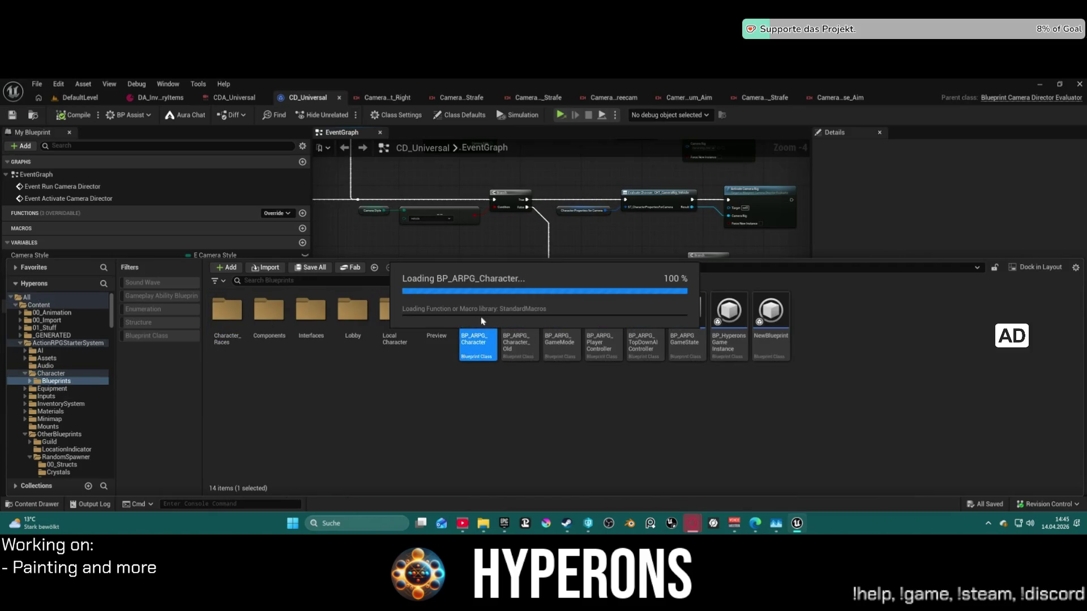
{"action": "scroll", "coordinate": [107, 244], "scroll_direction": "down", "scroll_amount": 5}
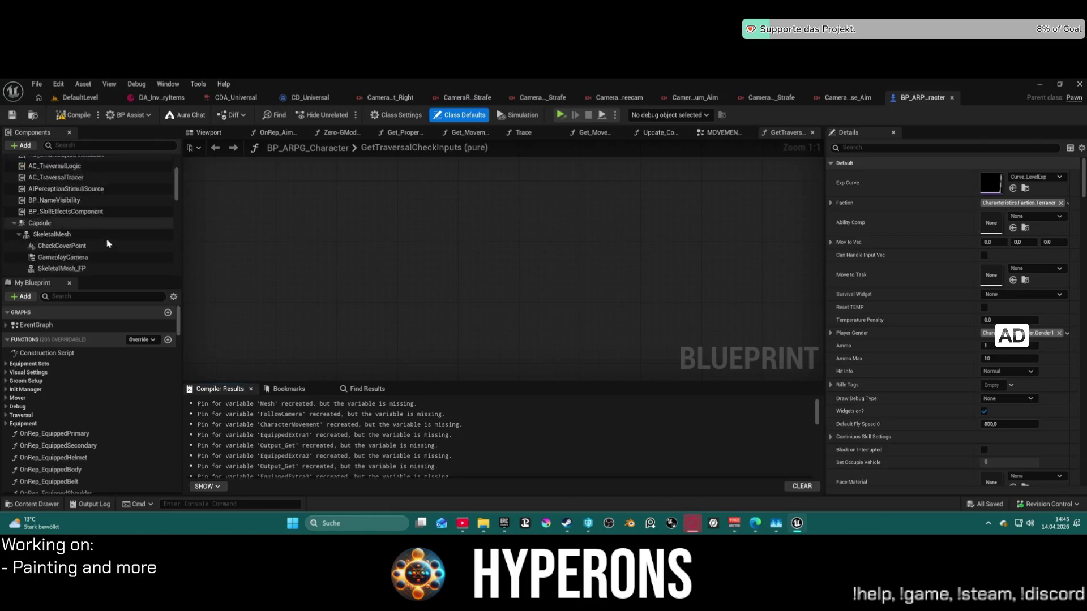
{"action": "scroll", "coordinate": [108, 245], "scroll_direction": "down", "scroll_amount": 5}
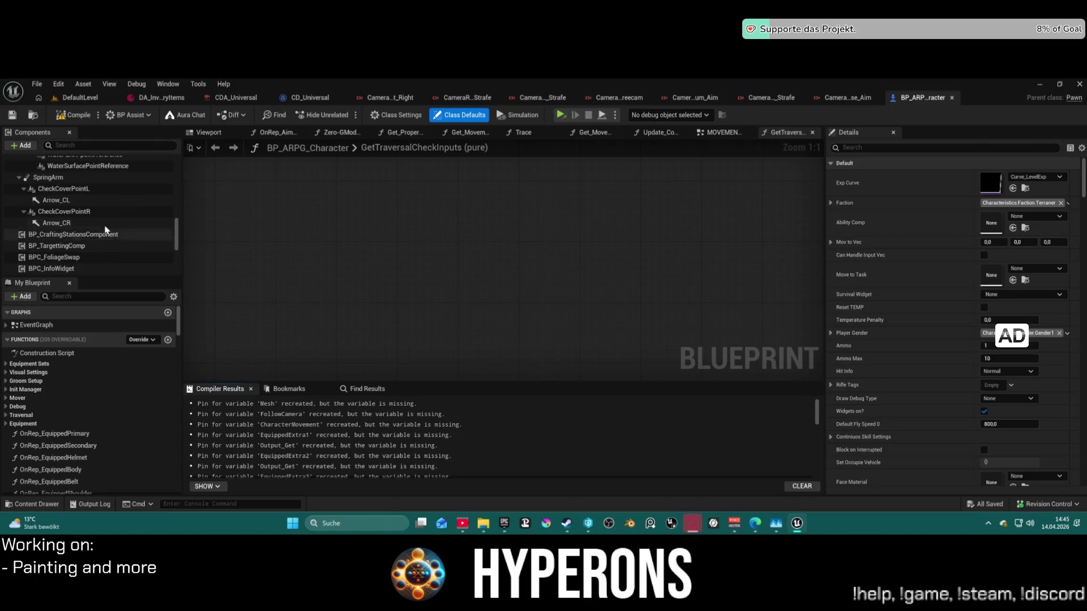
Filter the components, select GameplayCamera and open its CDA_Universal camera asset.
{"action": "left_click", "coordinate": [88, 146]}
{"action": "type", "text": "camer"}
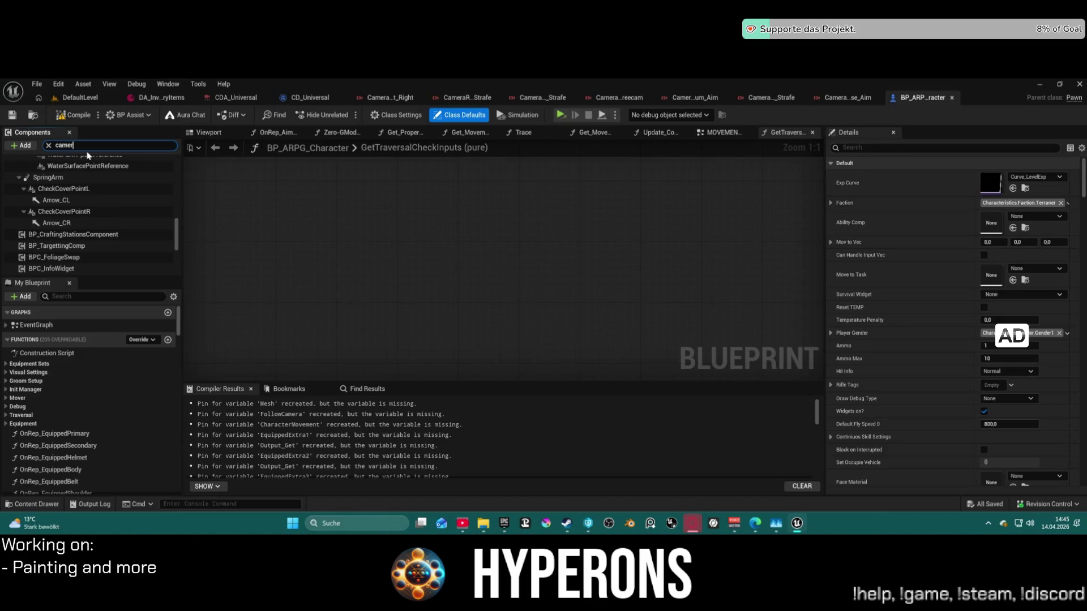
{"action": "type", "text": "a"}
{"action": "left_click", "coordinate": [85, 208]}
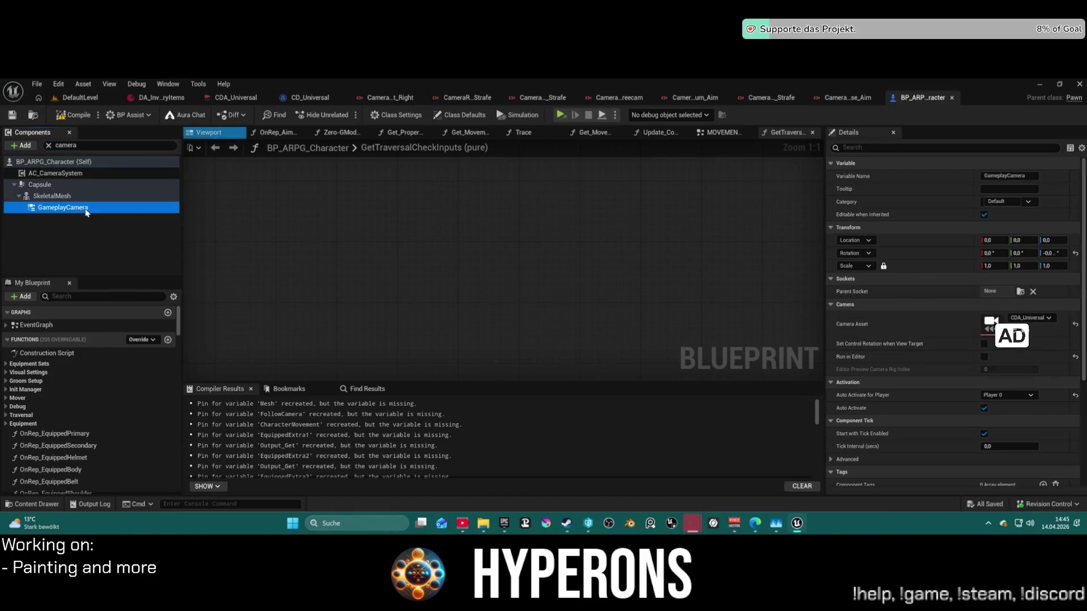
{"action": "left_click", "coordinate": [1029, 336]}
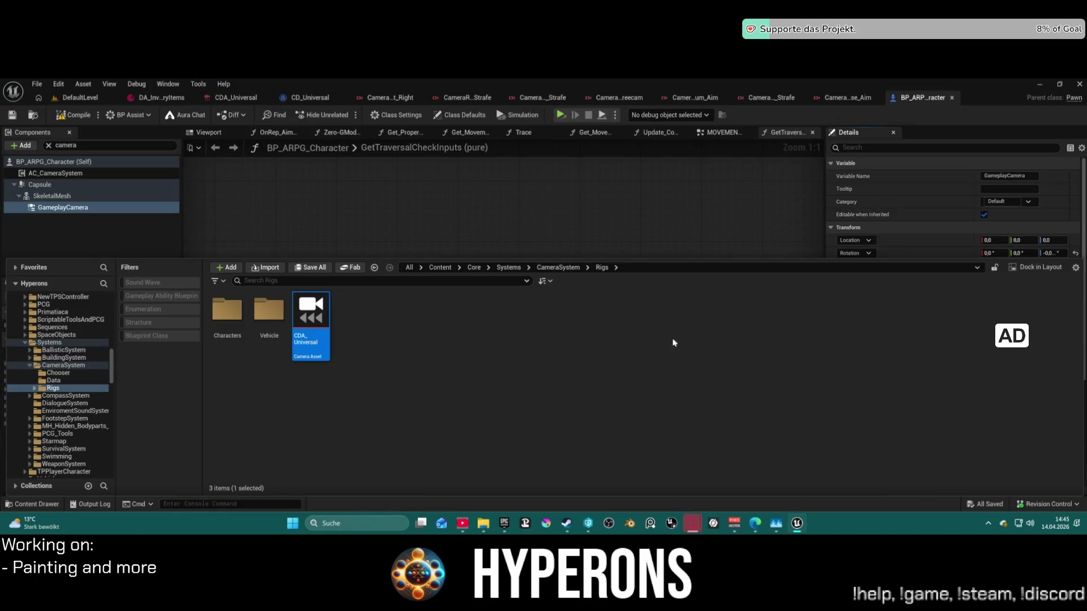
{"action": "double_click", "coordinate": [308, 320]}
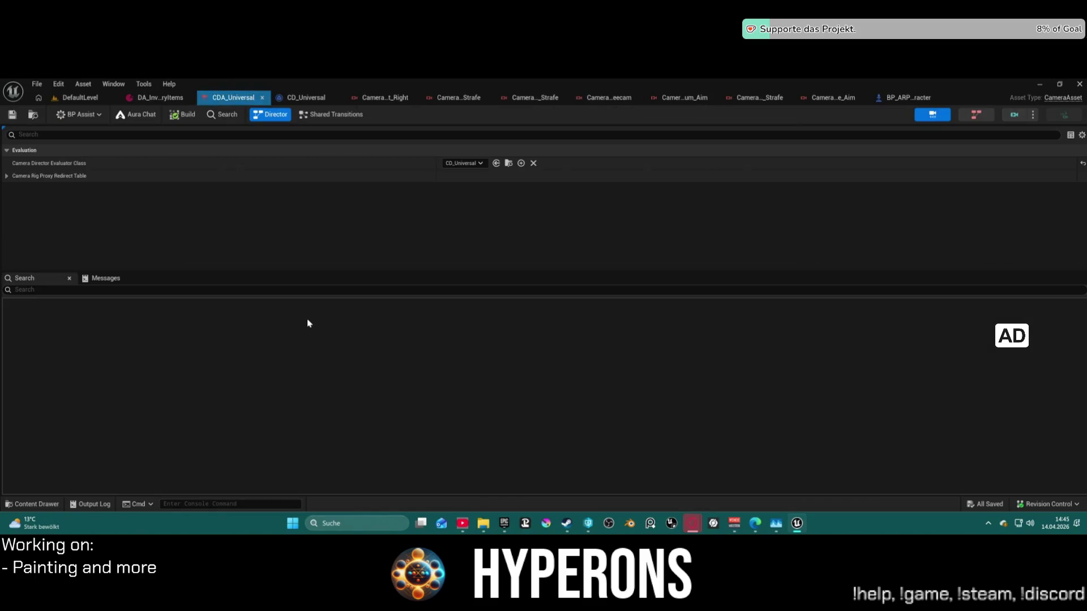
{"action": "left_click", "coordinate": [509, 164]}
Open CD_Universal and view its Break, Switch and Activate Camera Rig nodes.
{"action": "double_click", "coordinate": [445, 407]}
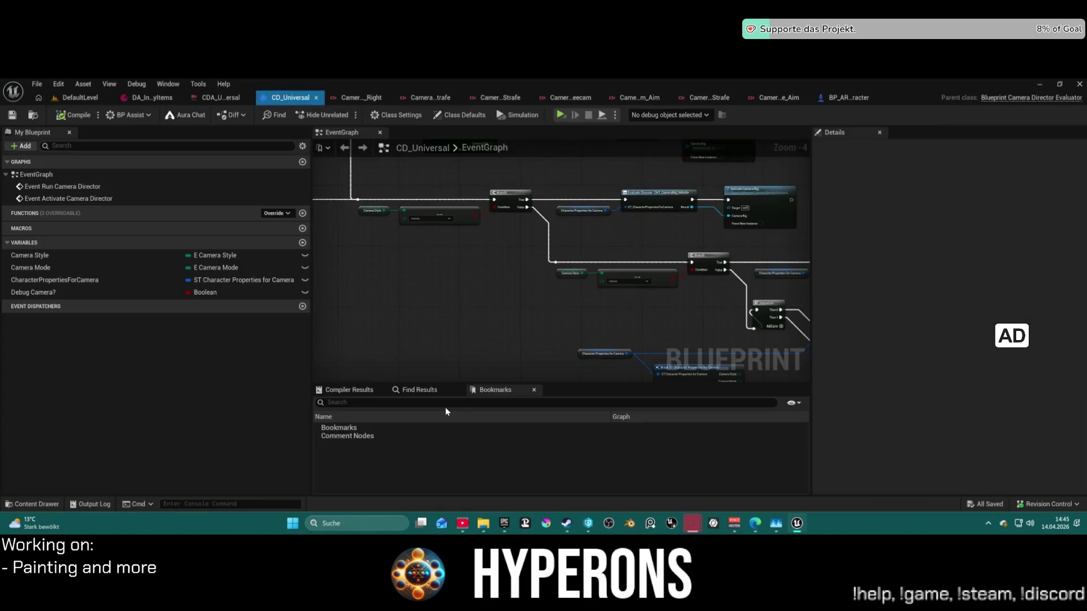
{"action": "mouse_move", "coordinate": [529, 254]}
{"action": "left_mouse_down"}
{"action": "mouse_move", "coordinate": [480, 219]}
{"action": "mouse_move", "coordinate": [460, 227]}
{"action": "left_mouse_up"}
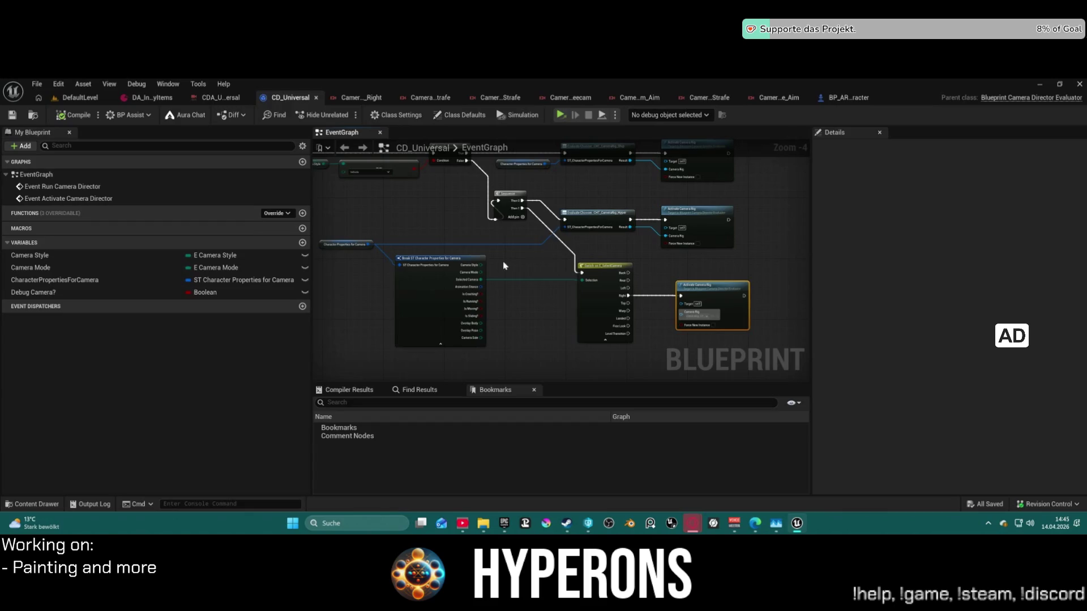
{"action": "mouse_move", "coordinate": [409, 235]}
{"action": "left_mouse_down"}
{"action": "mouse_move", "coordinate": [503, 261]}
{"action": "mouse_move", "coordinate": [493, 259]}
{"action": "left_mouse_up"}
{"action": "scroll", "coordinate": [490, 249], "scroll_direction": "up", "scroll_amount": 3}
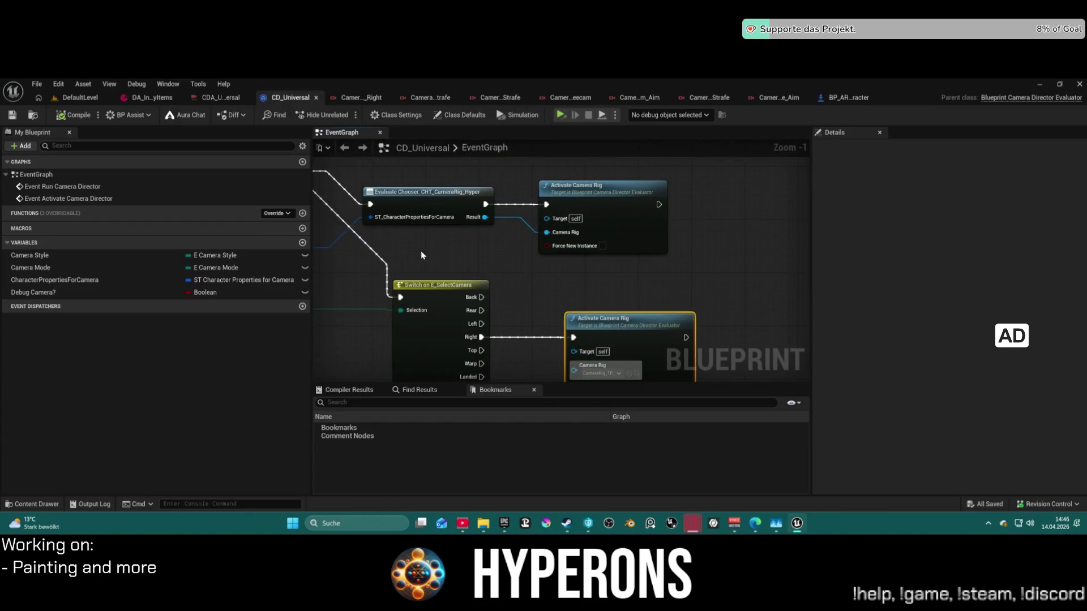
Select the Sequence node, then go back to BP_ARPG_Character's EventGraph.
{"action": "mouse_move", "coordinate": [422, 255]}
{"action": "left_mouse_down"}
{"action": "mouse_move", "coordinate": [441, 274]}
{"action": "mouse_move", "coordinate": [668, 308]}
{"action": "mouse_move", "coordinate": [577, 294]}
{"action": "mouse_move", "coordinate": [505, 253]}
{"action": "mouse_move", "coordinate": [555, 242]}
{"action": "mouse_move", "coordinate": [530, 223]}
{"action": "mouse_move", "coordinate": [674, 232]}
{"action": "mouse_move", "coordinate": [727, 168]}
{"action": "left_mouse_up"}
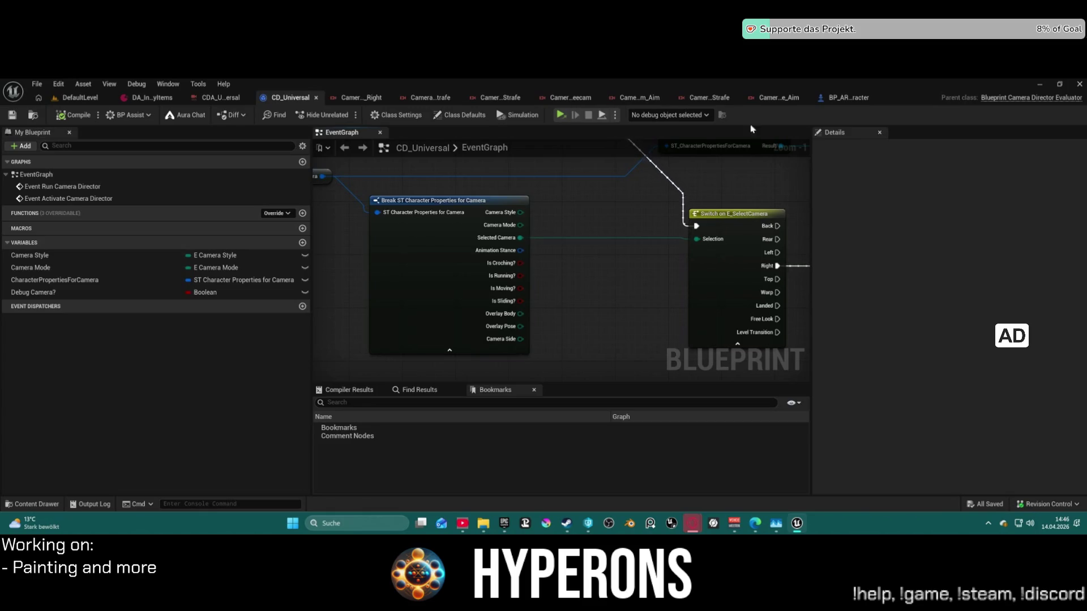
{"action": "scroll", "coordinate": [518, 267], "scroll_direction": "down", "scroll_amount": 3}
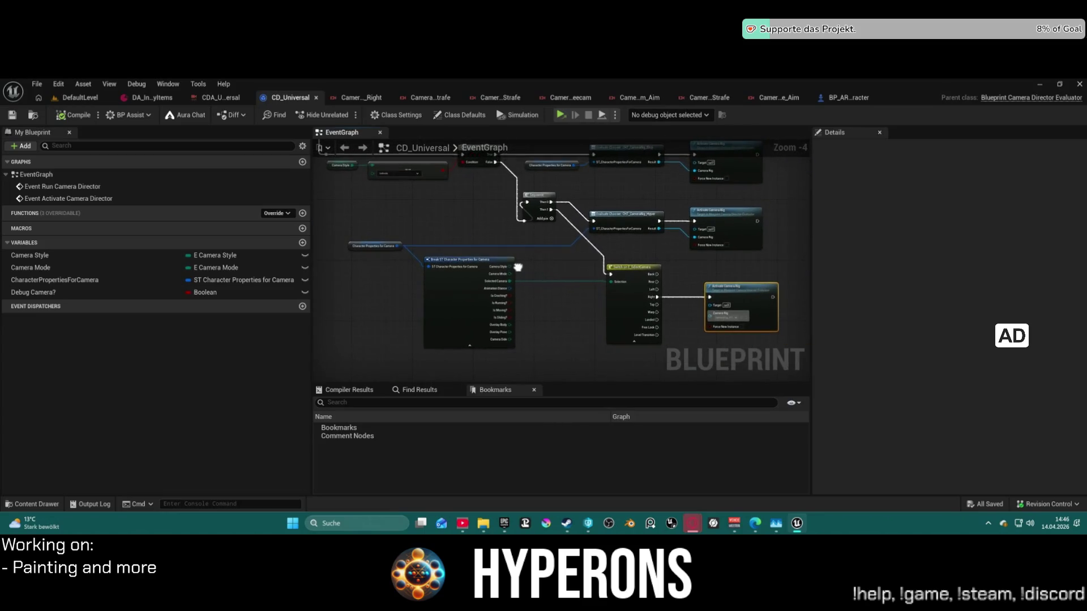
{"action": "left_click", "coordinate": [541, 201]}
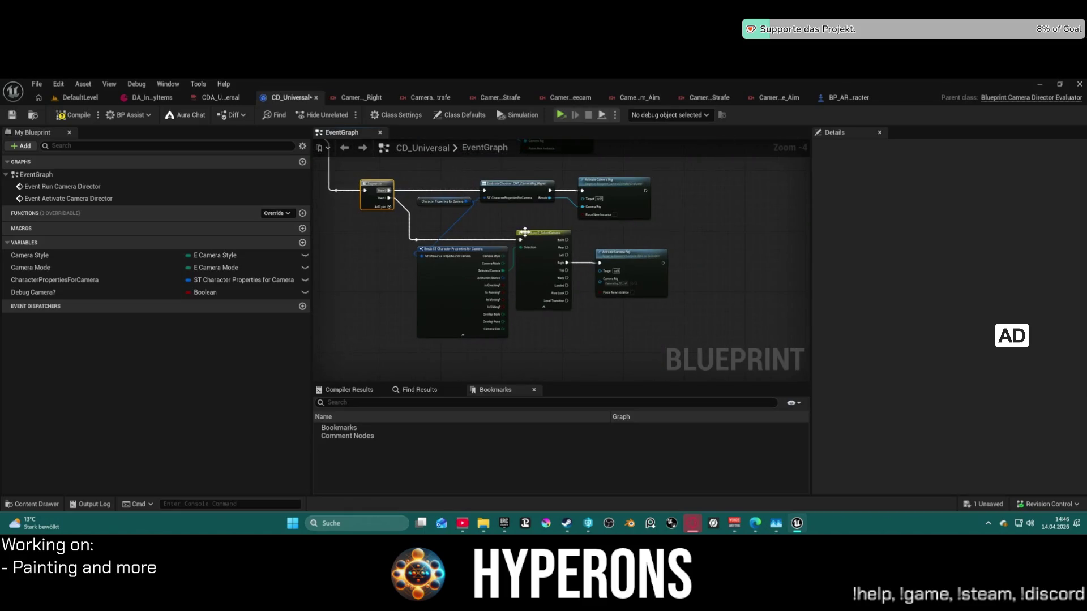
{"action": "scroll", "coordinate": [615, 303], "scroll_direction": "up", "scroll_amount": 4}
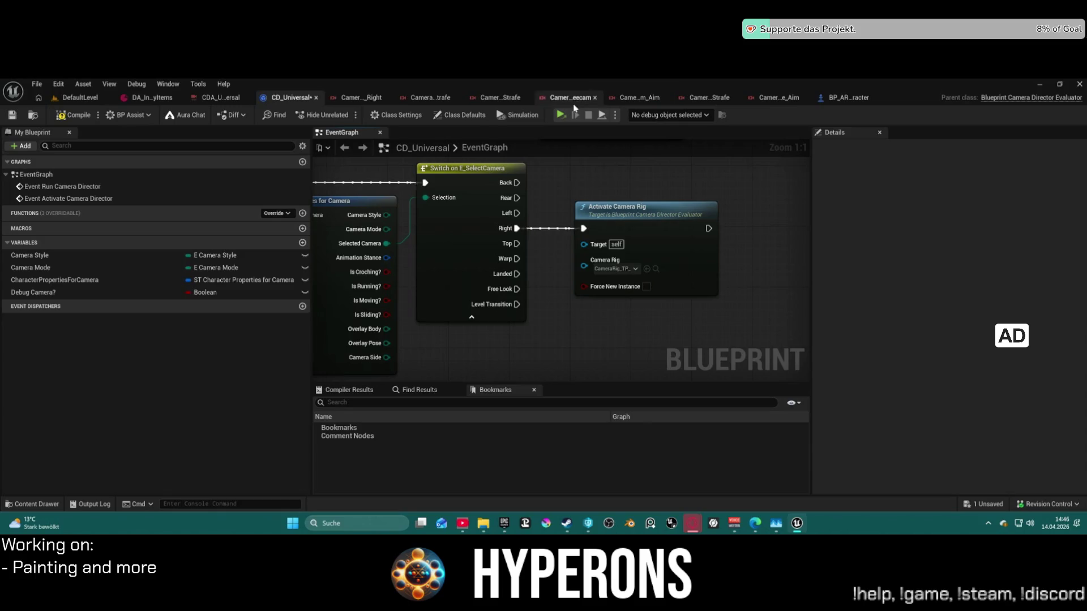
{"action": "left_click", "coordinate": [854, 97]}
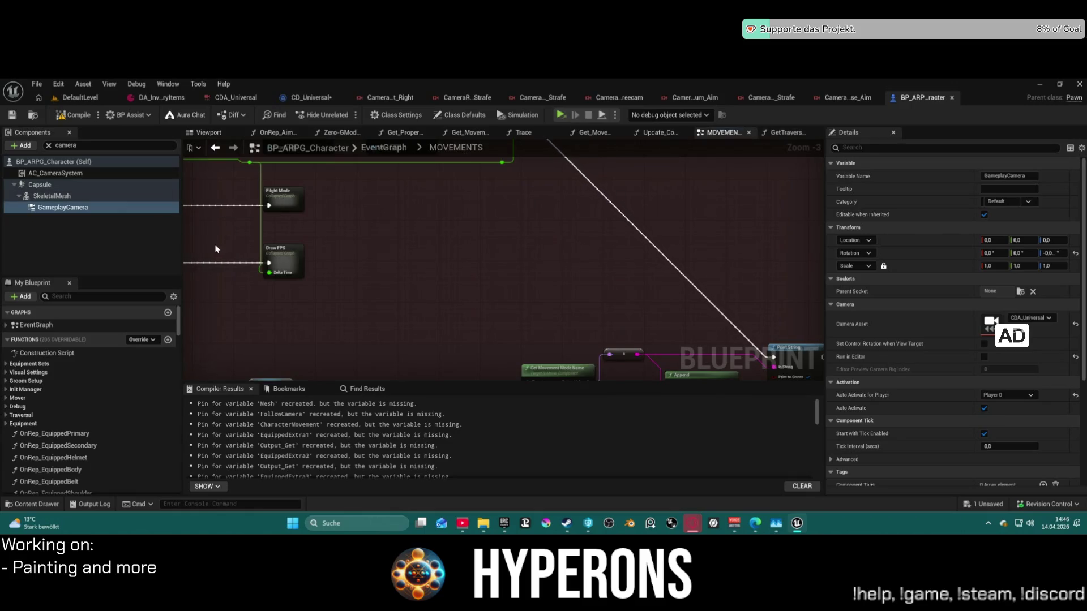
{"action": "left_click", "coordinate": [32, 326]}
Open the WEAPONS collapsed graph and look over it down to the Aiming comment box.
{"action": "left_click", "coordinate": [6, 325]}
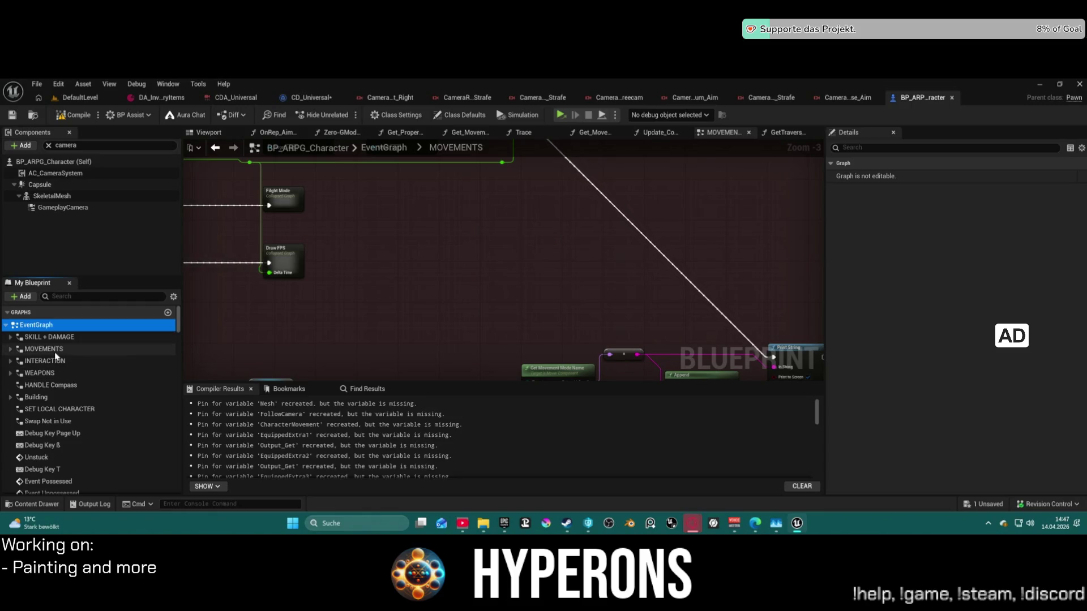
{"action": "left_click", "coordinate": [51, 374]}
{"action": "double_click", "coordinate": [51, 376]}
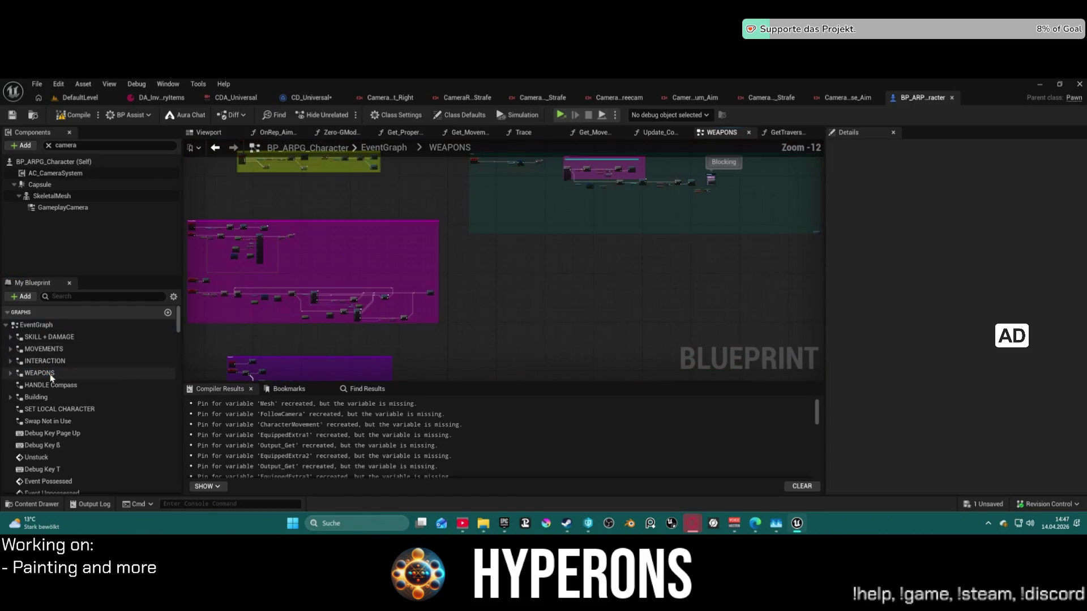
{"action": "scroll", "coordinate": [413, 251], "scroll_direction": "up", "scroll_amount": 6}
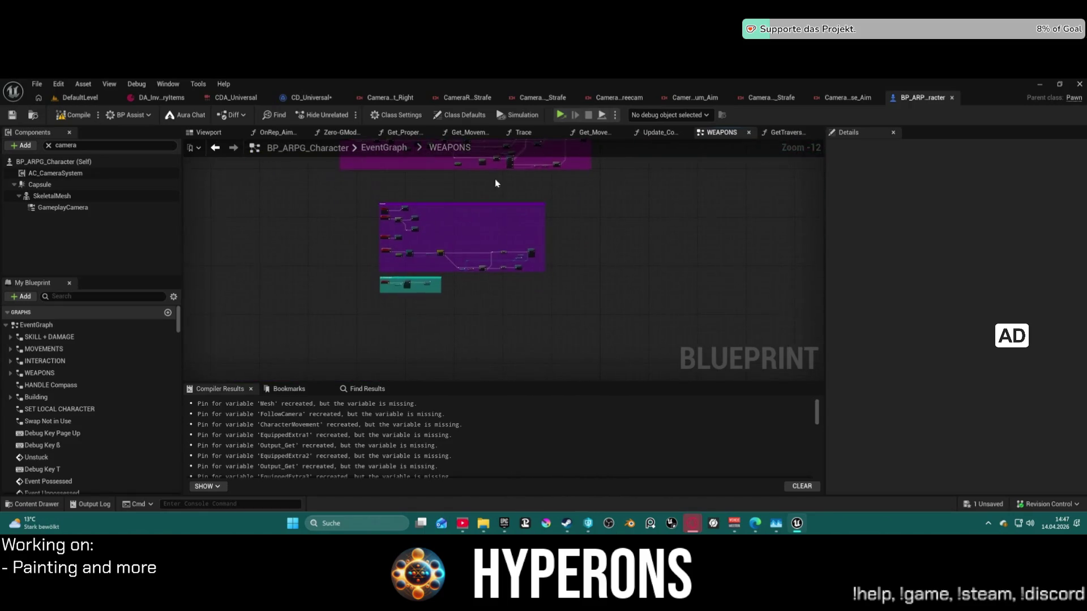
{"action": "mouse_move", "coordinate": [444, 222]}
{"action": "left_mouse_down"}
{"action": "mouse_move", "coordinate": [308, 204]}
{"action": "mouse_move", "coordinate": [382, 221]}
{"action": "mouse_move", "coordinate": [377, 280]}
{"action": "left_mouse_up"}
{"action": "scroll", "coordinate": [334, 303], "scroll_direction": "up", "scroll_amount": 5}
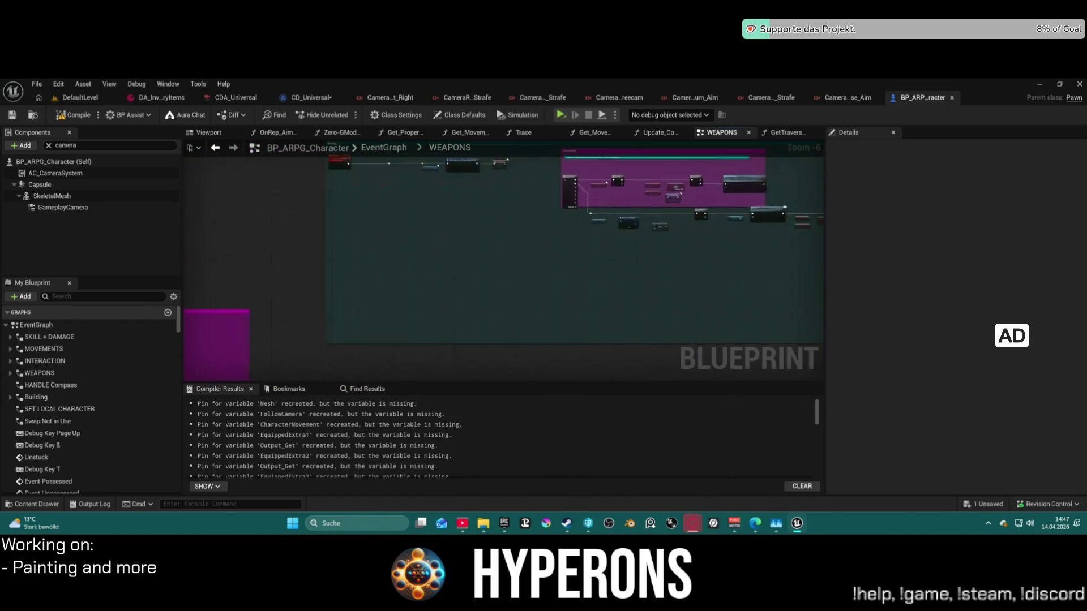
{"action": "scroll", "coordinate": [339, 254], "scroll_direction": "down", "scroll_amount": 3}
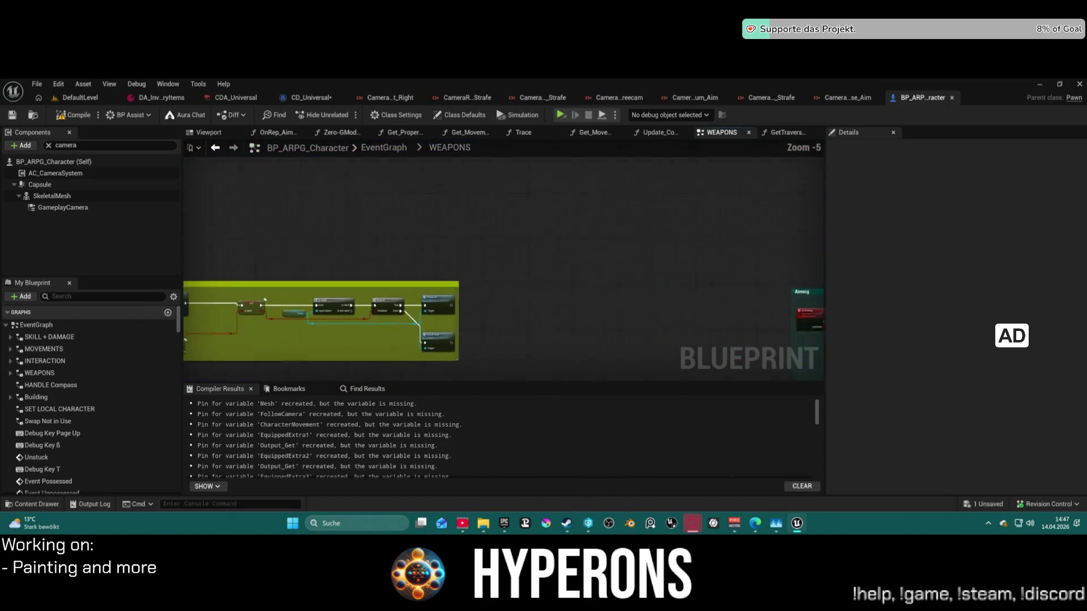
{"action": "left_click_drag", "start_coordinate": [307, 243], "coordinate": [487, 229]}
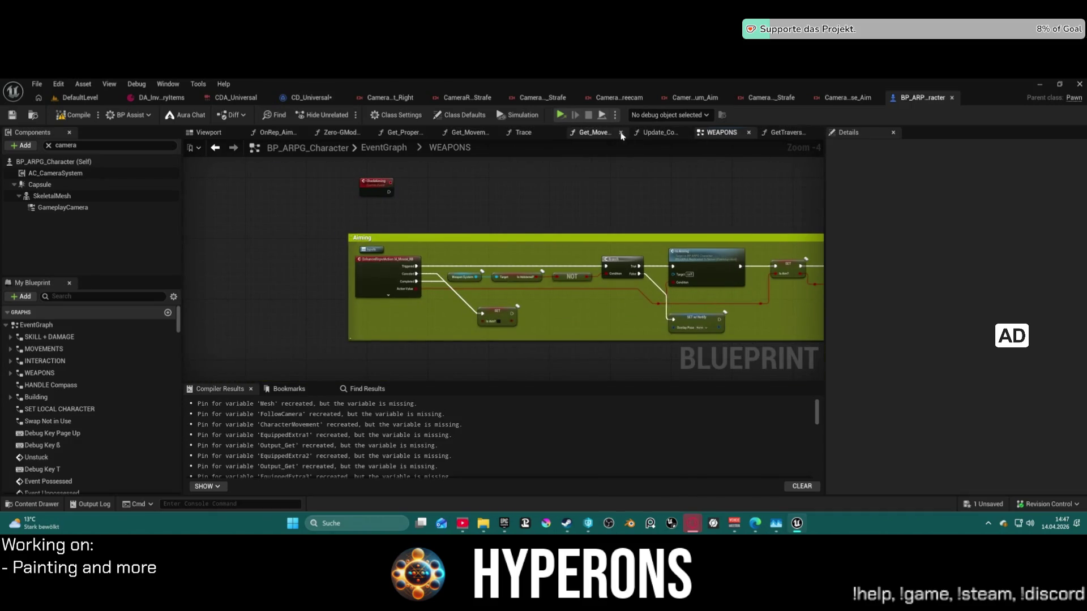
Open the INTERACTION graph and show the blueprint search results panel.
{"action": "double_click", "coordinate": [64, 362]}
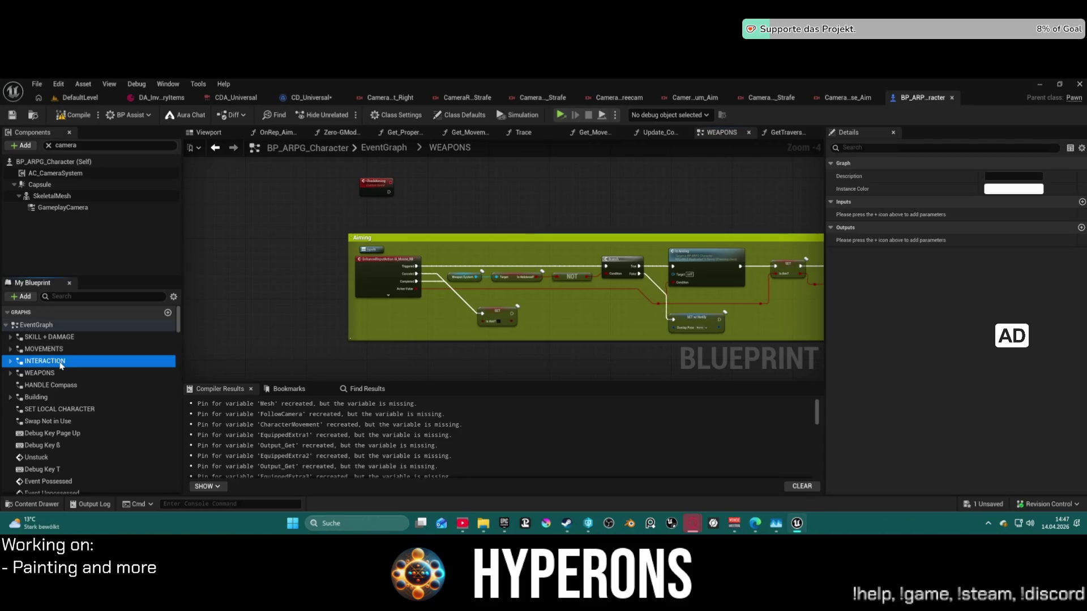
{"action": "left_click_drag", "start_coordinate": [315, 279], "coordinate": [328, 248]}
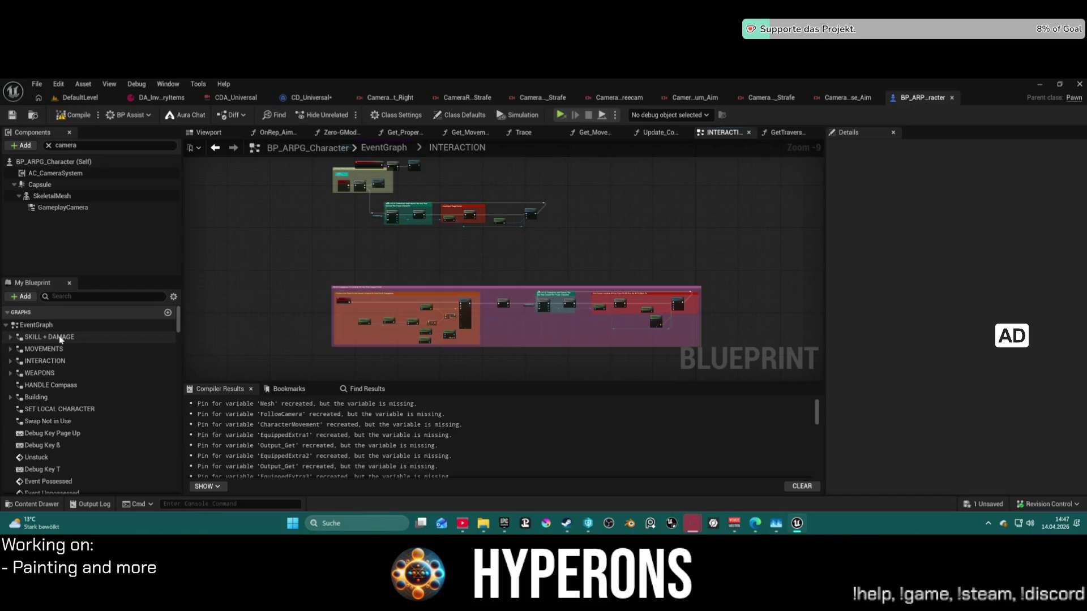
{"action": "left_click", "coordinate": [356, 392]}
{"action": "type", "text": "camera"}
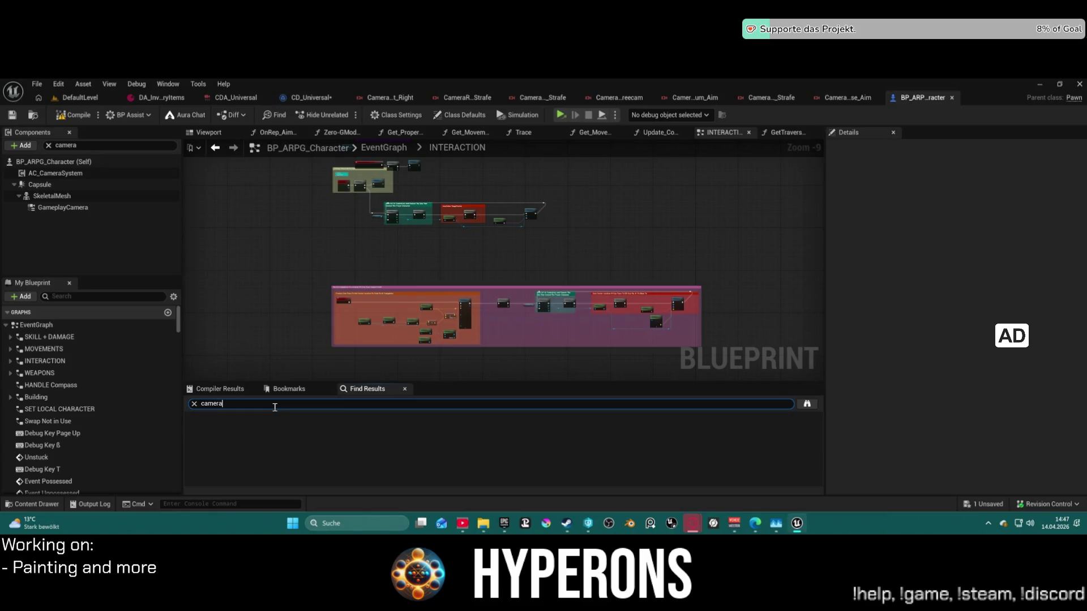
Search for 'camera', inspect IA_CameraZoom's Camera Shoulder Change logic, then open CameraRig_TP_Close_Strafe.
{"action": "key", "text": "Return"}
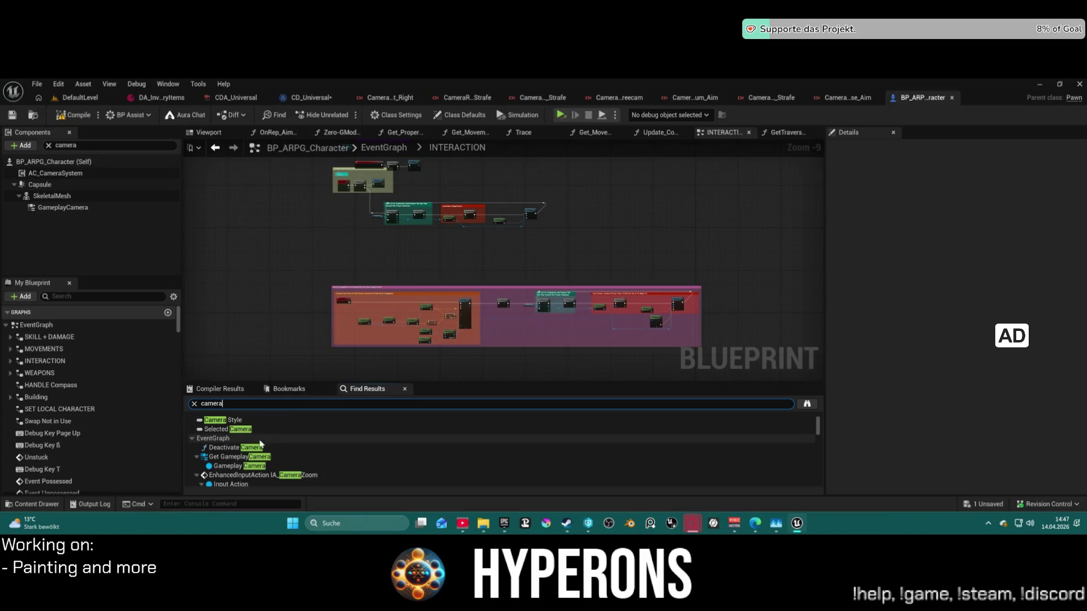
{"action": "scroll", "coordinate": [251, 470], "scroll_direction": "down", "scroll_amount": 2}
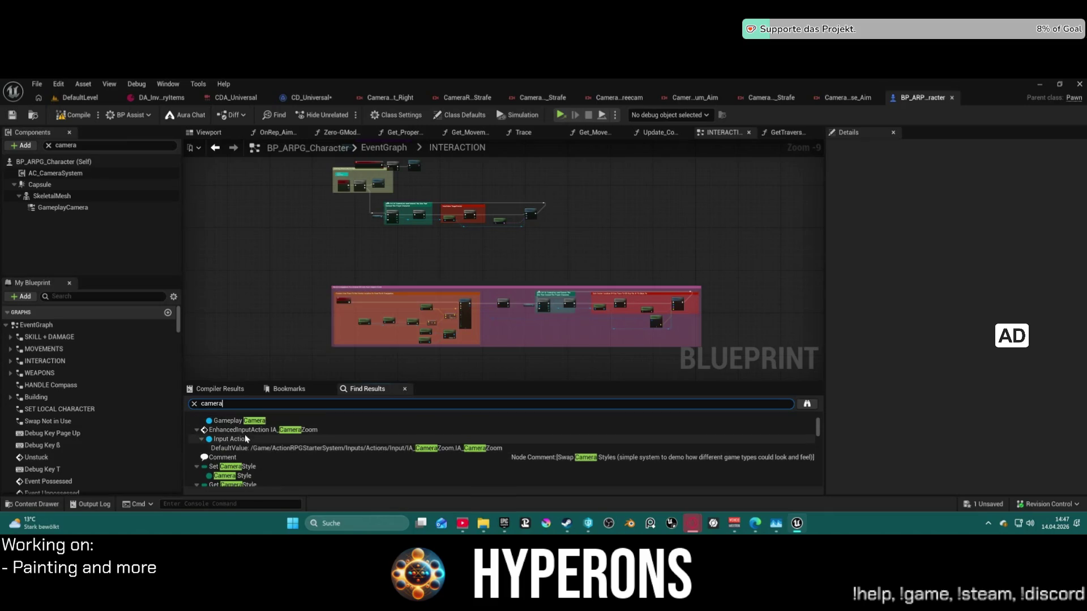
{"action": "left_click", "coordinate": [238, 431]}
{"action": "double_click", "coordinate": [239, 432]}
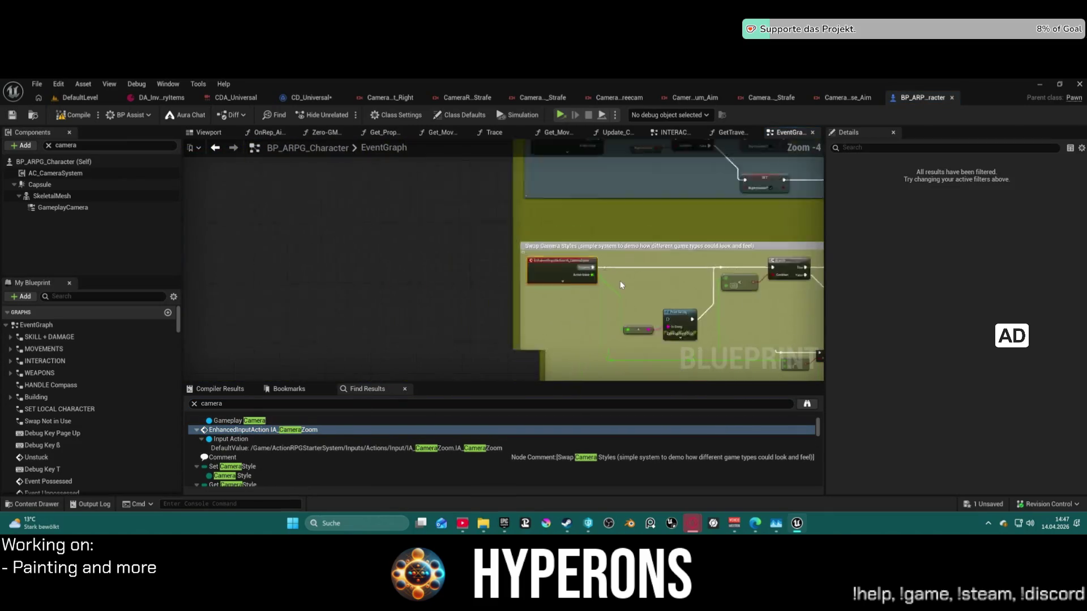
{"action": "scroll", "coordinate": [421, 315], "scroll_direction": "up", "scroll_amount": 3}
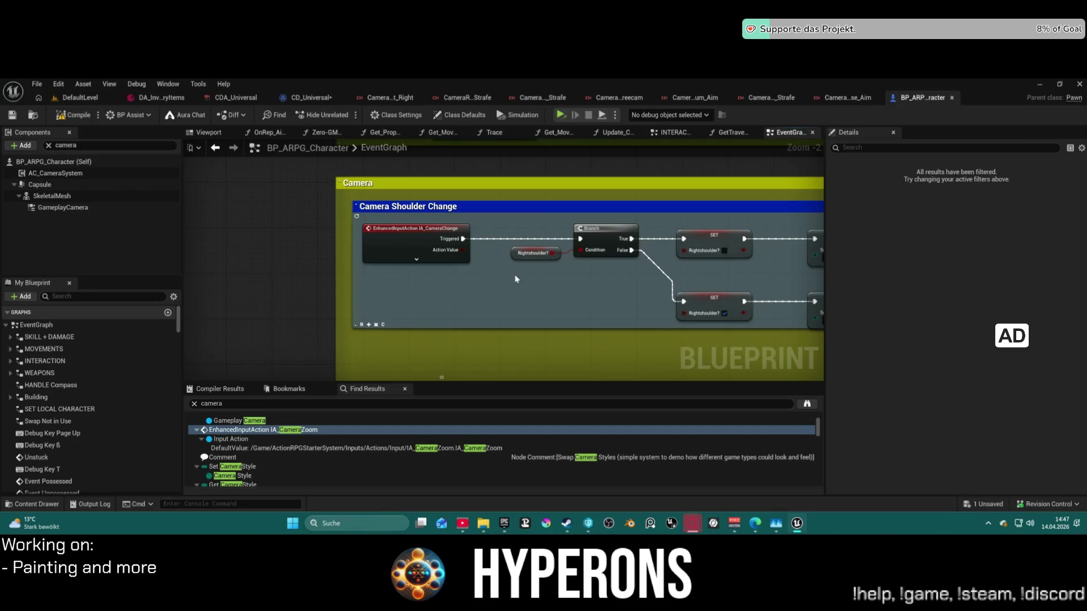
{"action": "left_click_drag", "start_coordinate": [516, 279], "coordinate": [318, 293]}
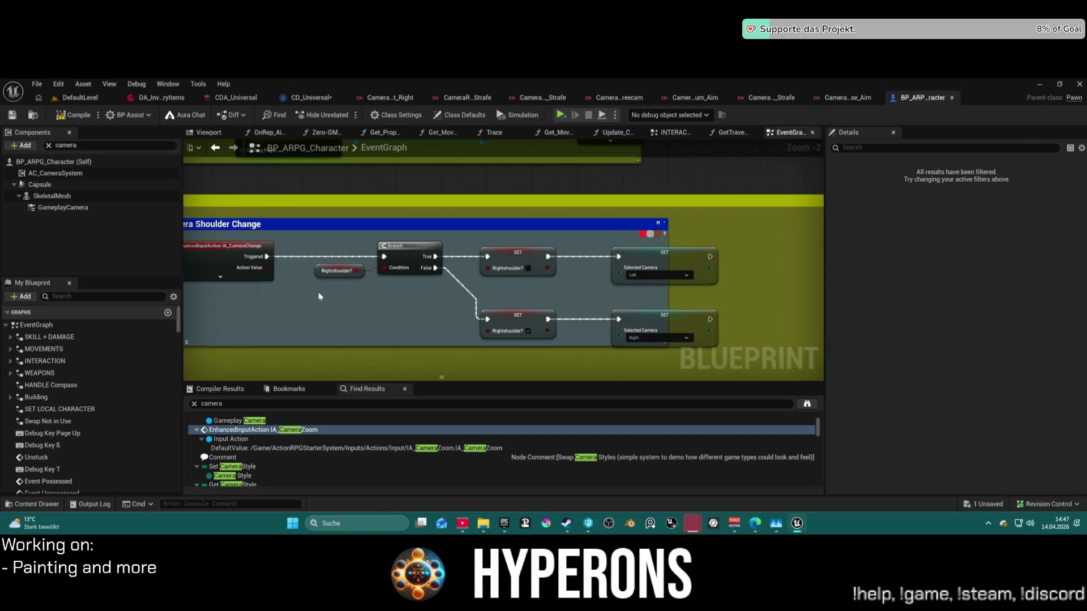
{"action": "left_click", "coordinate": [837, 99]}
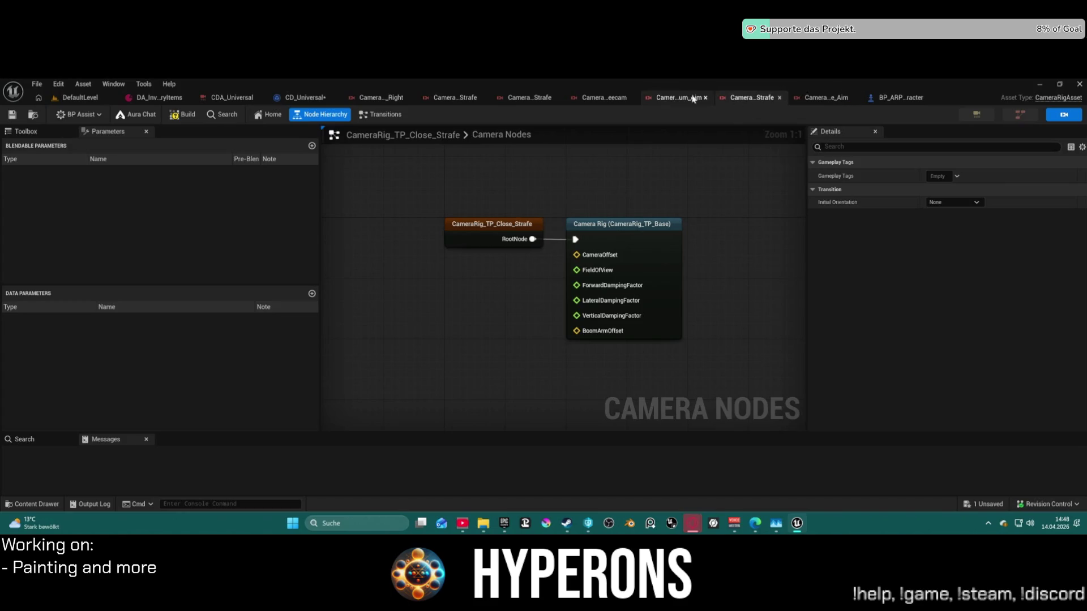
Review Medium_Aim, Far_Freecam and Far_Strafe rigs, checking the Camera Rig node's offset and damping.
{"action": "left_click", "coordinate": [670, 97]}
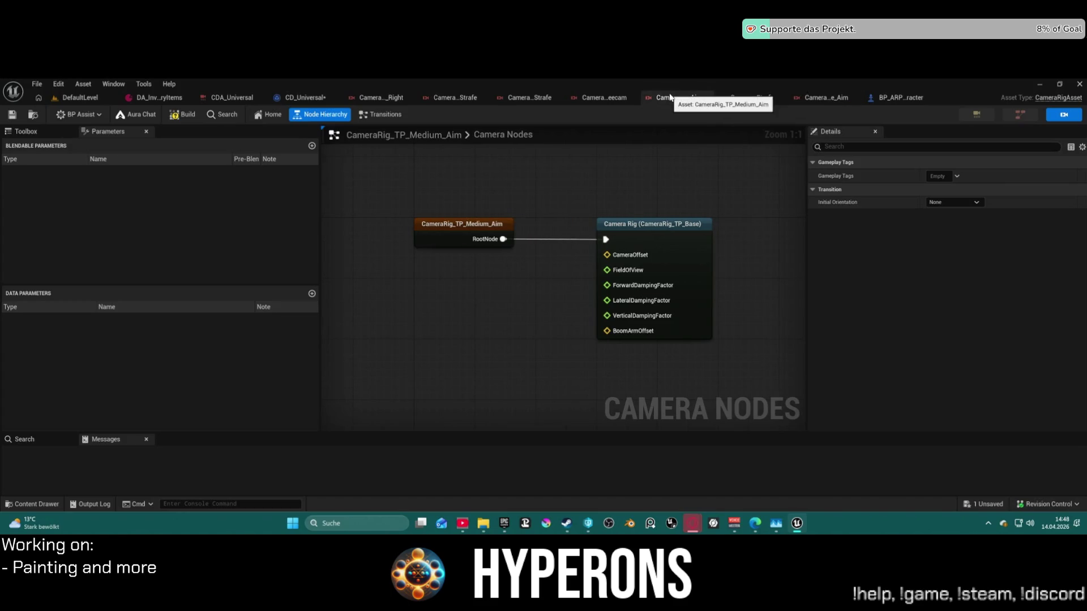
{"action": "left_click", "coordinate": [625, 100]}
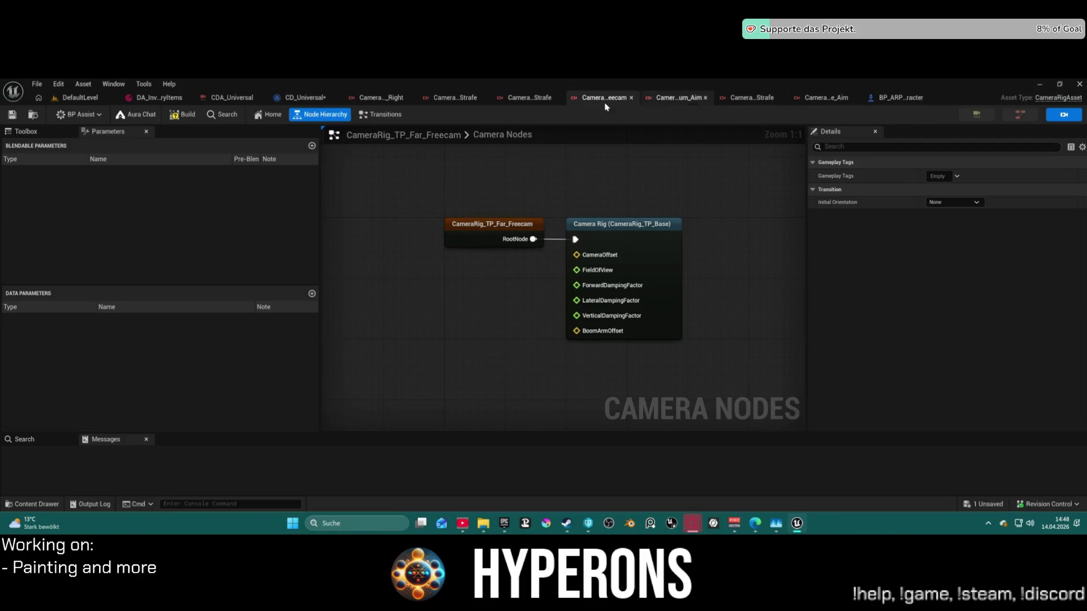
{"action": "left_click", "coordinate": [532, 98]}
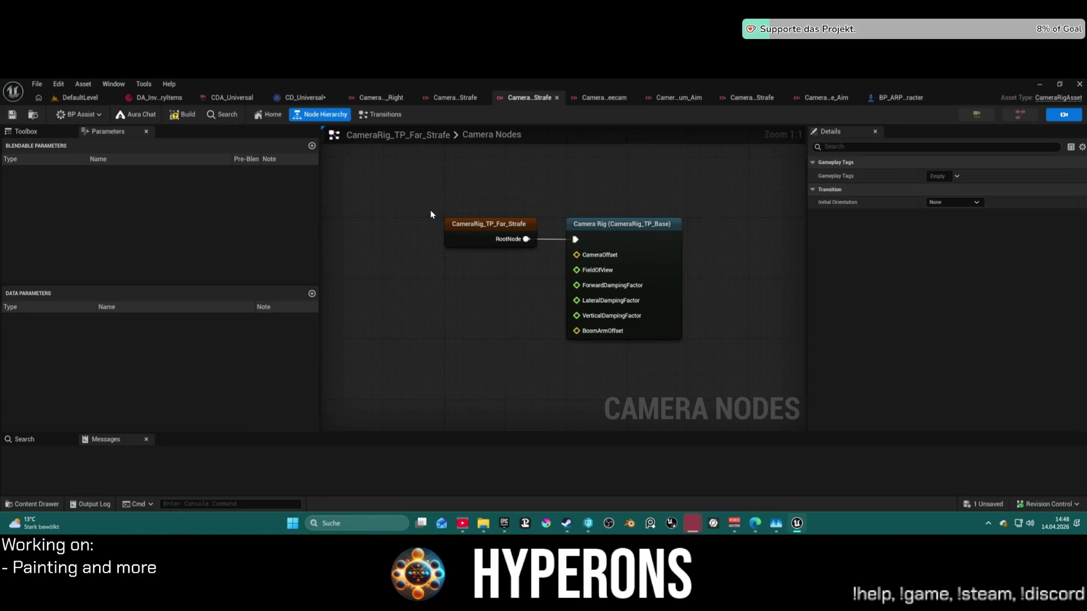
{"action": "left_click", "coordinate": [644, 251]}
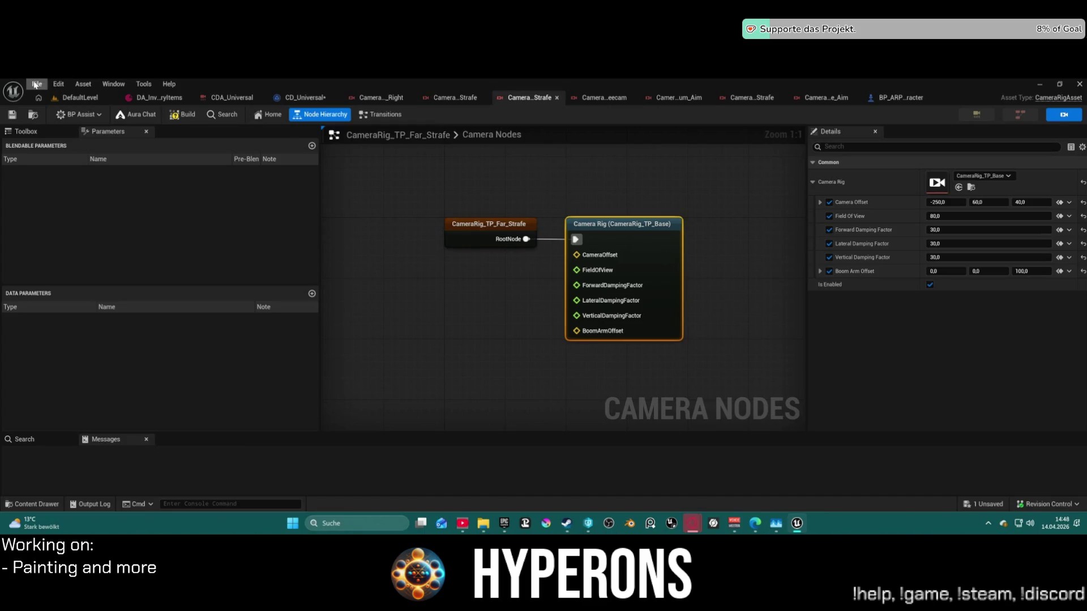
{"action": "left_click", "coordinate": [83, 100]}
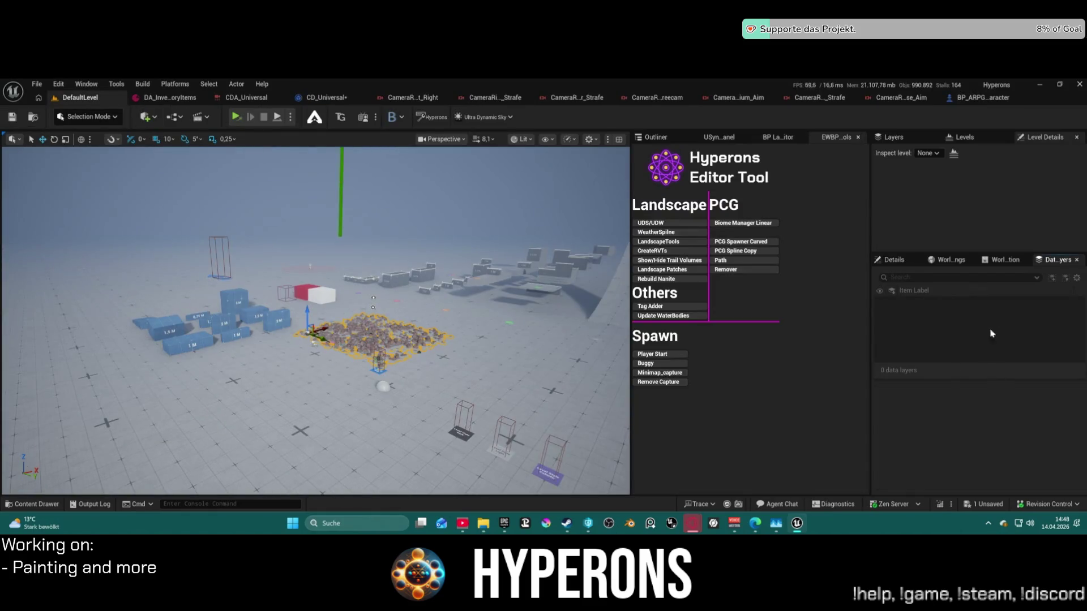
Set the level's GameMode Override to GM_Sandbox in World Settings.
{"action": "left_click", "coordinate": [951, 259]}
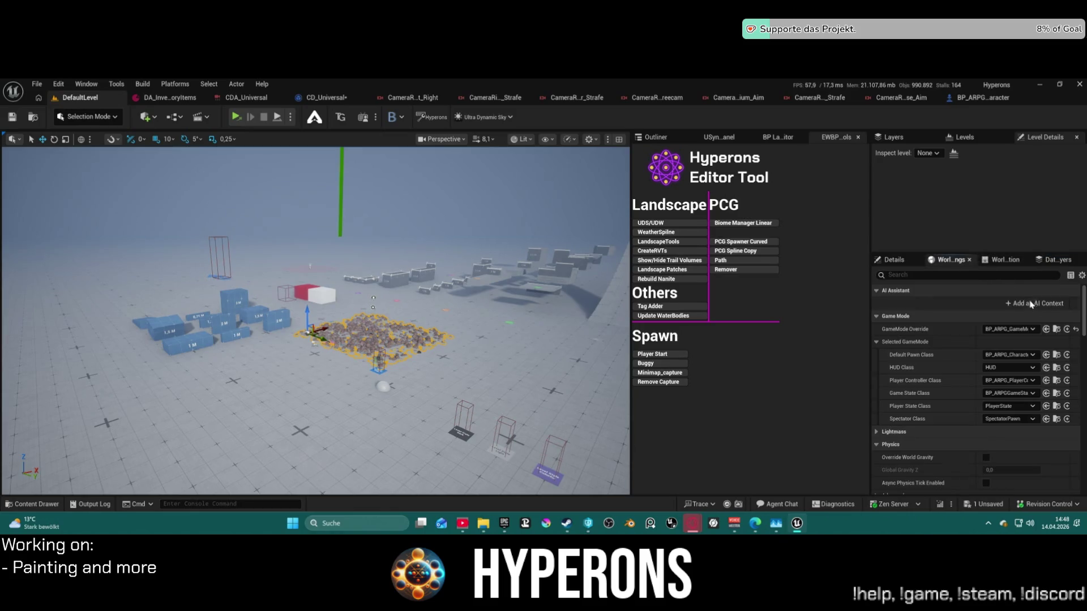
{"action": "left_click", "coordinate": [1029, 327]}
{"action": "left_click", "coordinate": [1029, 327]}
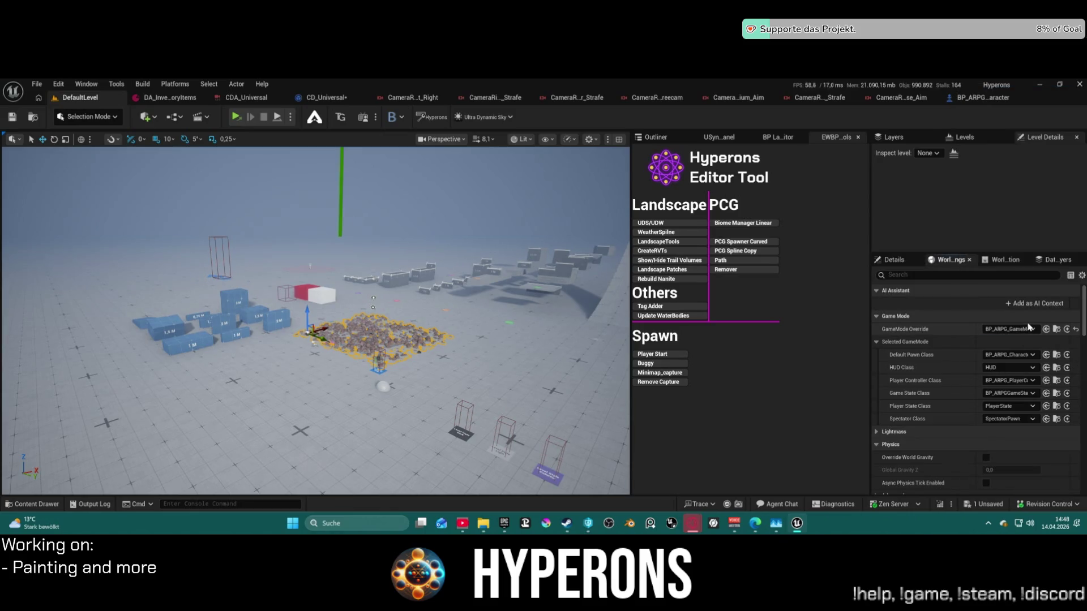
{"action": "left_click", "coordinate": [1029, 329]}
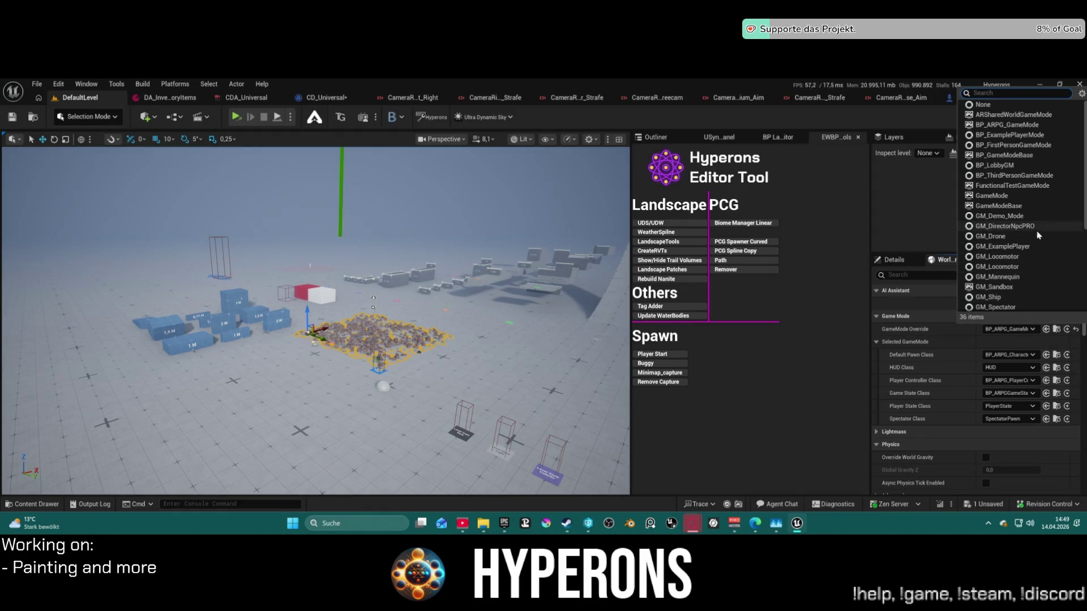
{"action": "left_click", "coordinate": [1013, 287]}
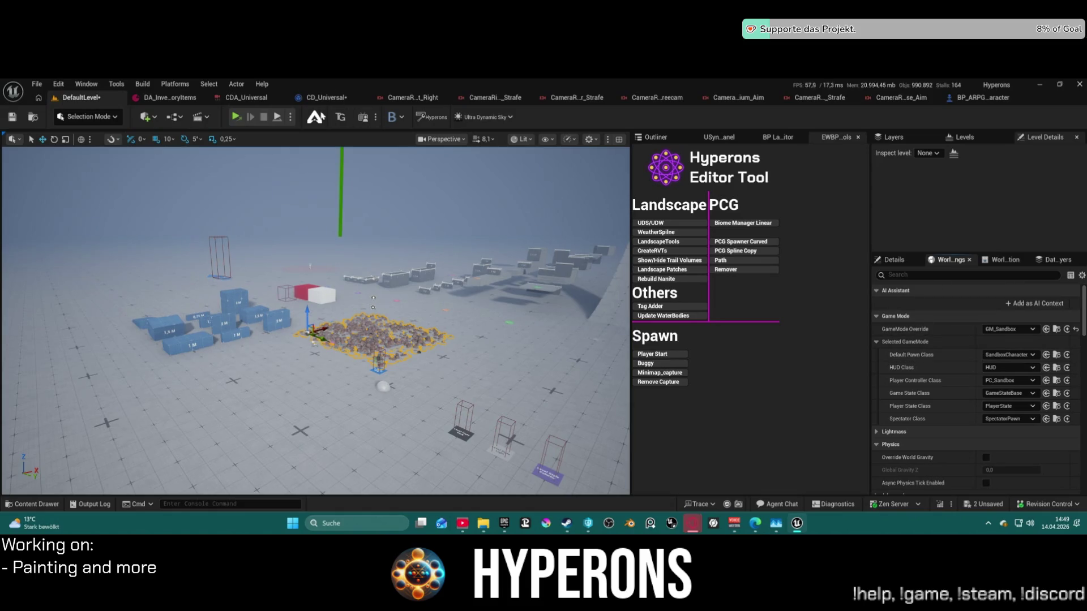
Save DefaultLevel and CD_Universal, checking both assets out.
{"action": "key", "text": "ctrl+shift+s"}
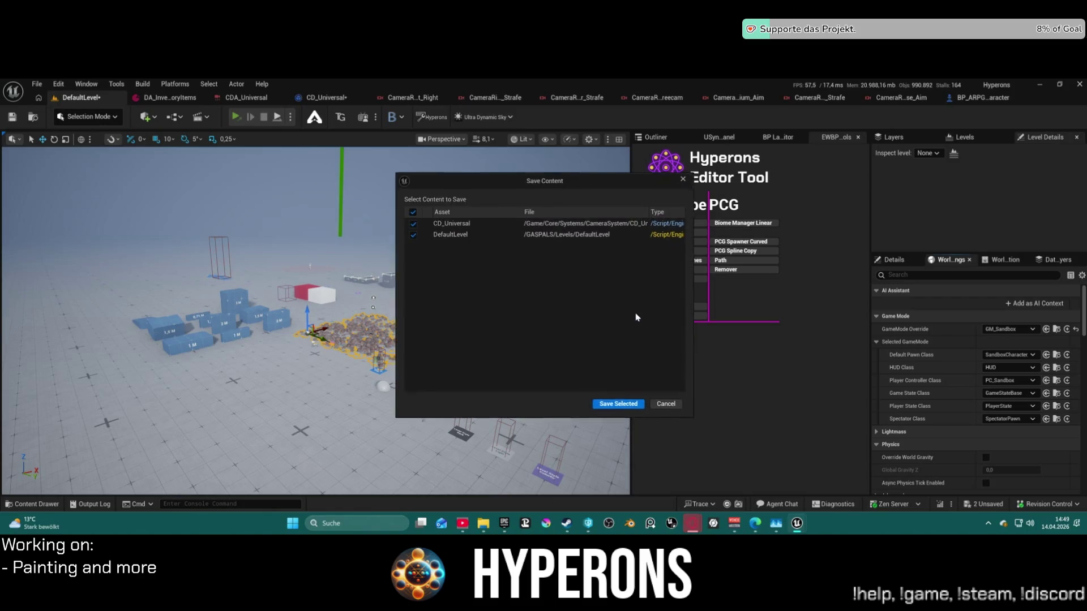
{"action": "left_click", "coordinate": [619, 403]}
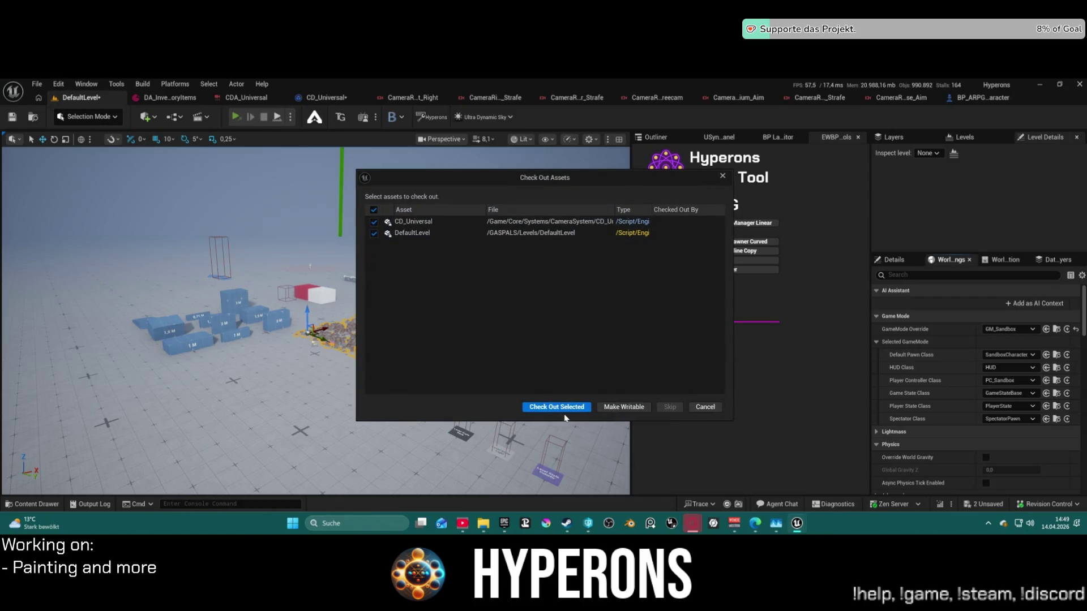
{"action": "left_click", "coordinate": [567, 410]}
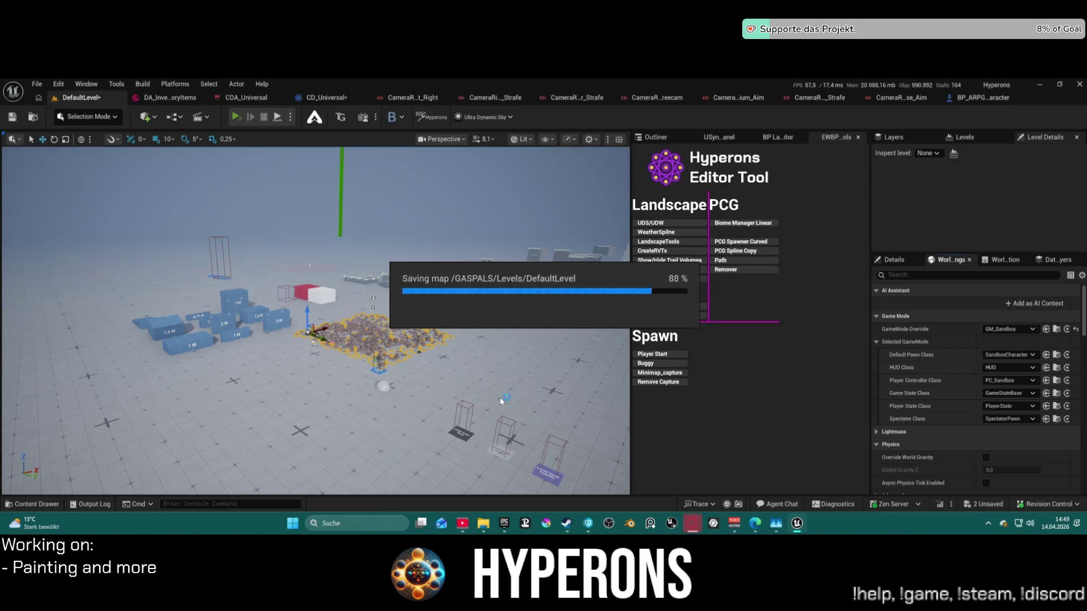
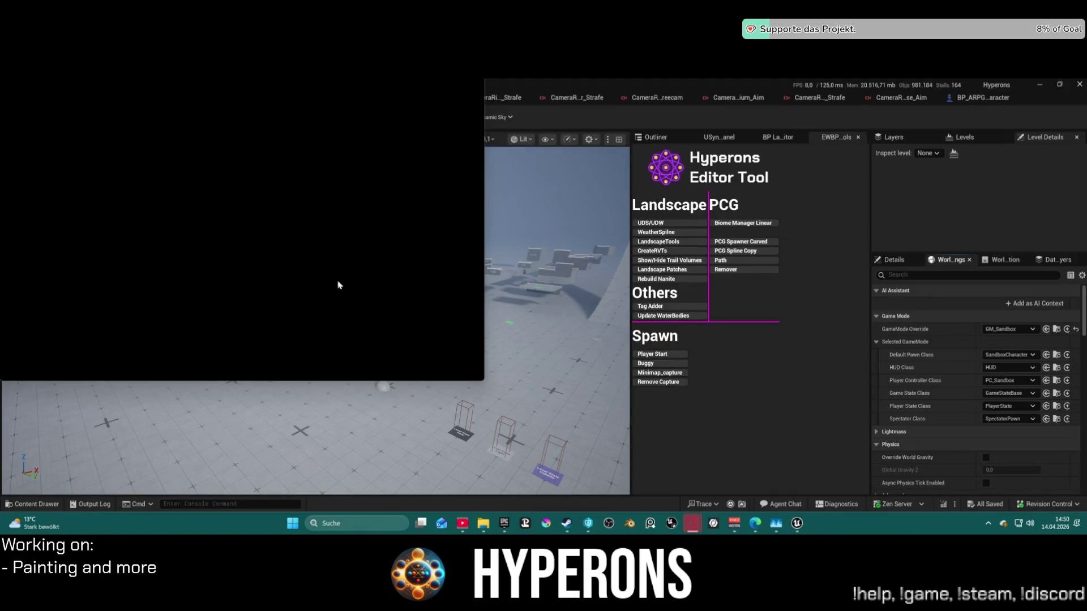
Focus the game preview and walk the mannequin forward across the plain toward the rocks.
{"action": "left_click", "coordinate": [328, 283]}
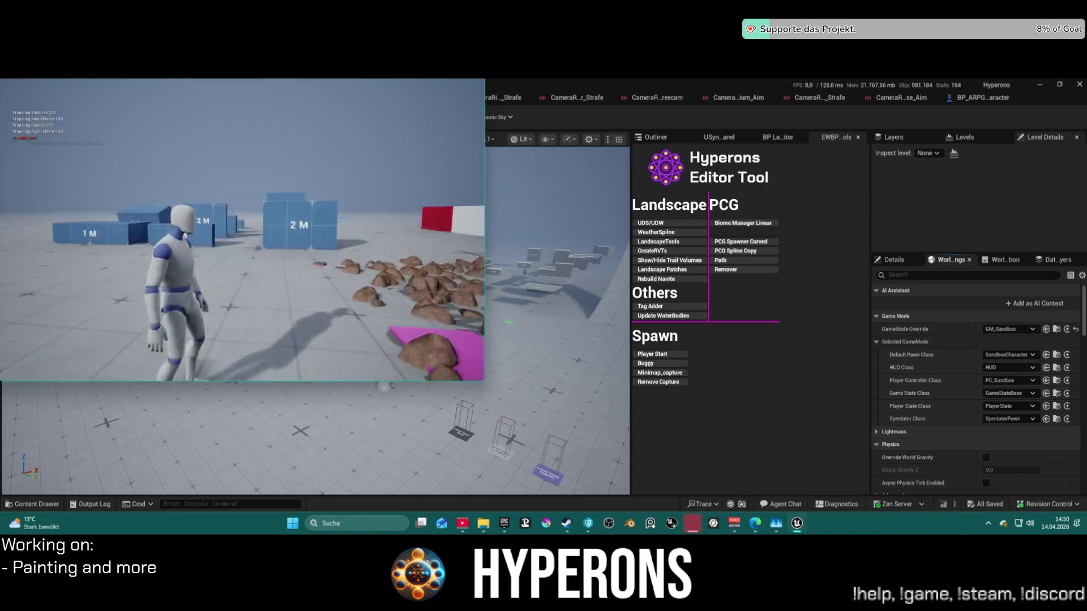
{"action": "key", "text": "w"}
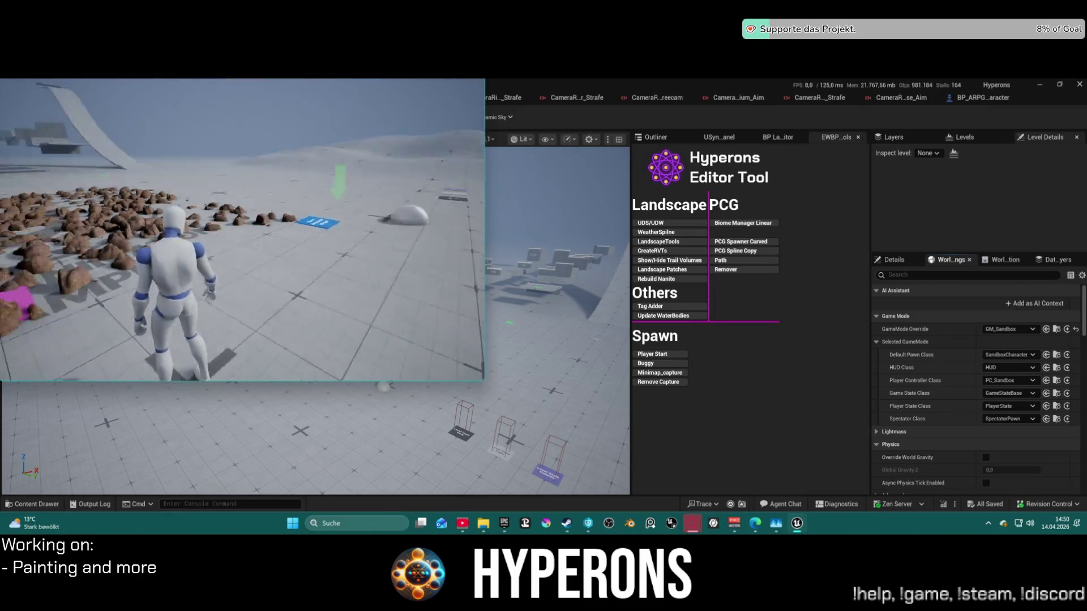
{"action": "key", "text": "w"}
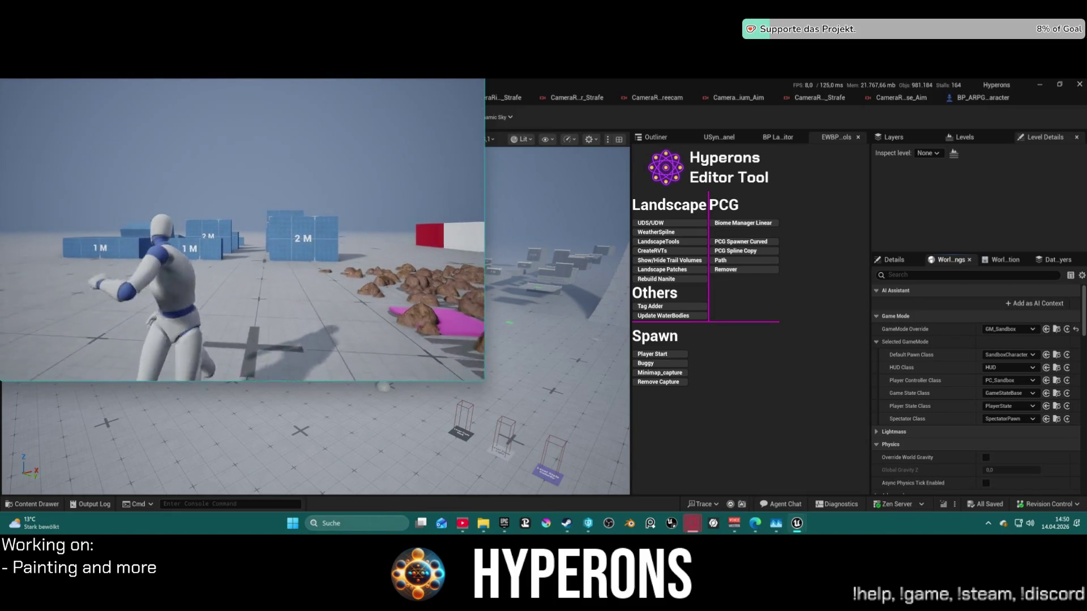
{"action": "key", "text": "w"}
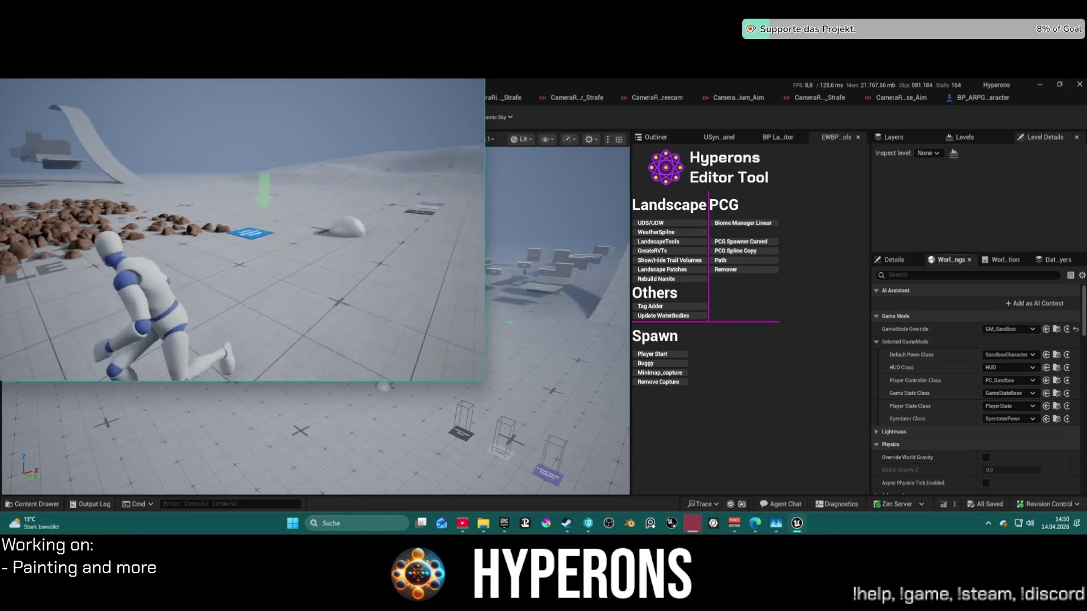
{"action": "key", "text": "w"}
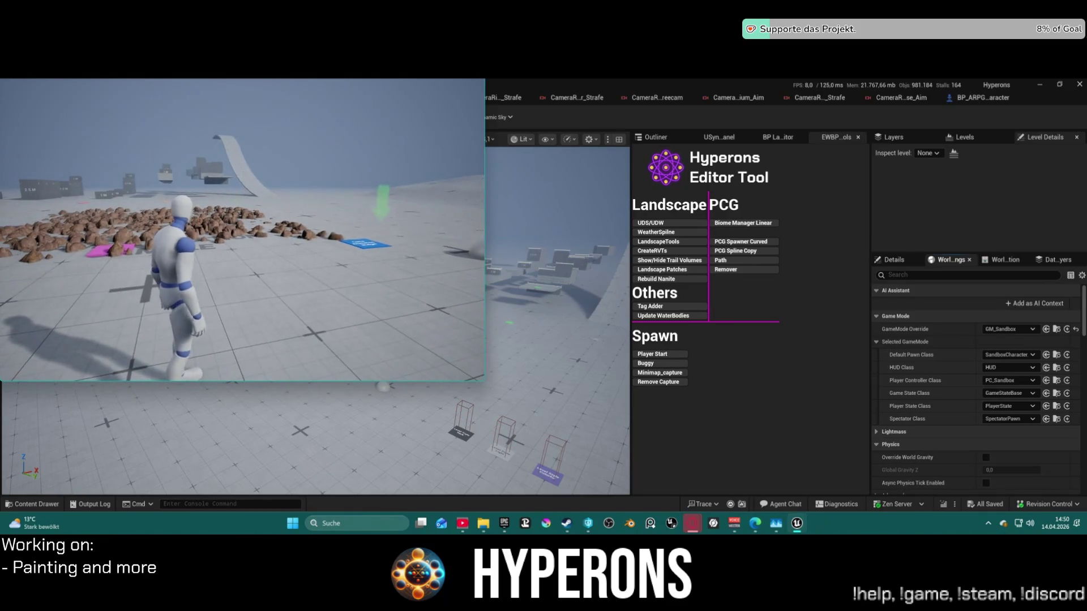
{"action": "key", "text": "w"}
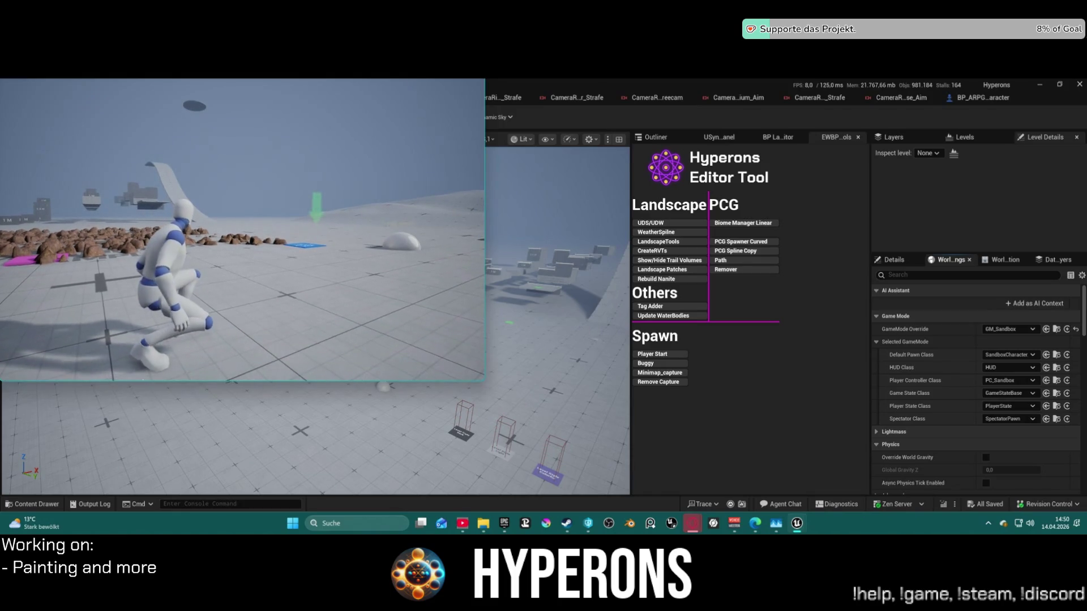
Strafe the mannequin left and right beside the rocks and the blue plate.
{"action": "key", "text": "d"}
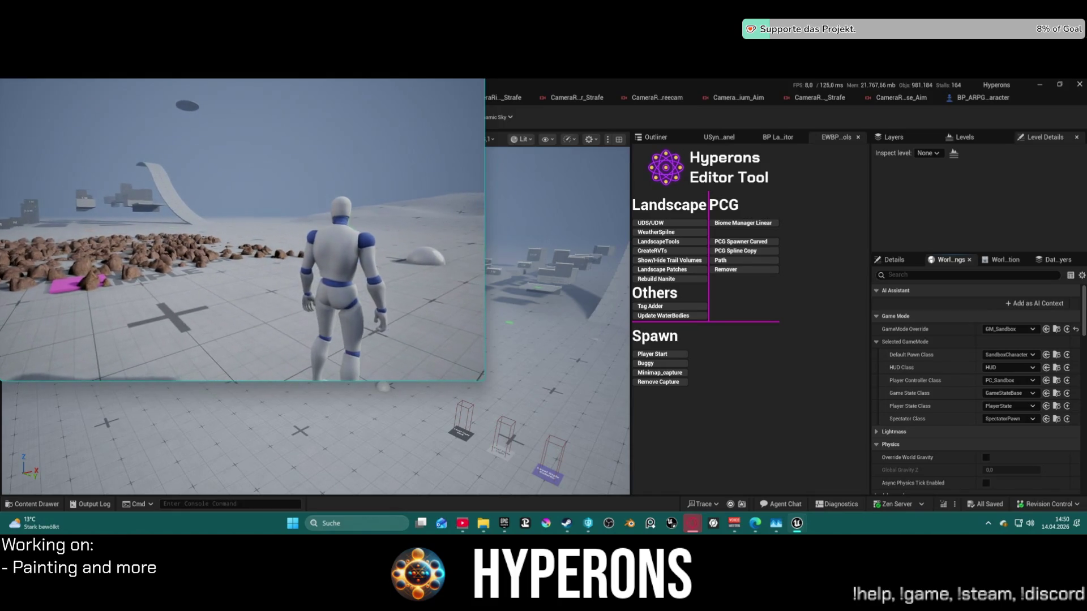
{"action": "key", "text": "a"}
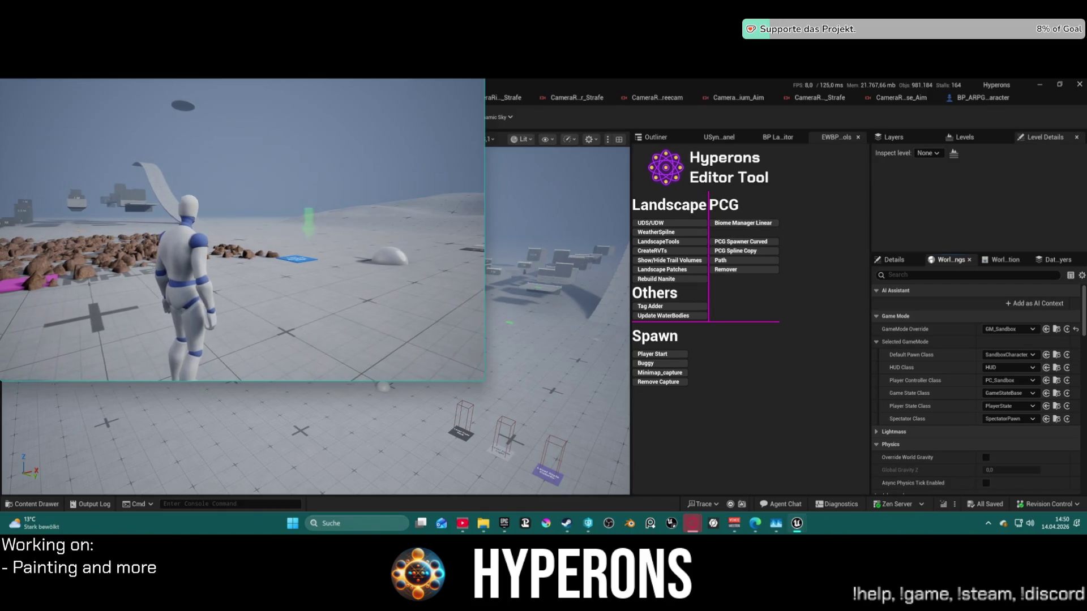
{"action": "key", "text": "d"}
{"action": "key", "text": "a"}
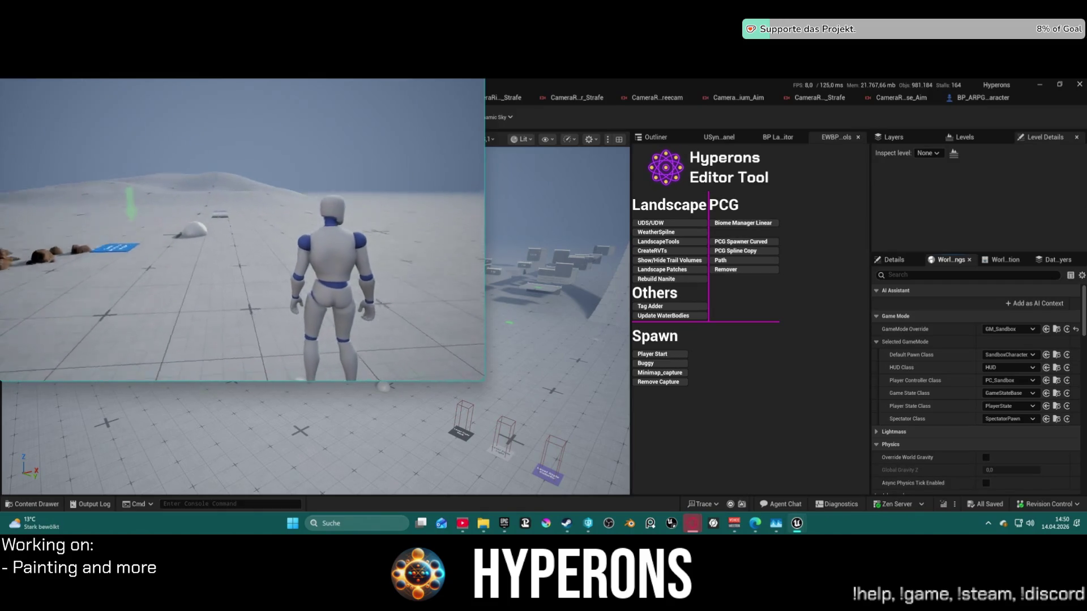
{"action": "key", "text": "a"}
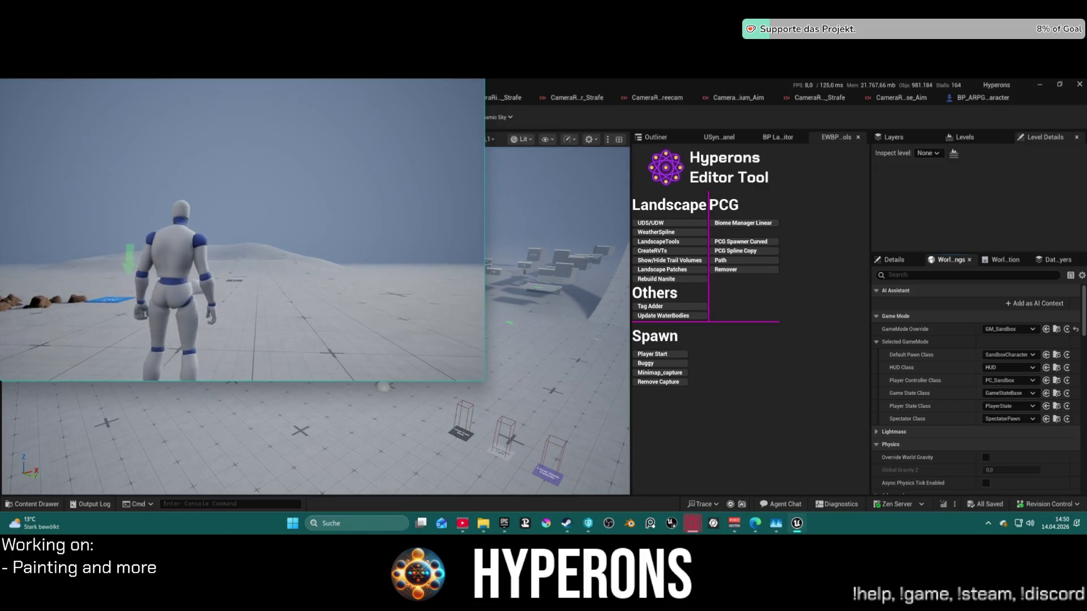
{"action": "key", "text": "d"}
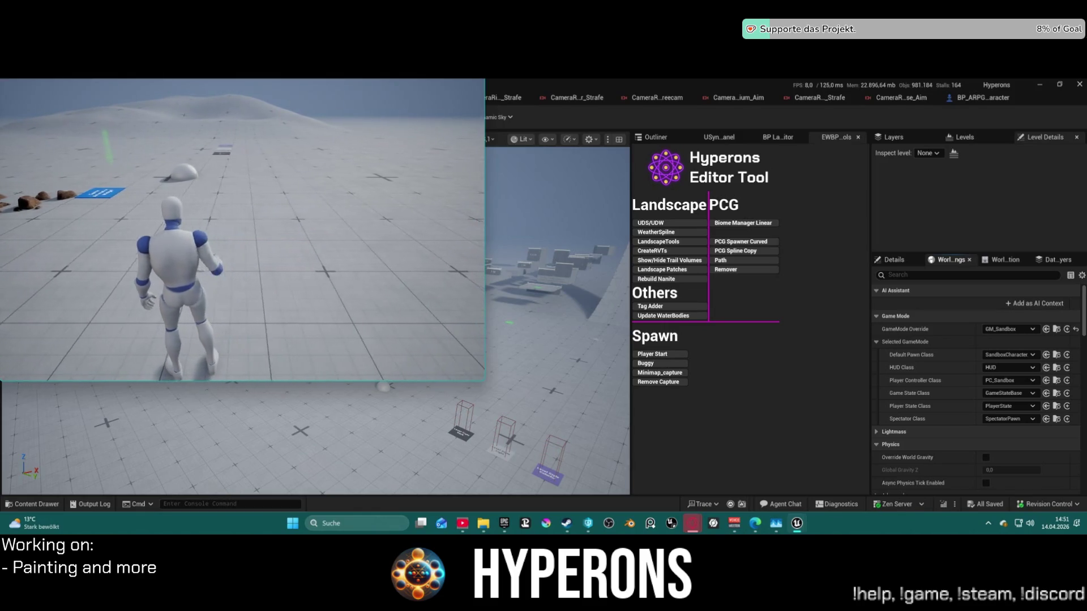
{"action": "key", "text": "d"}
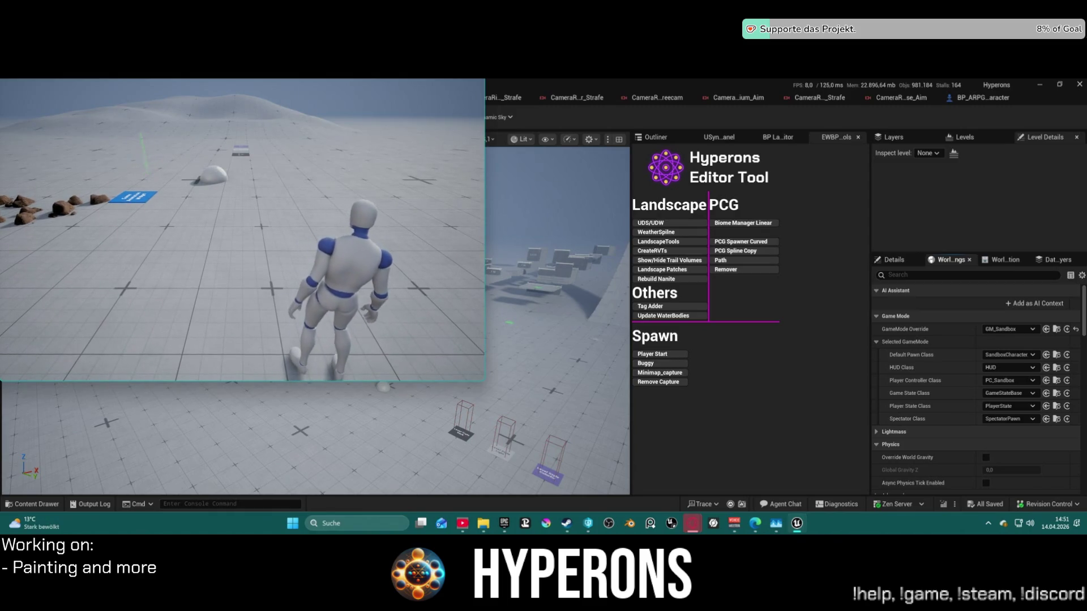
Walk the character toward the rock pile and ramp, then turn it back and steer right.
{"action": "key", "text": "a"}
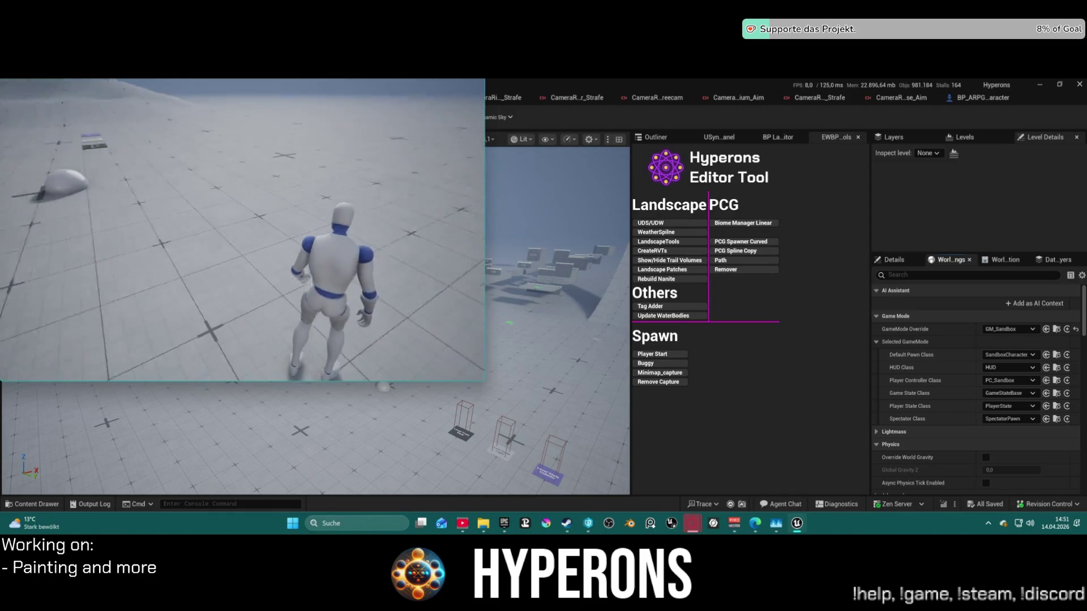
{"action": "key", "text": "w"}
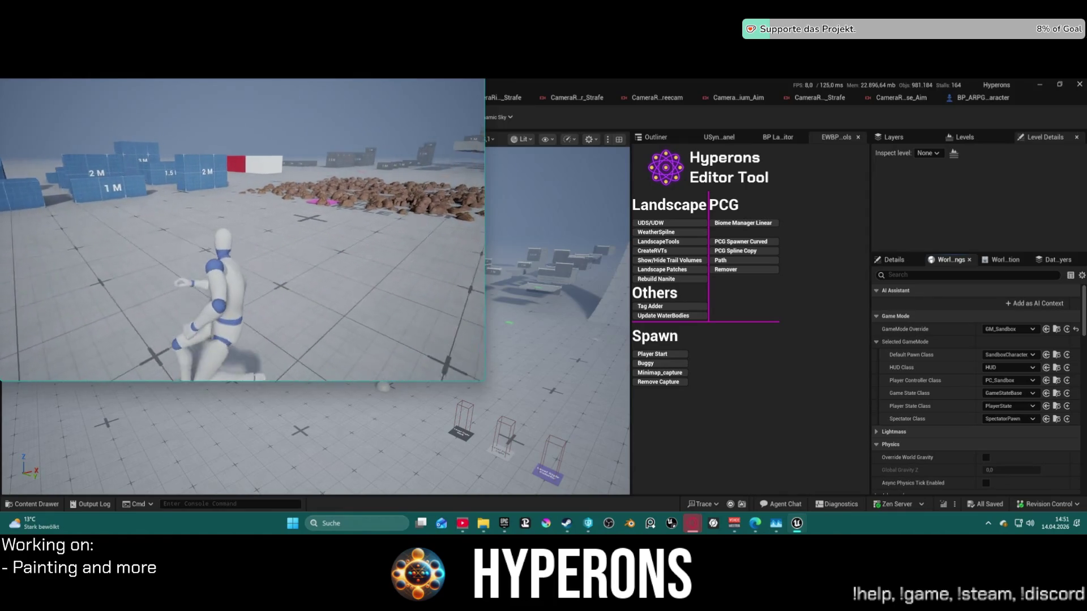
{"action": "key", "text": "w"}
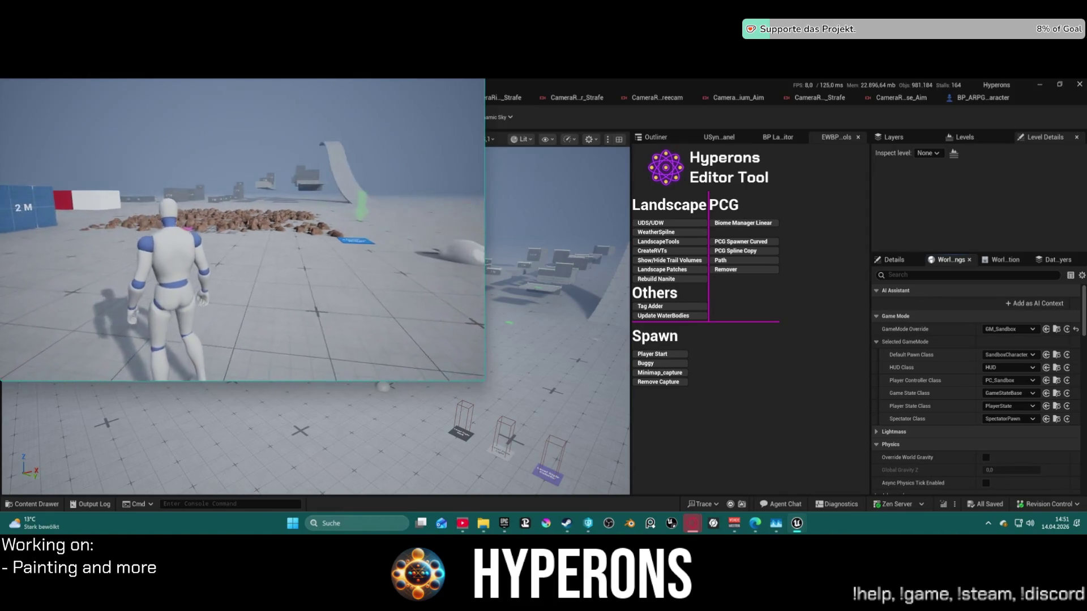
{"action": "key", "text": "w"}
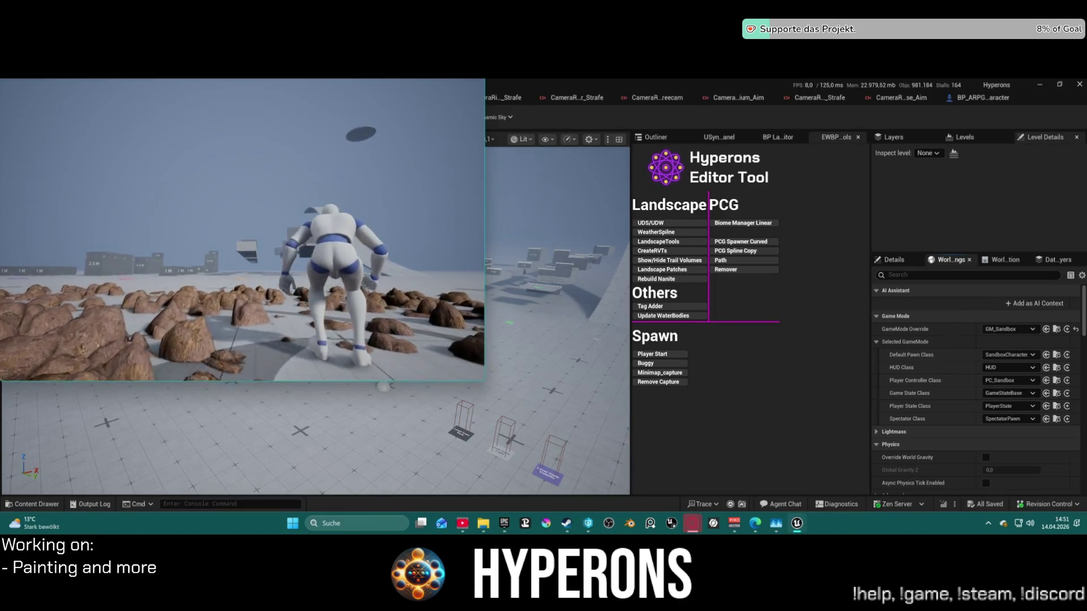
{"action": "key", "text": "w"}
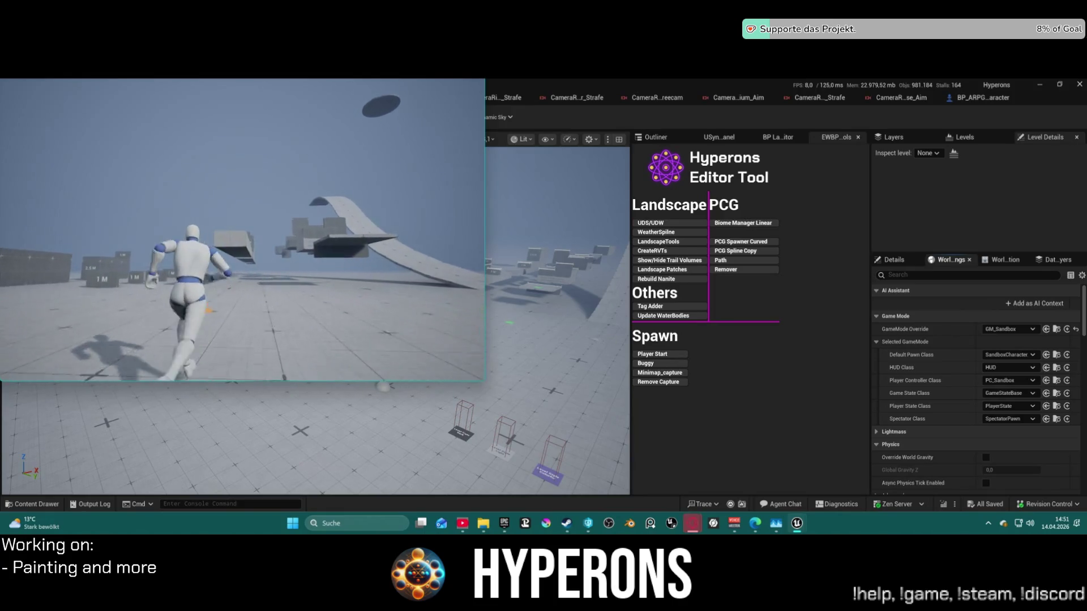
{"action": "key", "text": "s"}
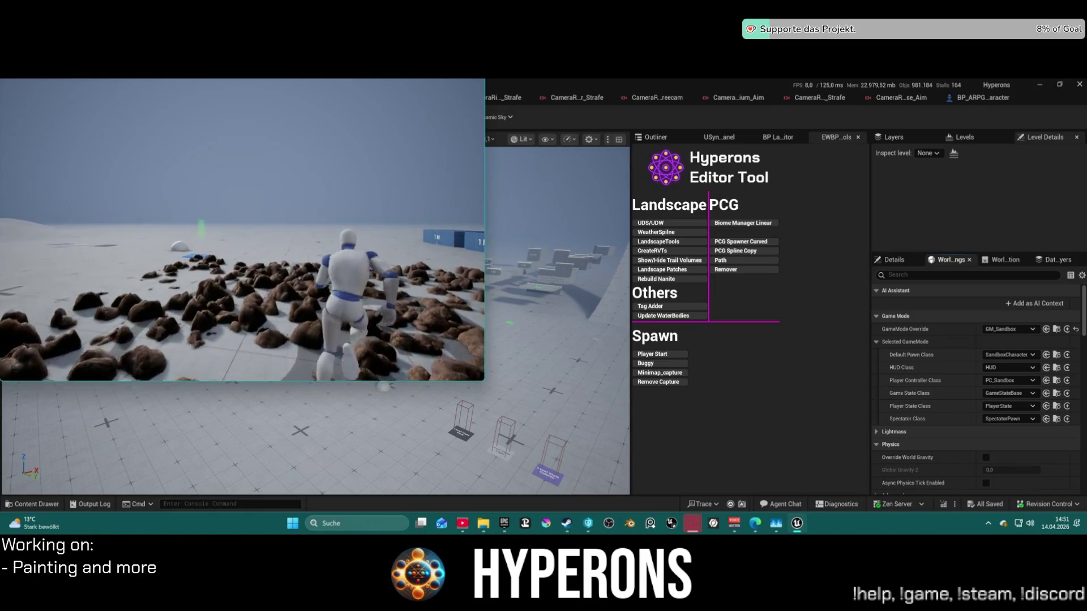
{"action": "key", "text": "a"}
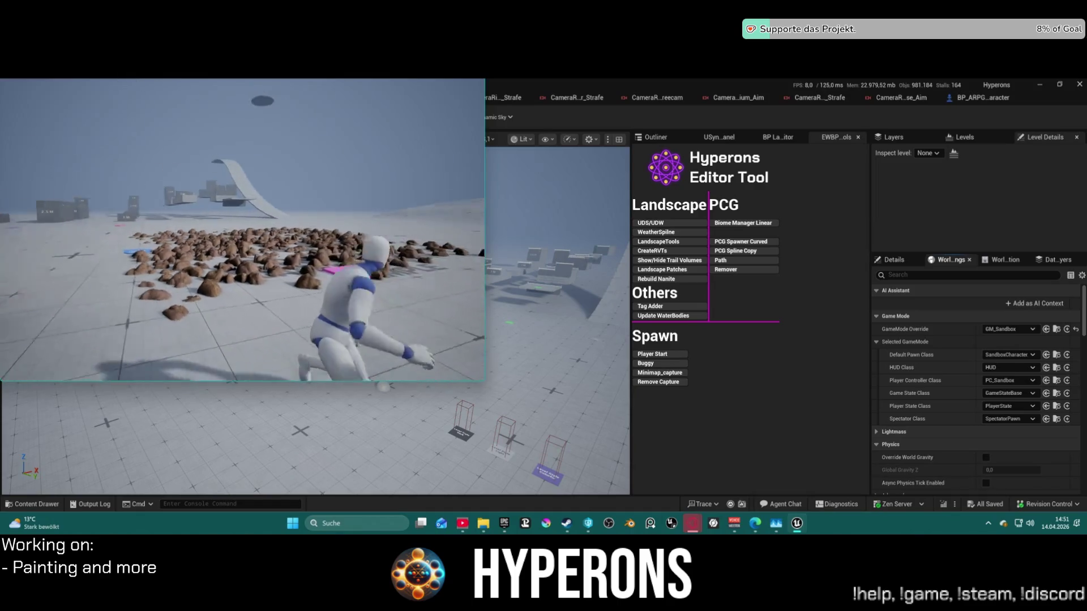
{"action": "key", "text": "d"}
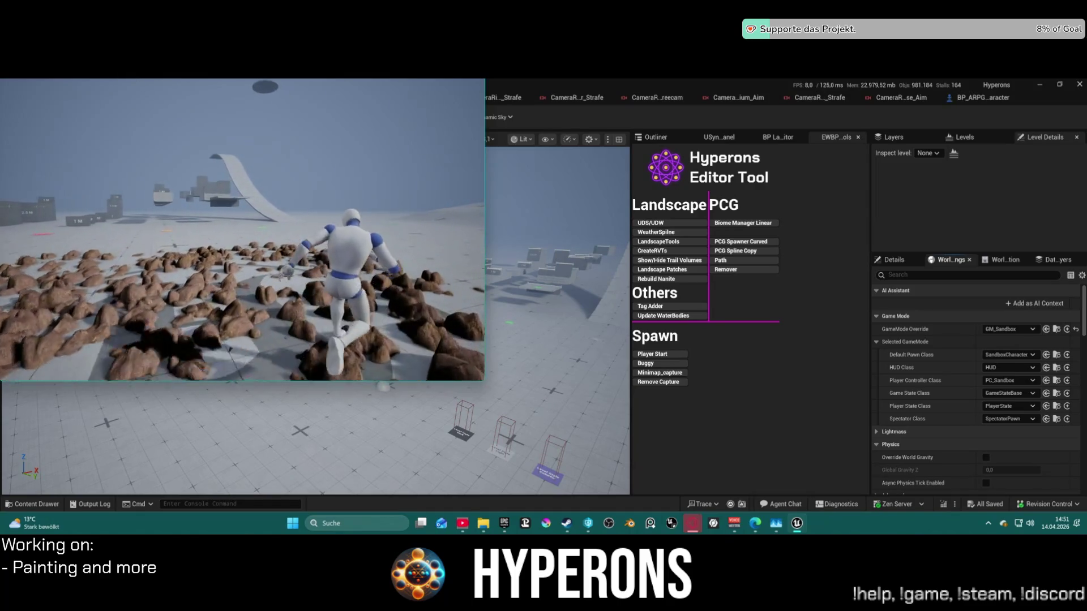
{"action": "key", "text": "d"}
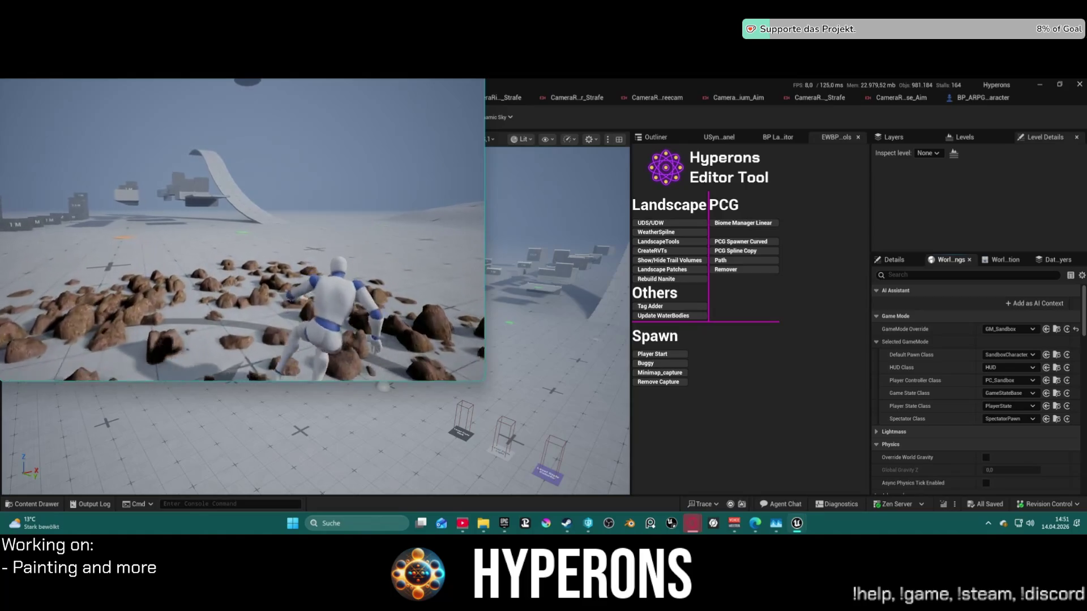
Run the character through the rock field, then end the play session with Esc.
{"action": "key", "text": "w"}
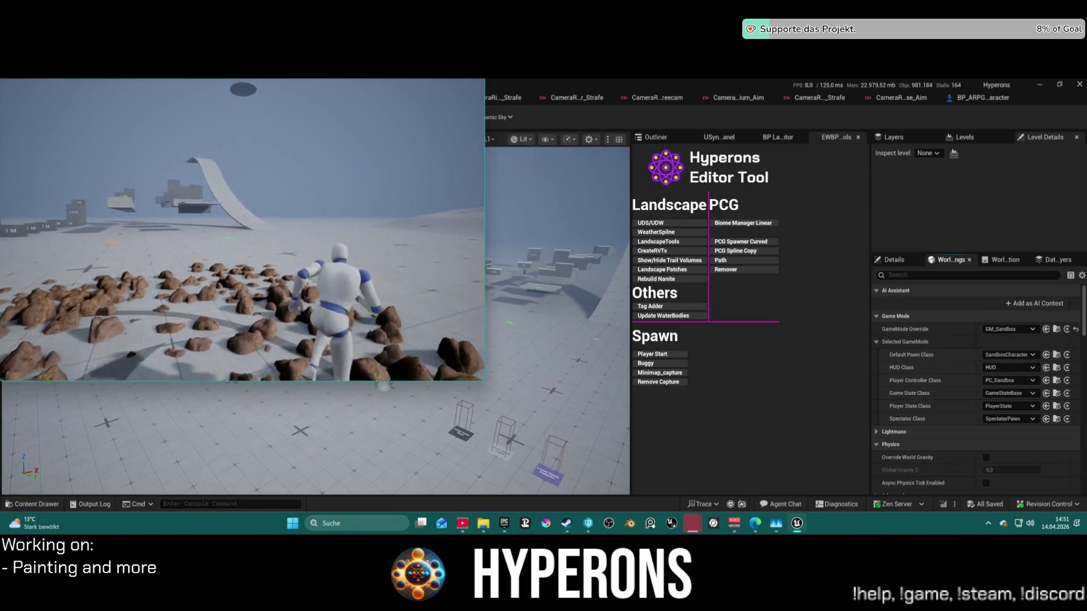
{"action": "key", "text": "w"}
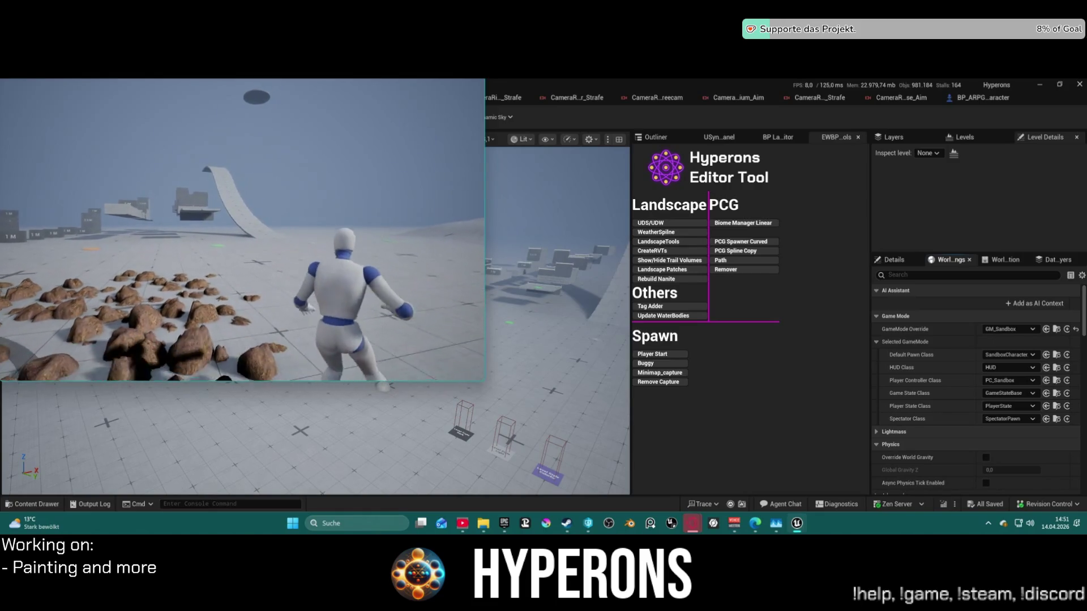
{"action": "key", "text": "w"}
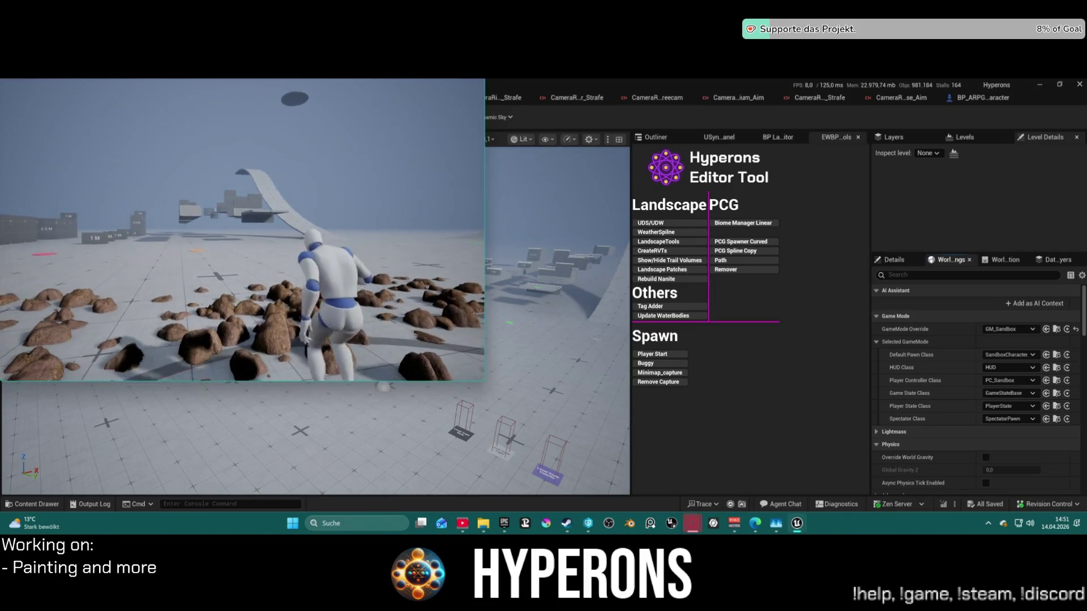
{"action": "key", "text": "w"}
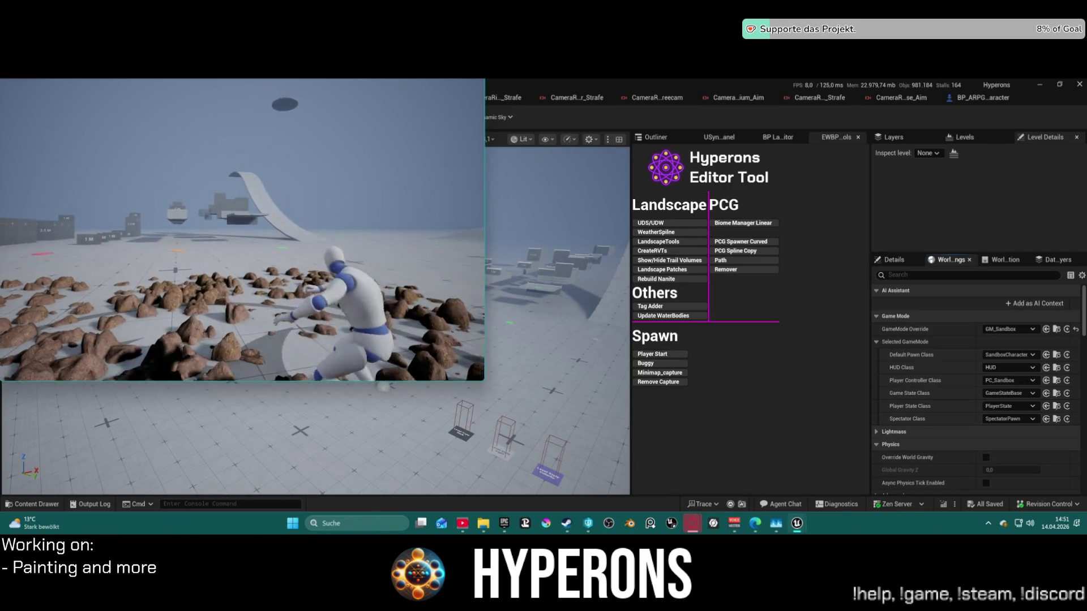
{"action": "key", "text": "w"}
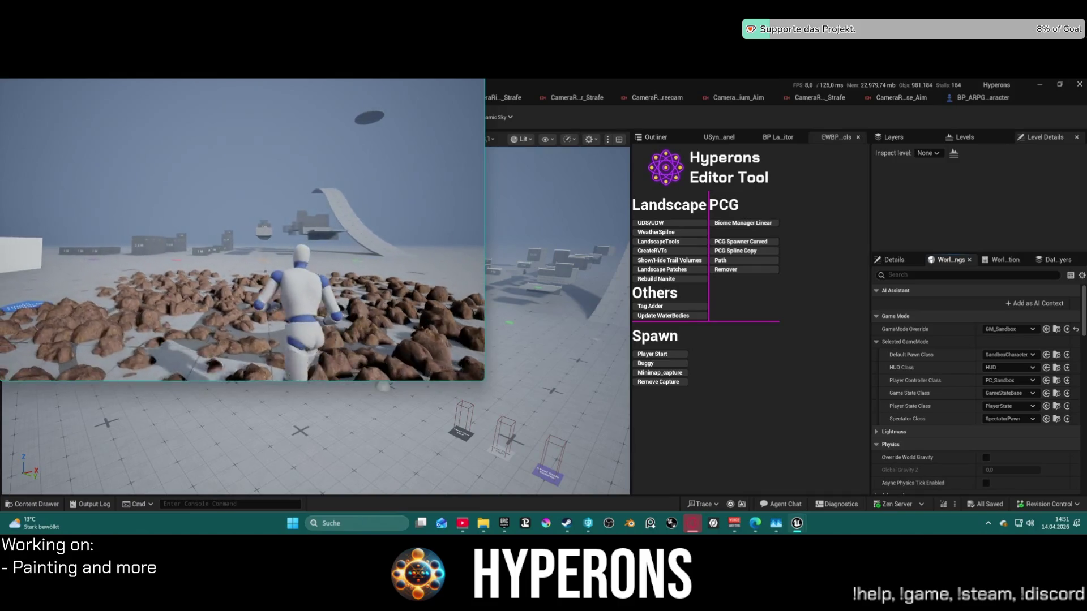
{"action": "key", "text": "w"}
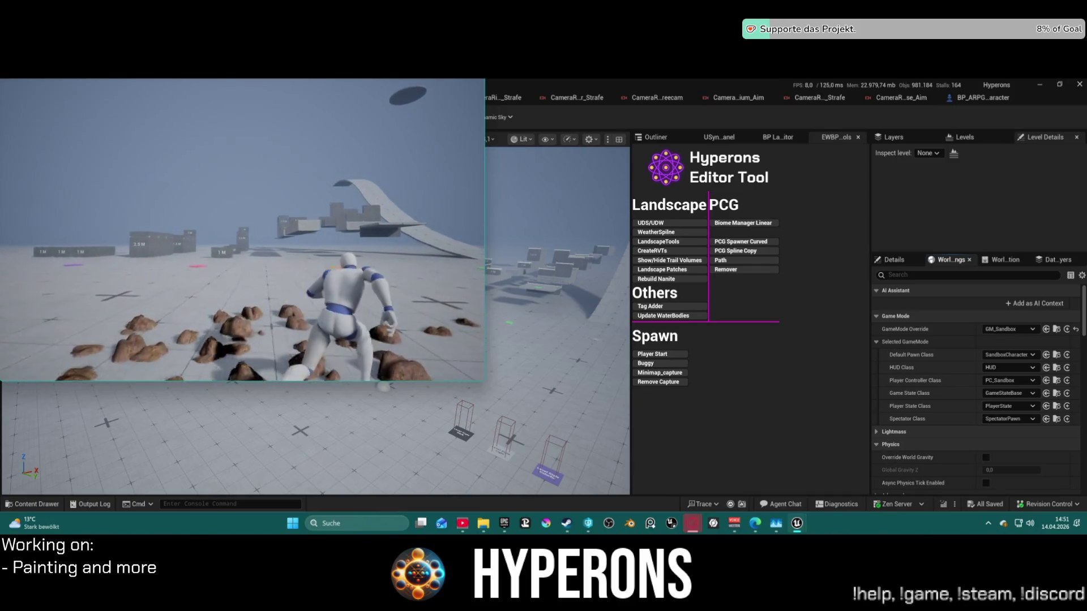
{"action": "key", "text": "w"}
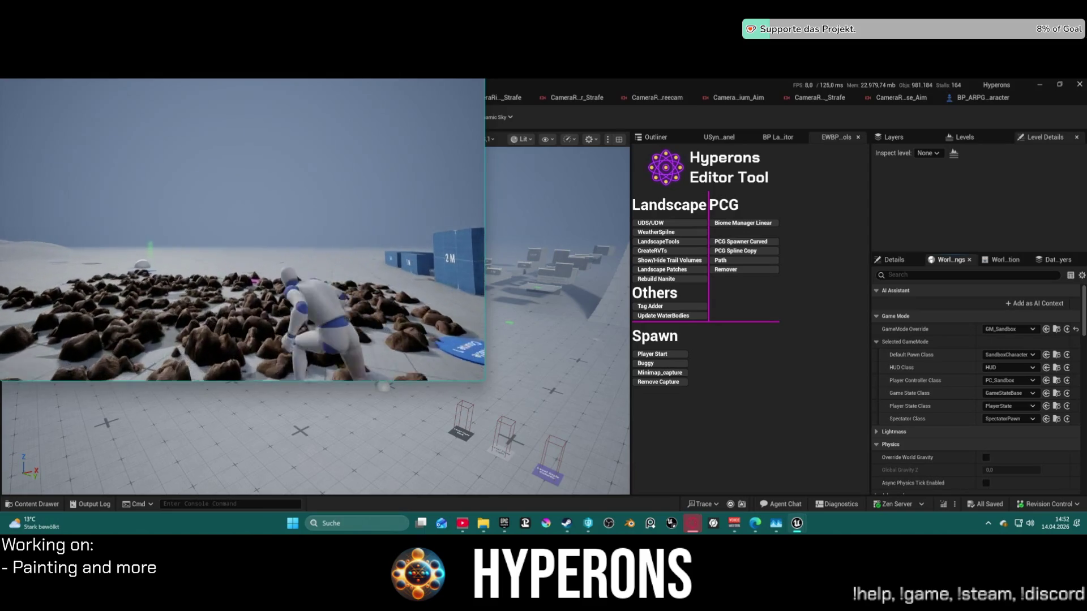
{"action": "key", "text": "w"}
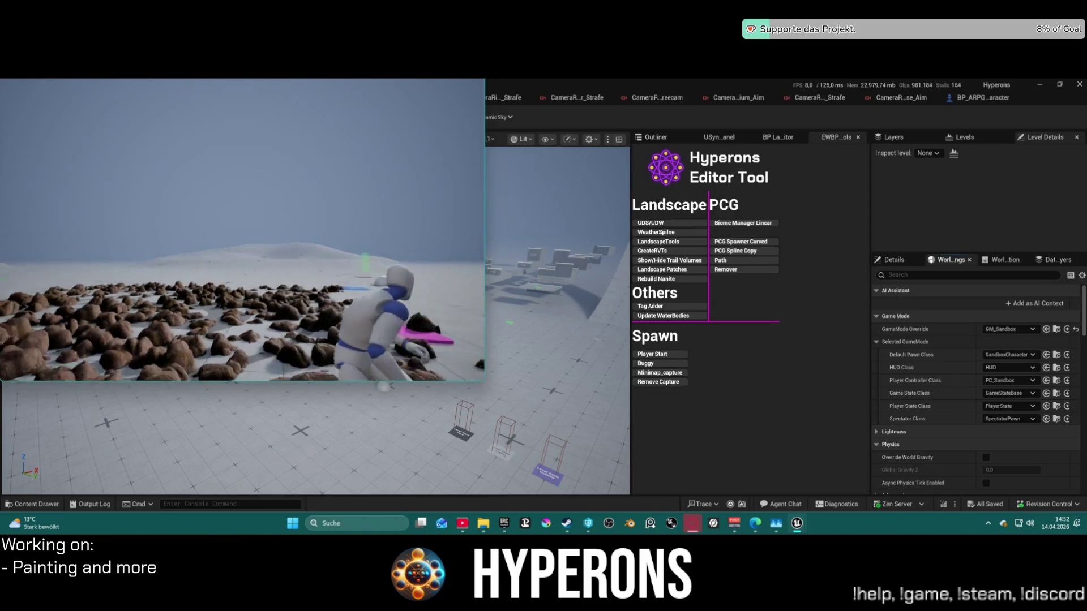
{"action": "key", "text": "w"}
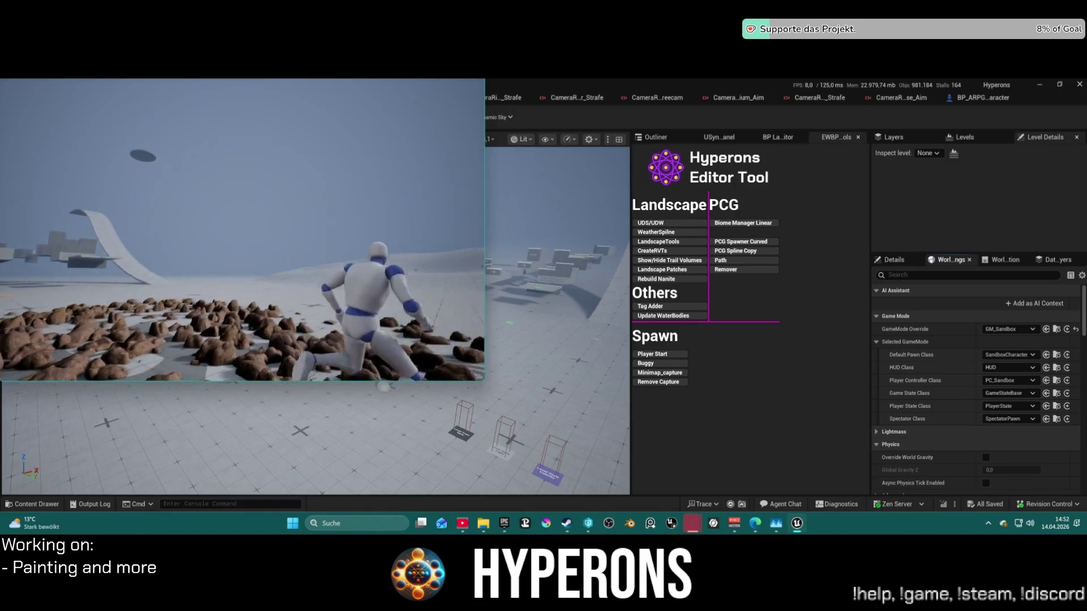
{"action": "key", "text": "w"}
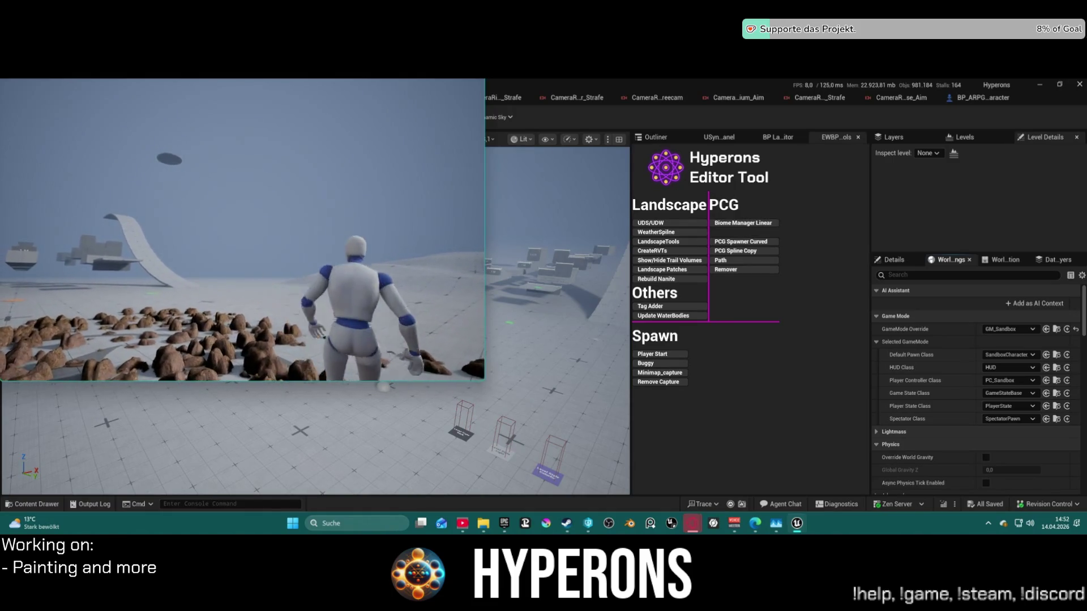
{"action": "key", "text": "w"}
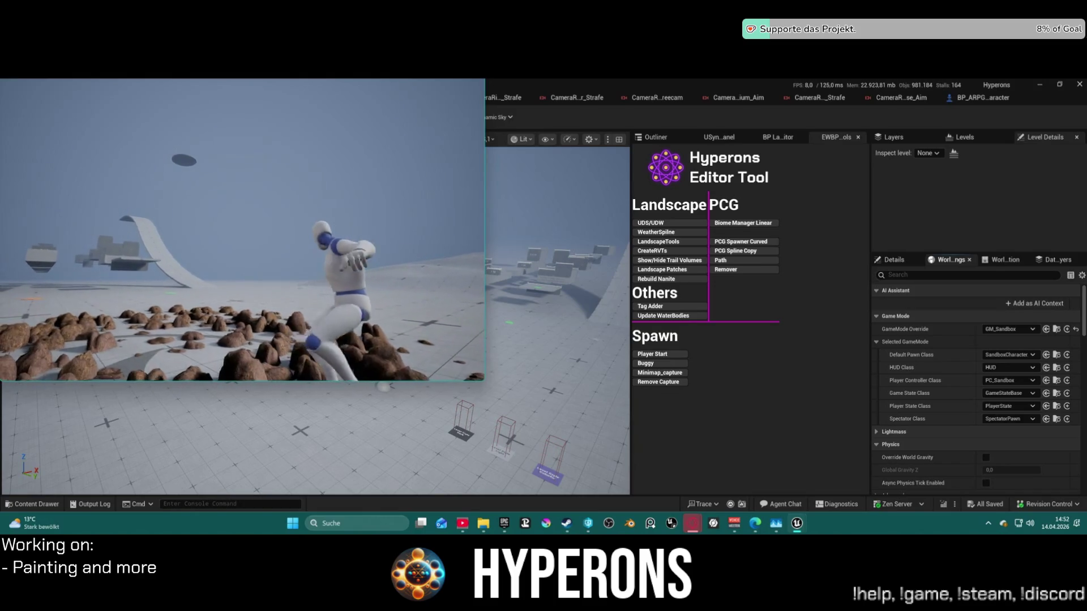
{"action": "key", "text": "w"}
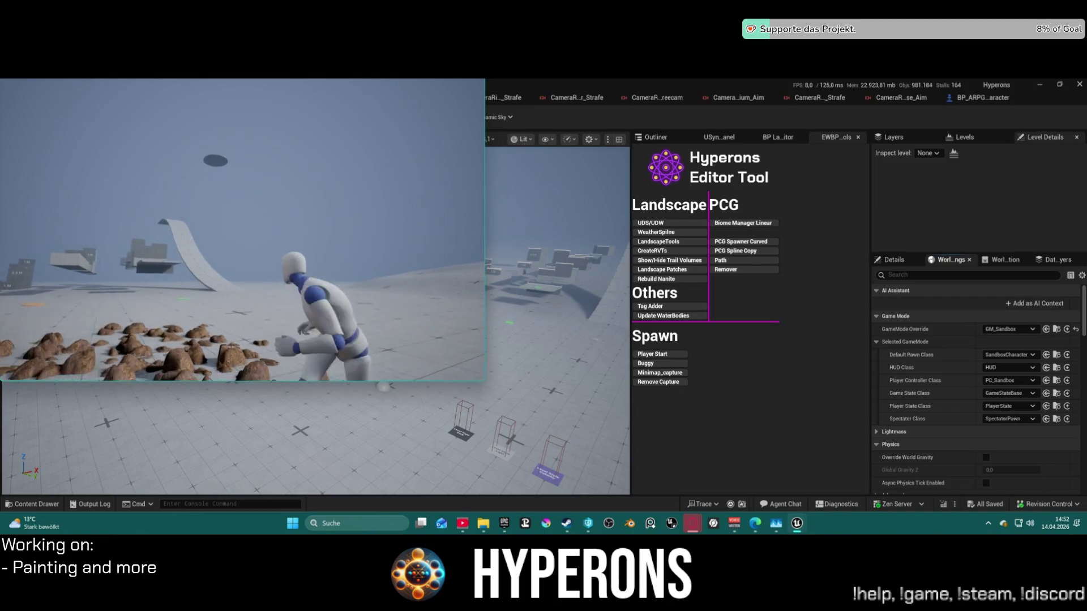
{"action": "key", "text": "w"}
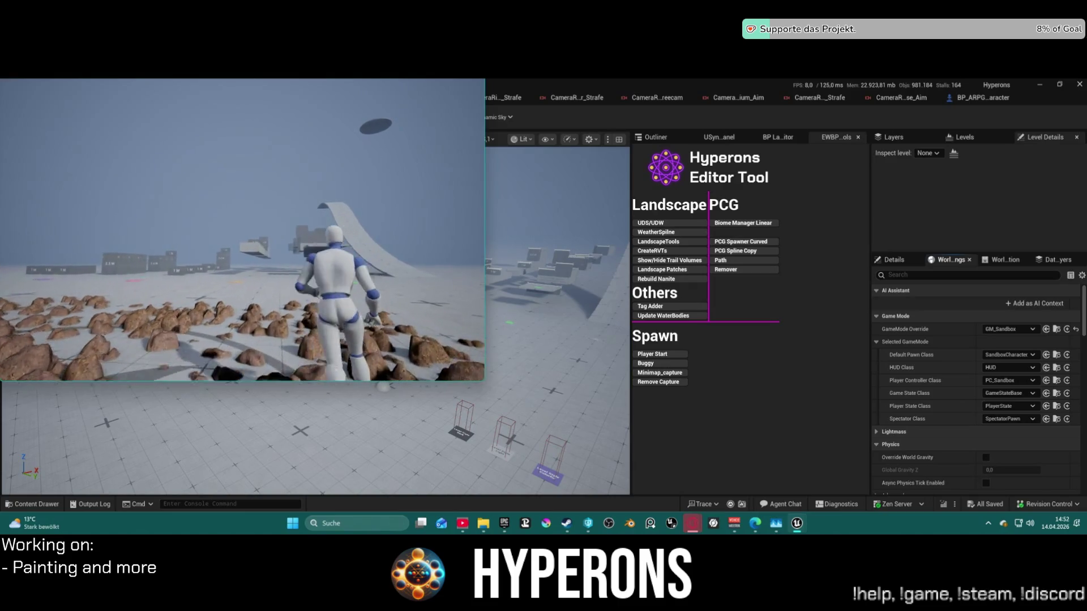
{"action": "key", "text": "w"}
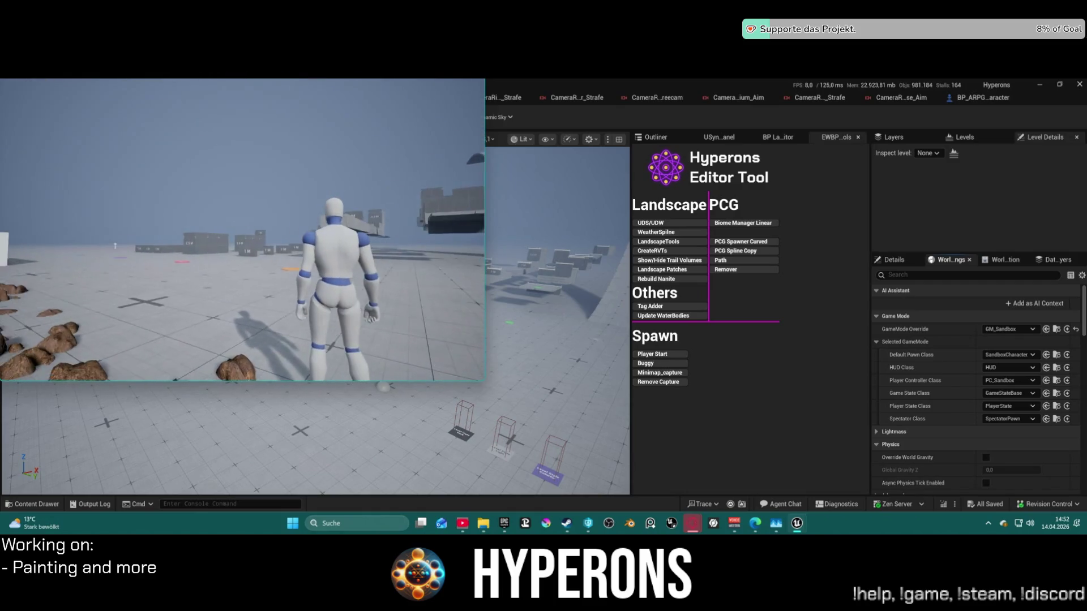
{"action": "key", "text": "w"}
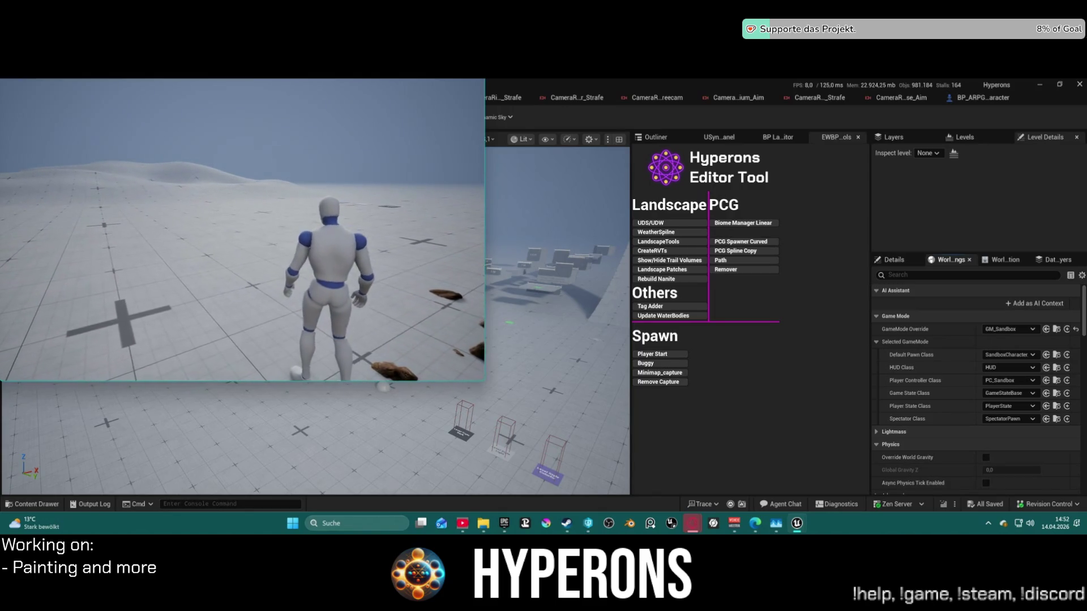
{"action": "key", "text": "Escape"}
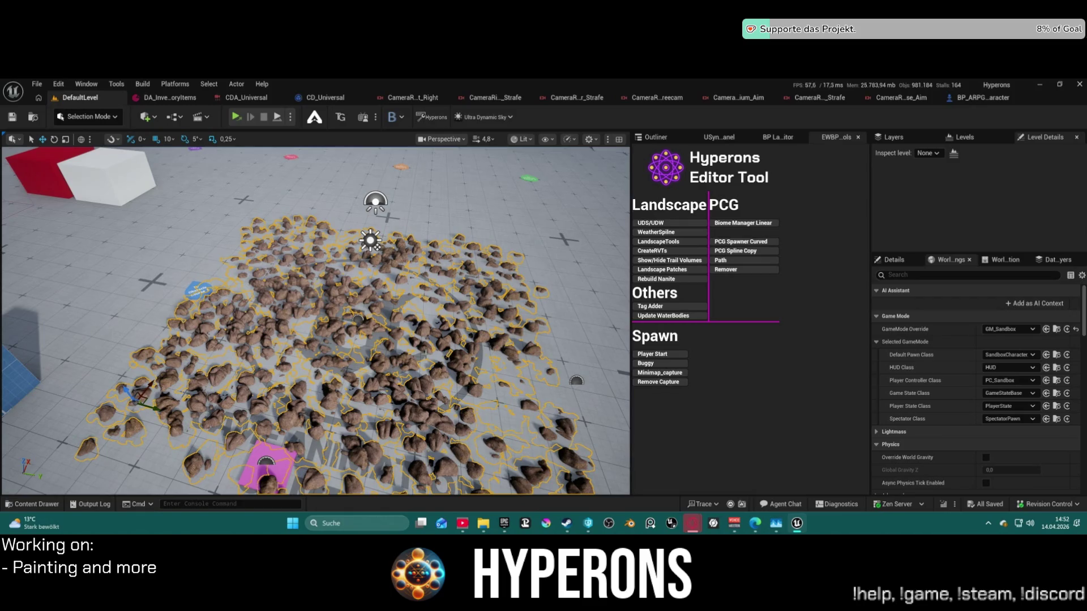
Choose BP_ARPG_GameMode as the GameMode Override in World Settings.
{"action": "left_click", "coordinate": [1011, 329]}
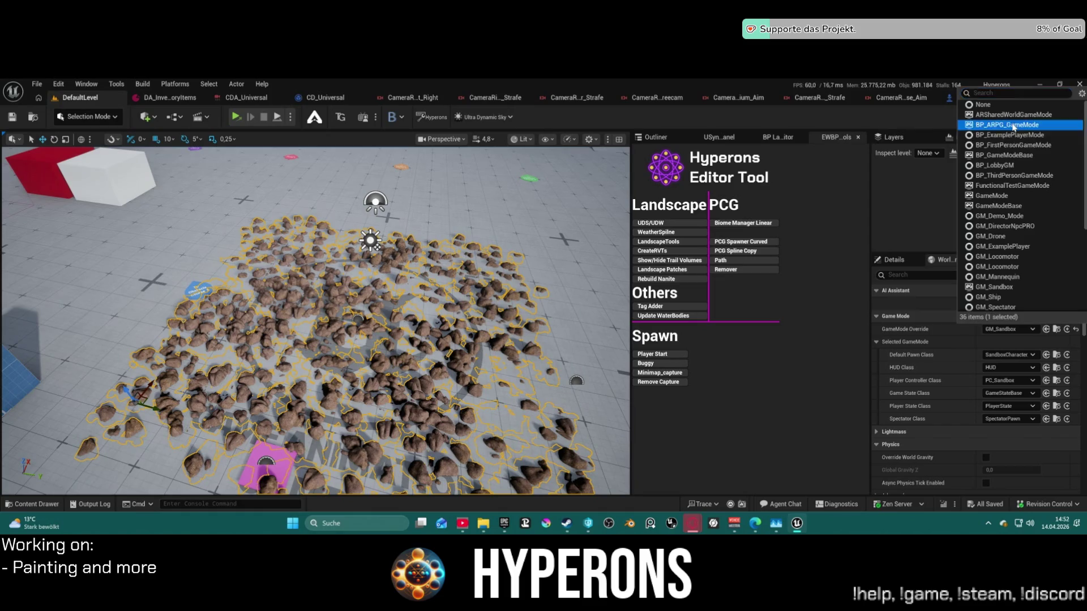
{"action": "left_click", "coordinate": [1014, 124]}
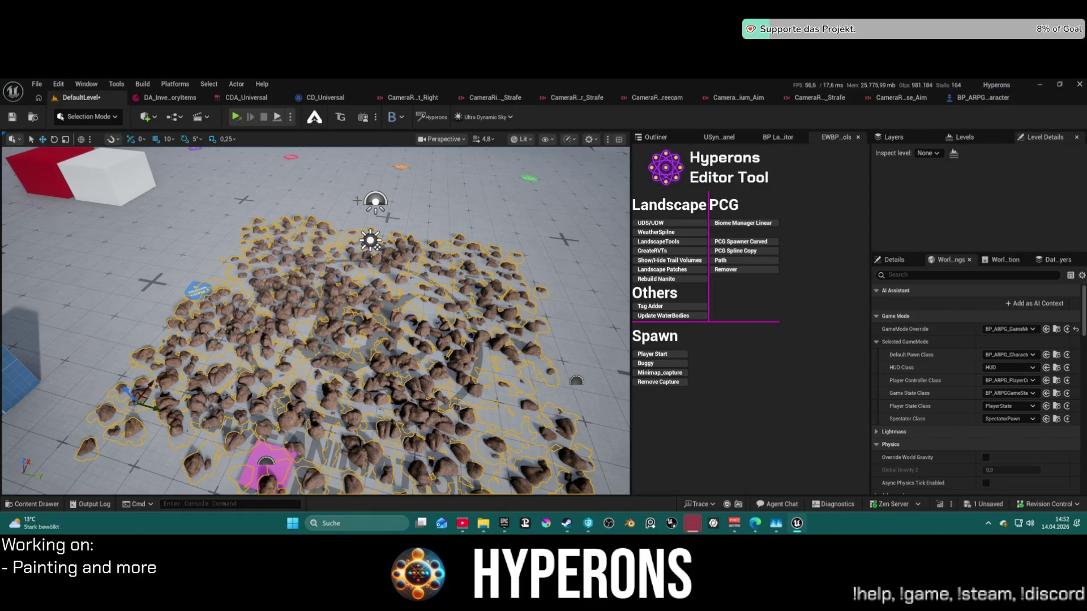
Raise CameraRig_TP_Close_Aim's Camera Offset Y from 40 to 80, then go back to DefaultLevel.
{"action": "left_click", "coordinate": [889, 101]}
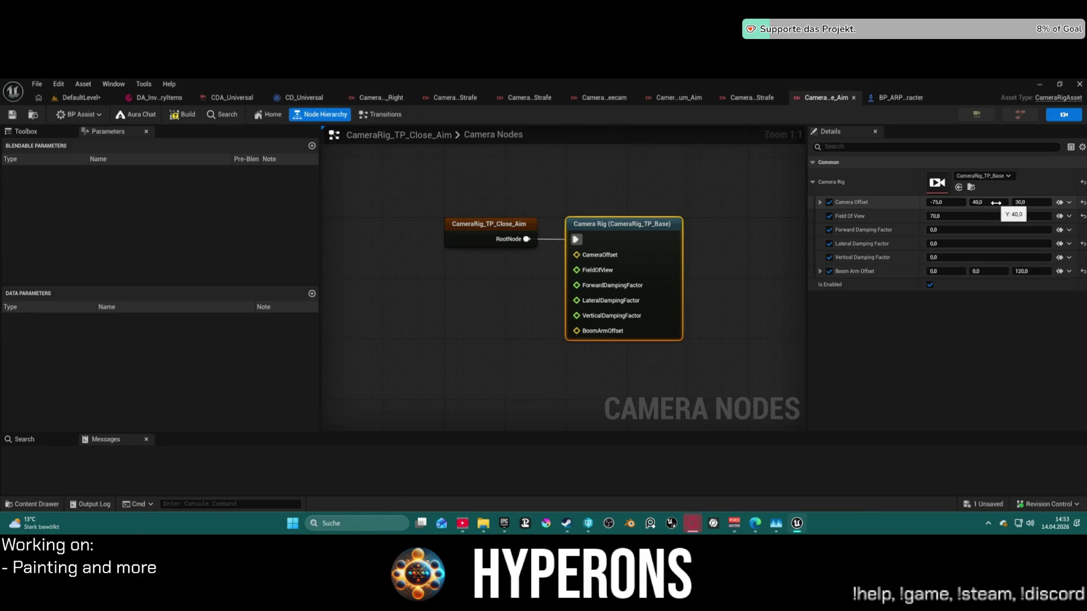
{"action": "left_click", "coordinate": [996, 203]}
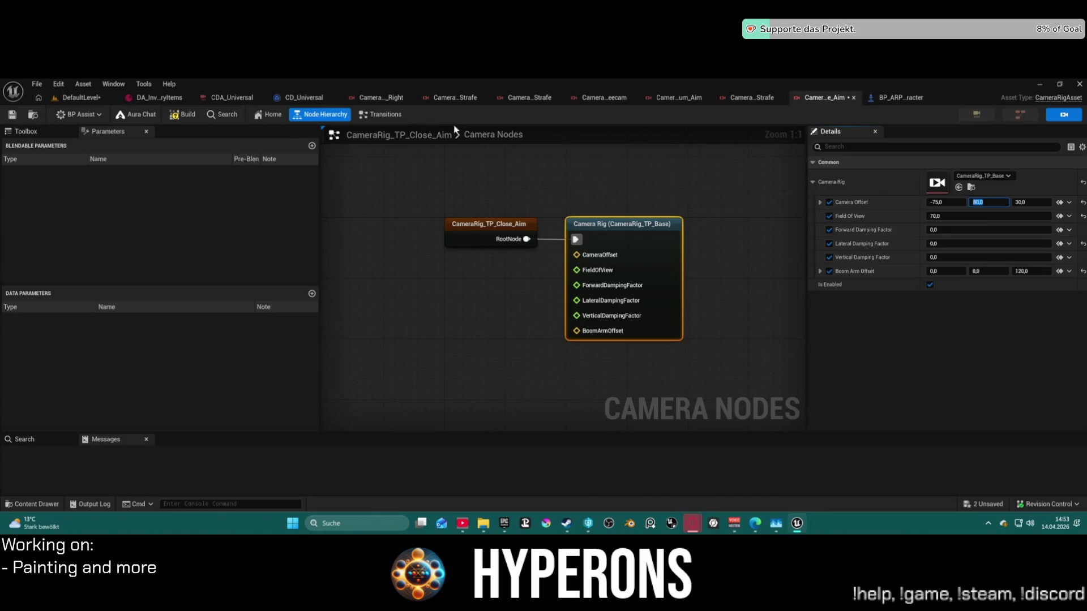
{"action": "left_click", "coordinate": [82, 98]}
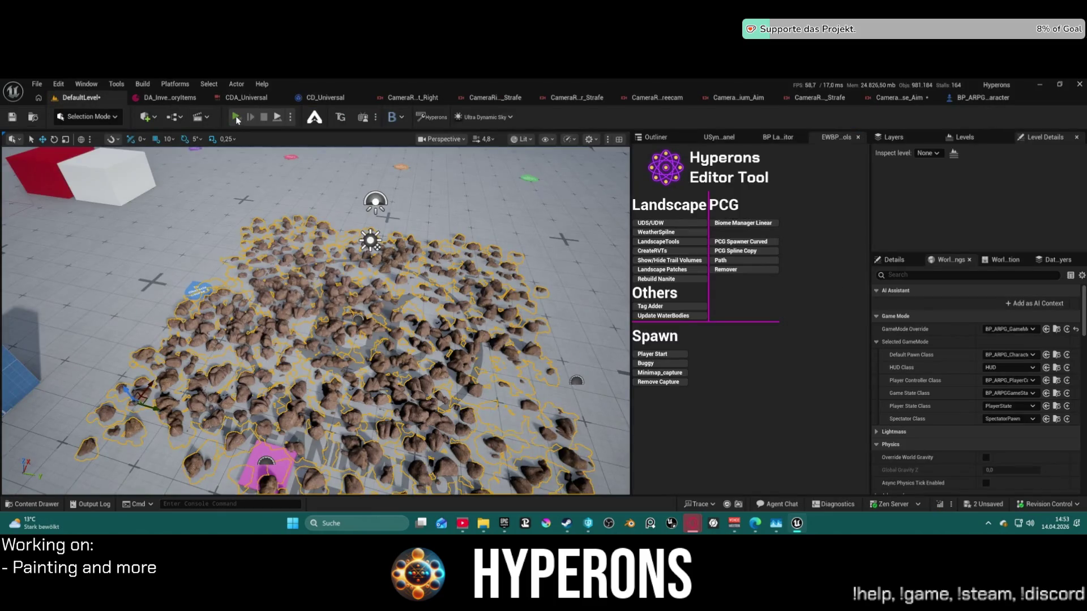
{"action": "key", "text": "ctrl+shift+s"}
{"action": "left_click", "coordinate": [669, 407]}
{"action": "left_click", "coordinate": [290, 117]}
{"action": "left_click", "coordinate": [351, 168]}
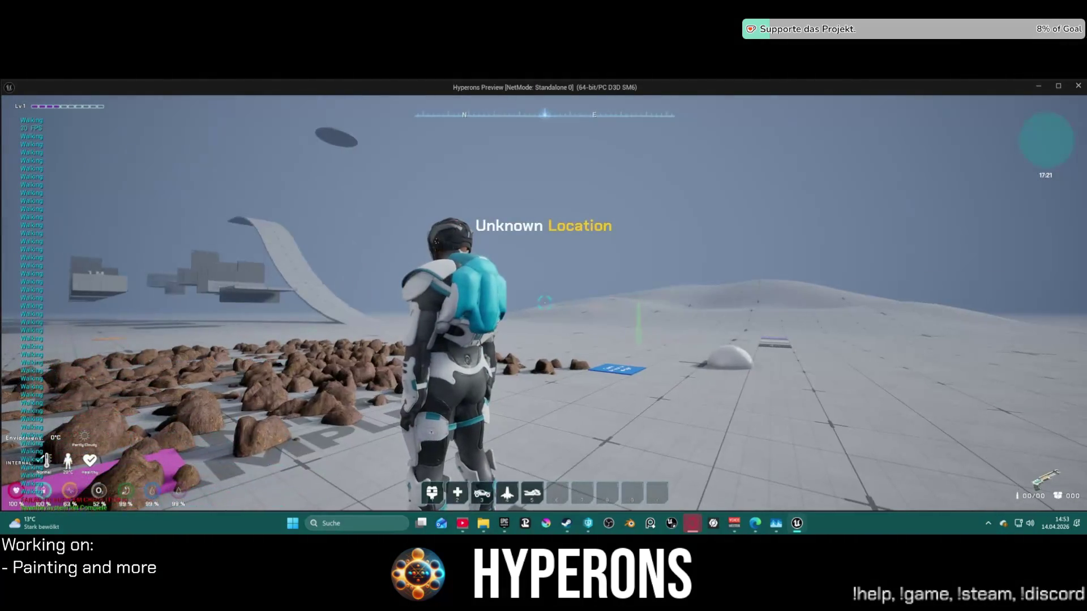
{"action": "right_click", "coordinate": [977, 345]}
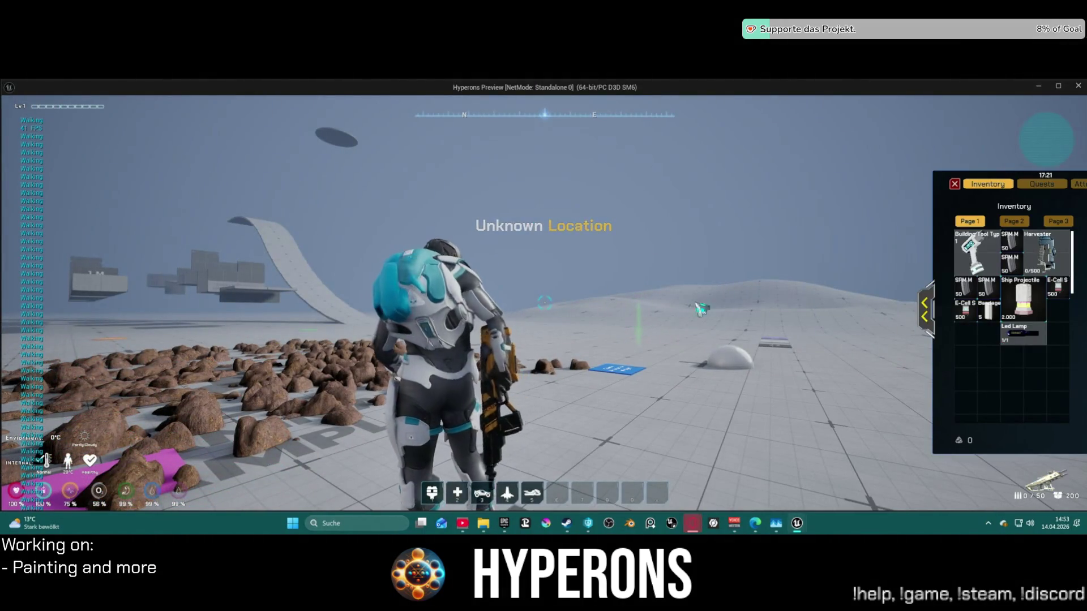
{"action": "key", "text": "r"}
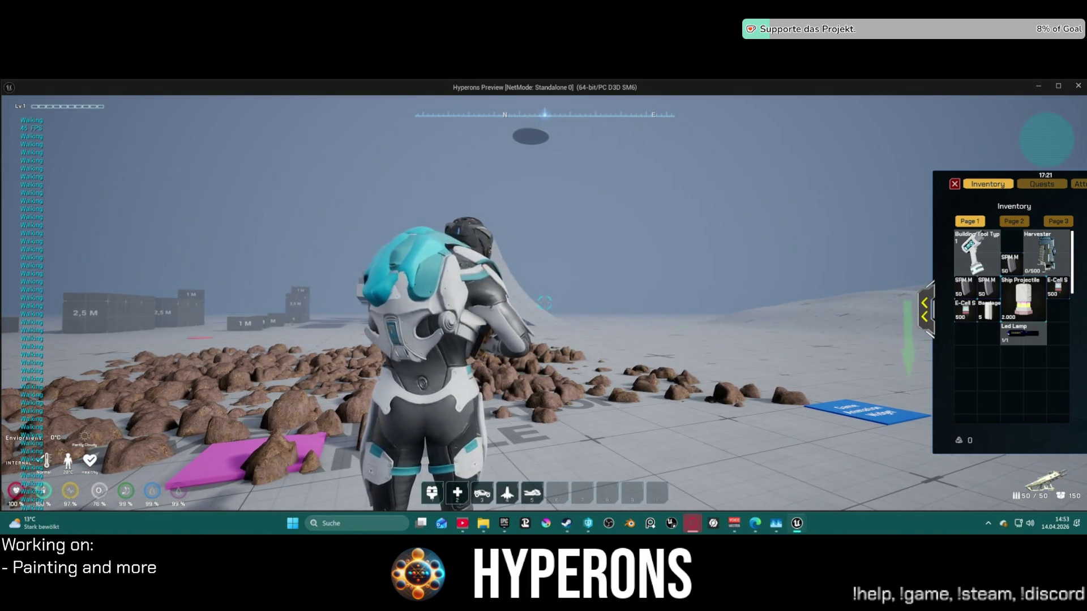
{"action": "key", "text": "Escape"}
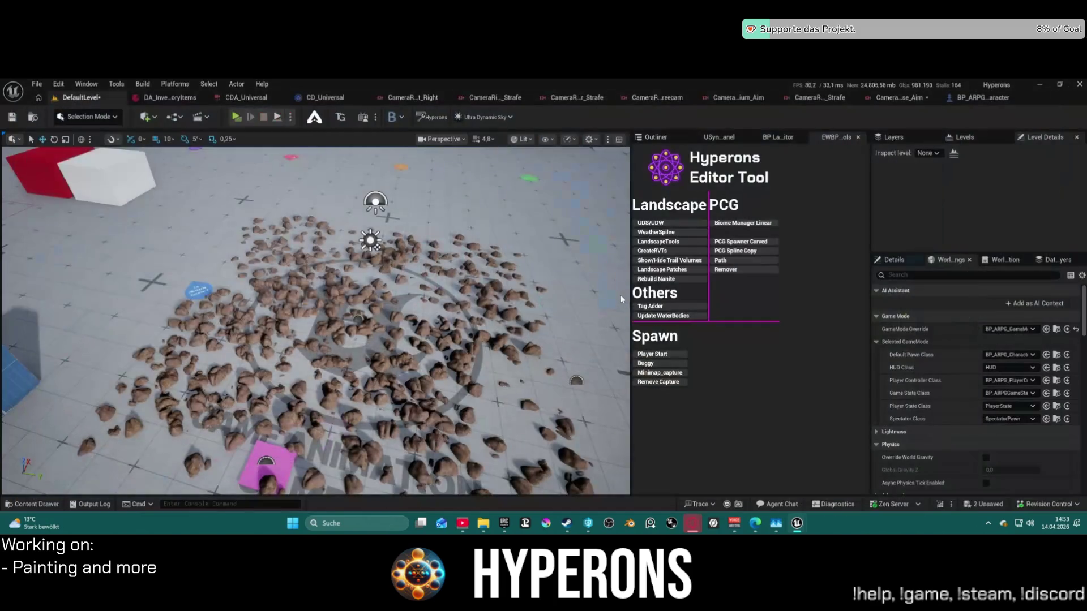
Undo the recent camera offset edits in the Close_Aim and Medium_Aim camera rigs.
{"action": "left_click", "coordinate": [880, 101]}
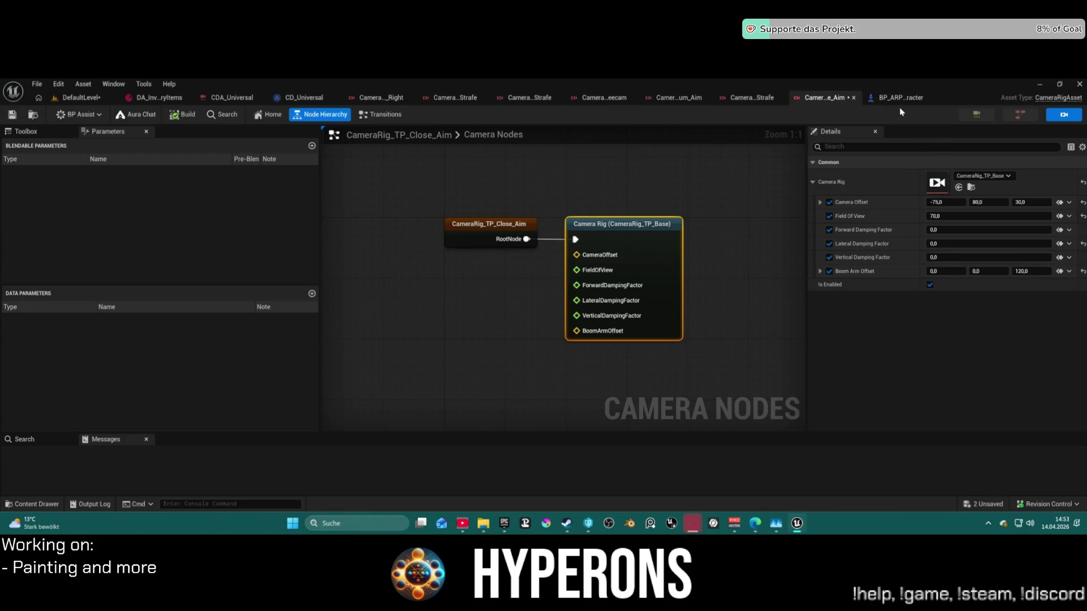
{"action": "key", "text": "ctrl+z"}
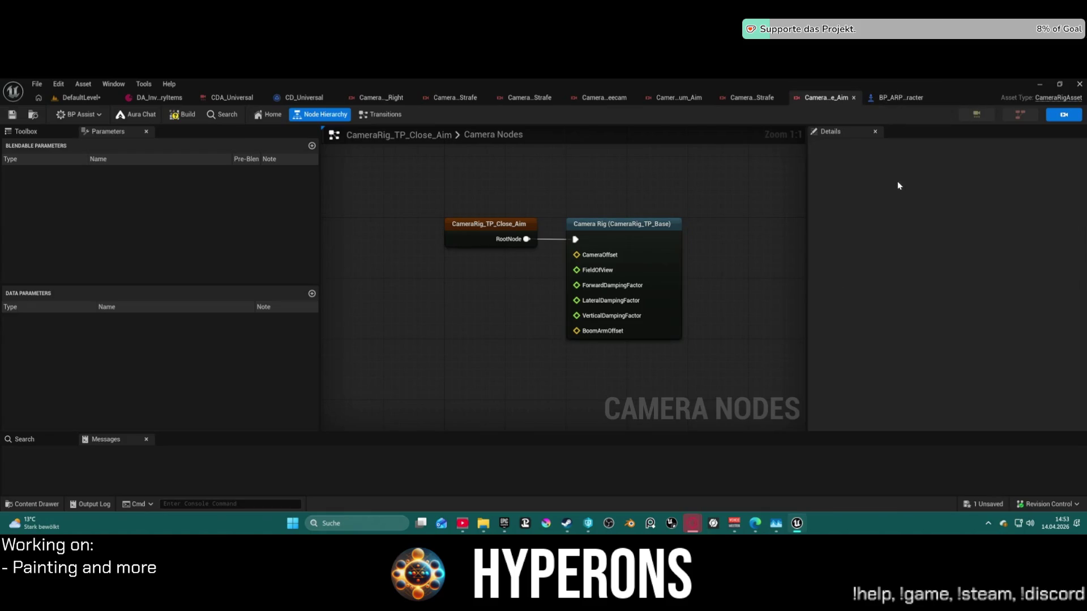
{"action": "left_click", "coordinate": [752, 97]}
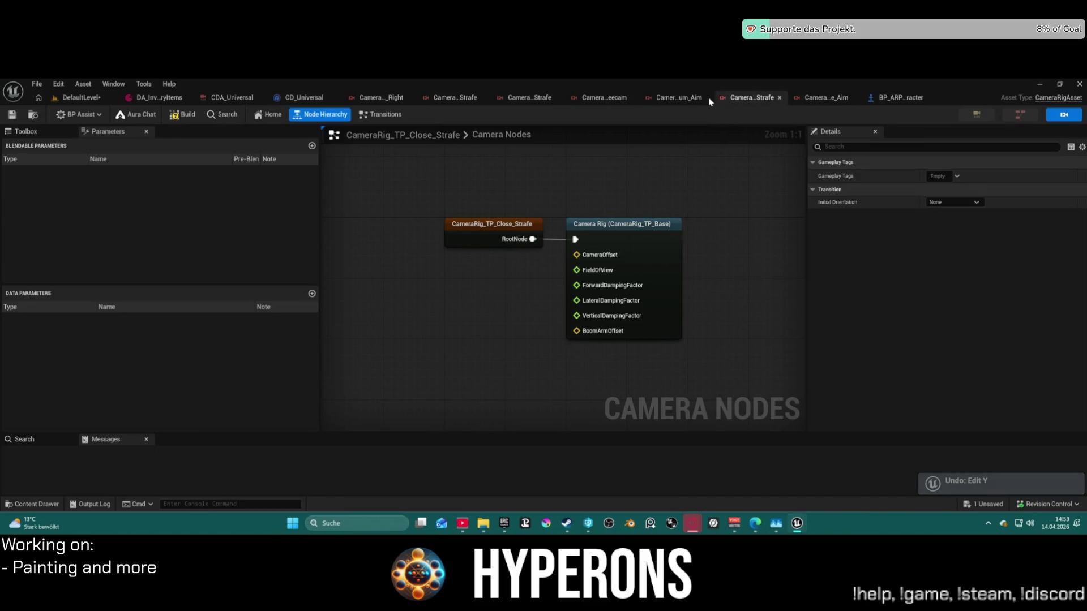
{"action": "left_click", "coordinate": [679, 97]}
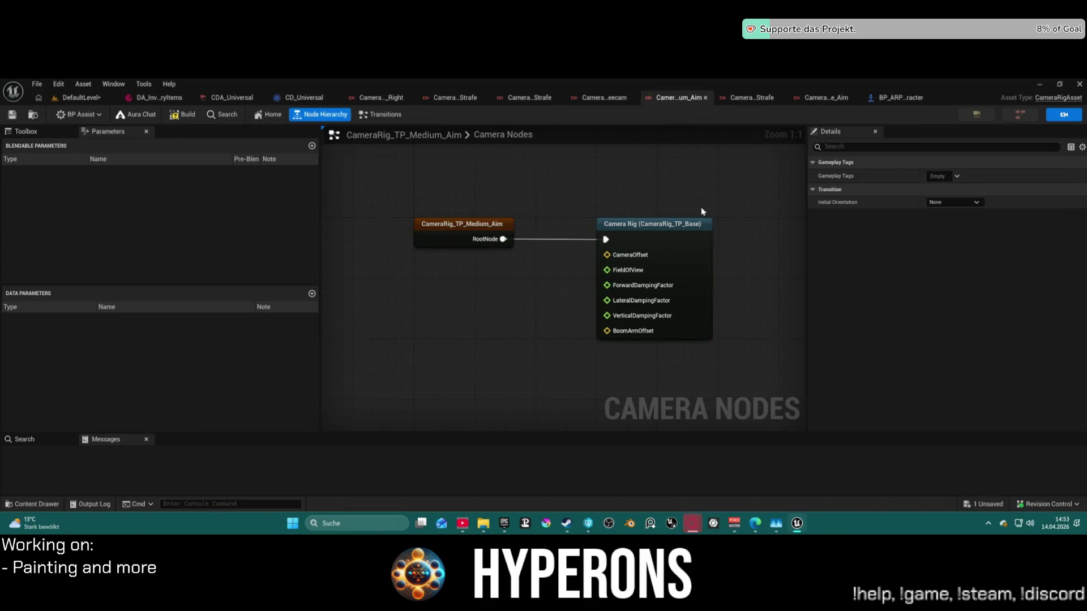
{"action": "left_click", "coordinate": [704, 231]}
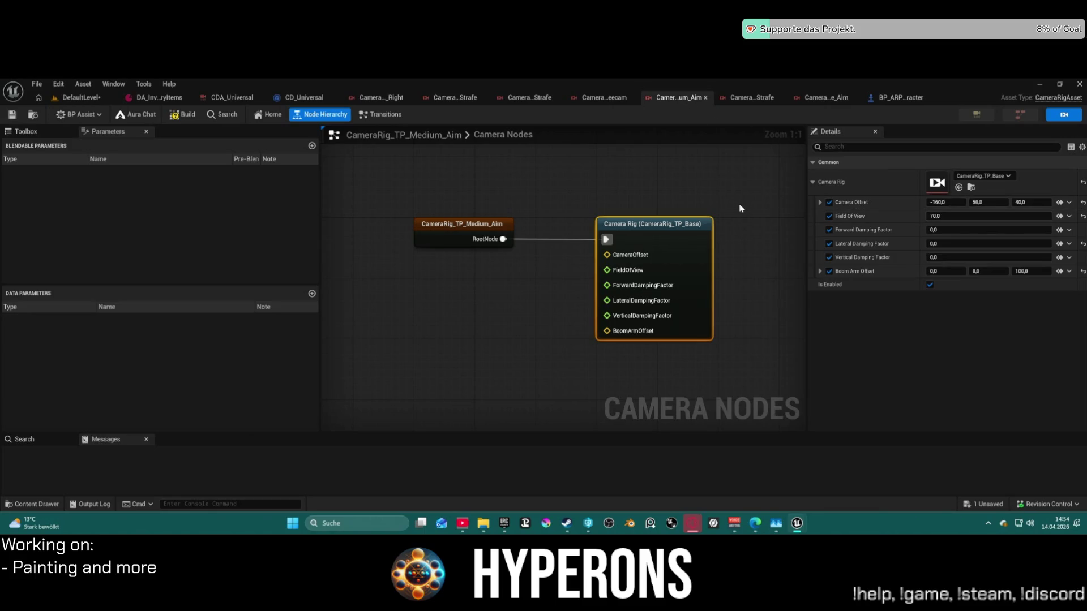
{"action": "key", "text": "ctrl+z"}
{"action": "left_click", "coordinate": [691, 232]}
Reorder rig tabs, close DA_InventoryItems and the character blueprint, and open CameraRig_TP_Far_Aim.
{"action": "left_click_drag", "start_coordinate": [675, 103], "coordinate": [824, 103]}
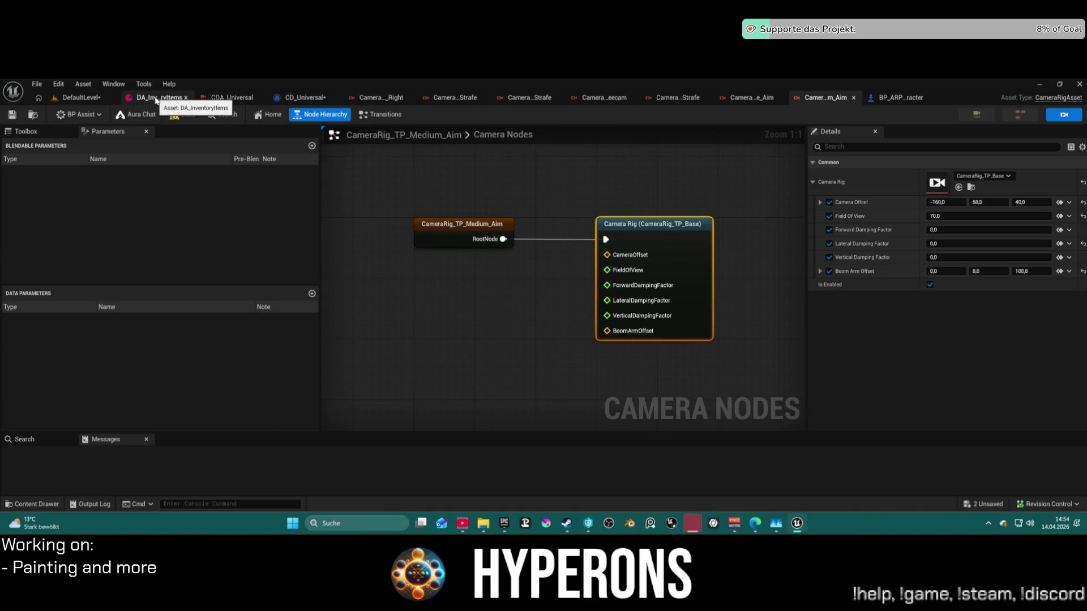
{"action": "middle_click", "coordinate": [157, 99]}
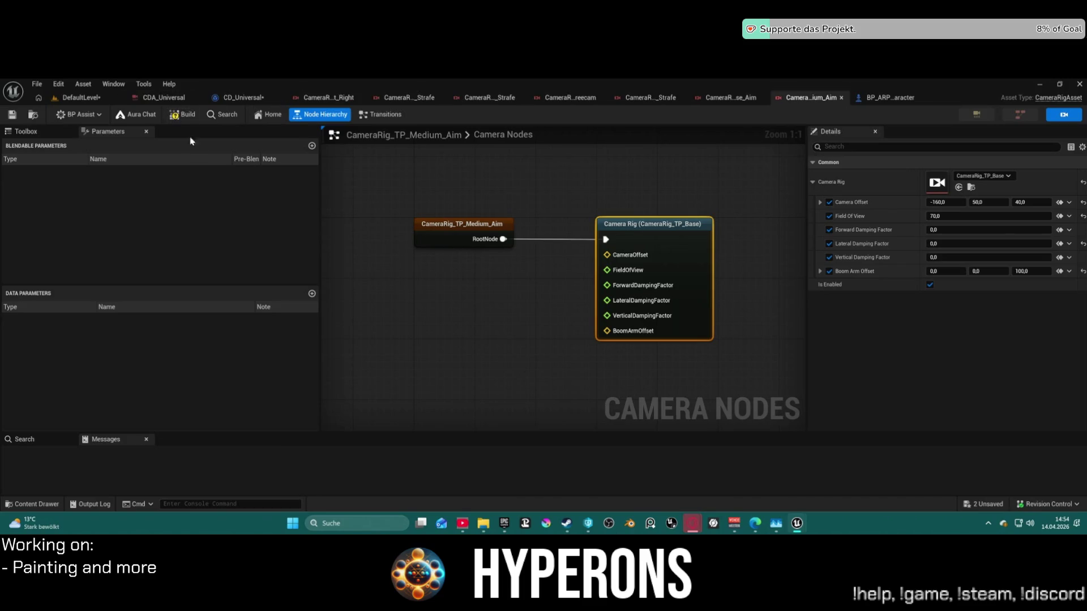
{"action": "middle_click", "coordinate": [881, 102]}
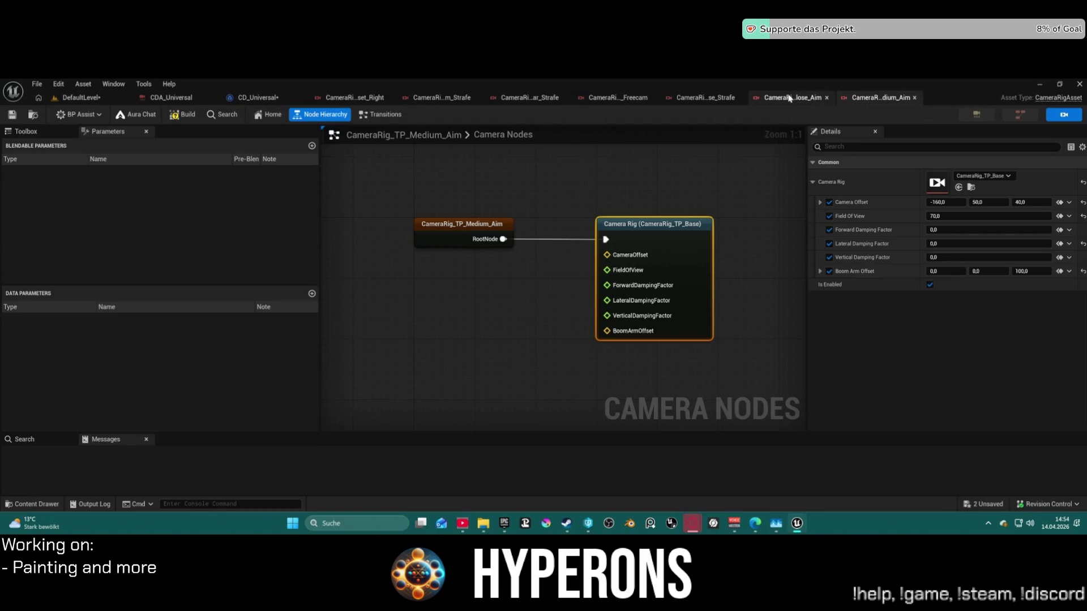
{"action": "key", "text": "ctrl+space"}
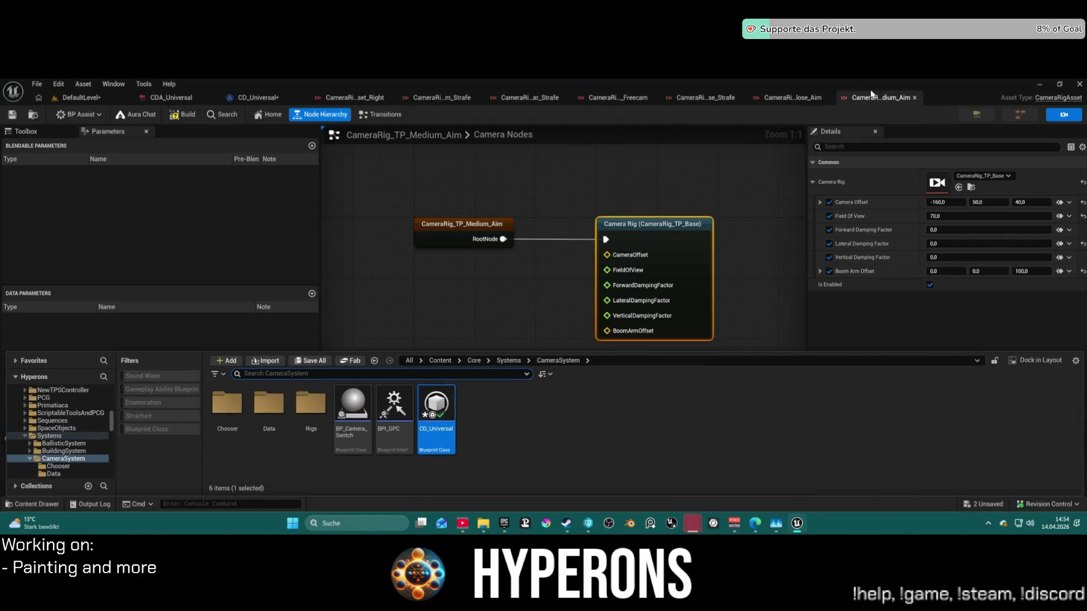
{"action": "left_click", "coordinate": [34, 114]}
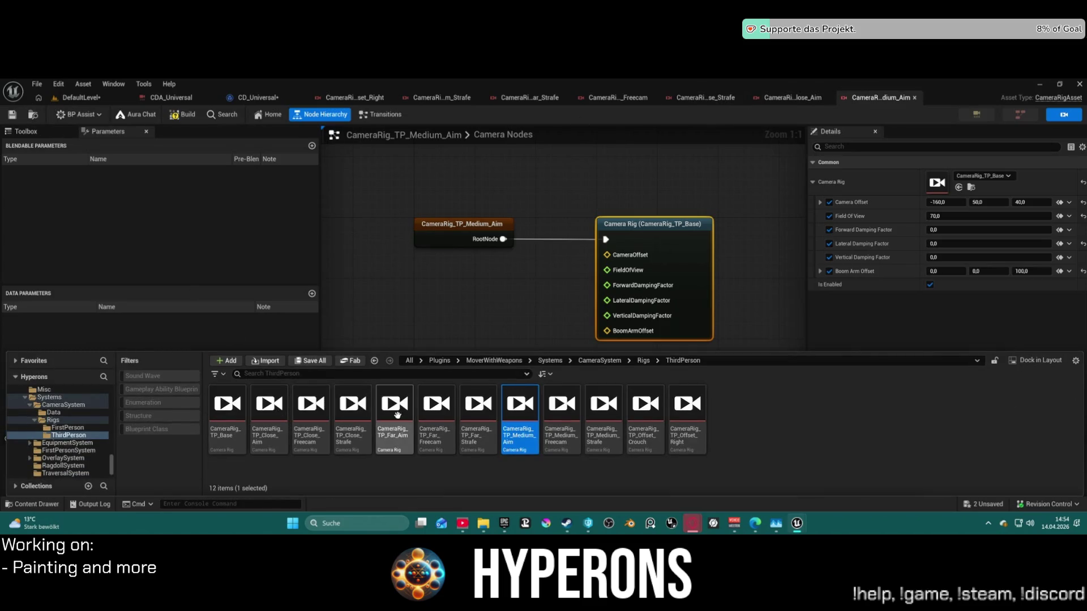
{"action": "mouse_move", "coordinate": [395, 419]}
{"action": "left_mouse_down"}
{"action": "mouse_move", "coordinate": [594, 396]}
{"action": "mouse_move", "coordinate": [555, 444]}
{"action": "mouse_move", "coordinate": [391, 515]}
{"action": "left_mouse_up"}
{"action": "key", "text": "ctrl+space"}
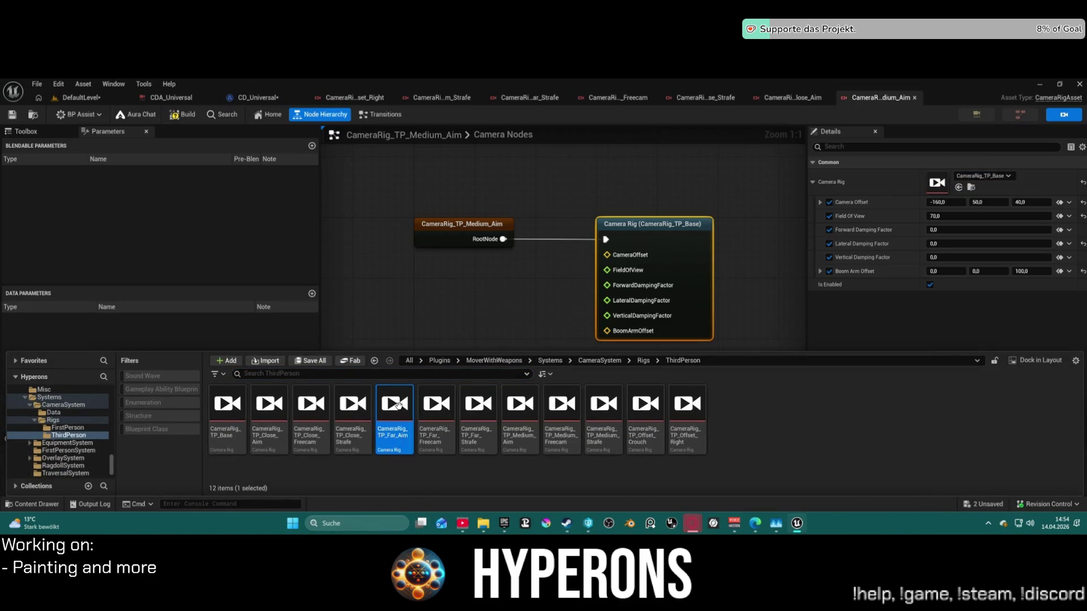
{"action": "double_click", "coordinate": [400, 397]}
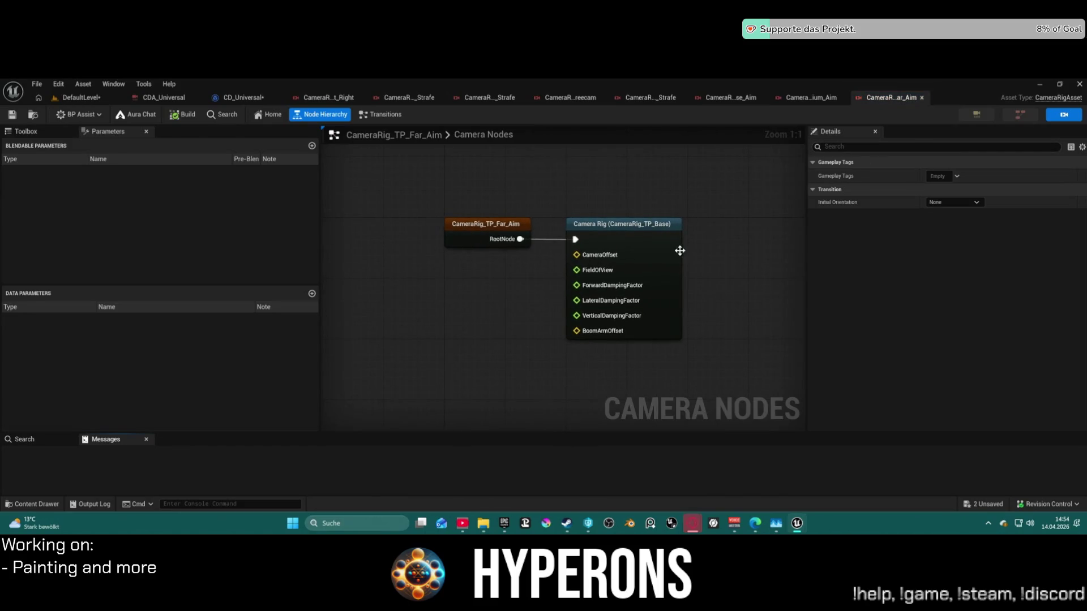
Lower CameraRig_TP_Medium_Aim's Camera Offset Y to 40 and return to DefaultLevel.
{"action": "left_click", "coordinate": [816, 98]}
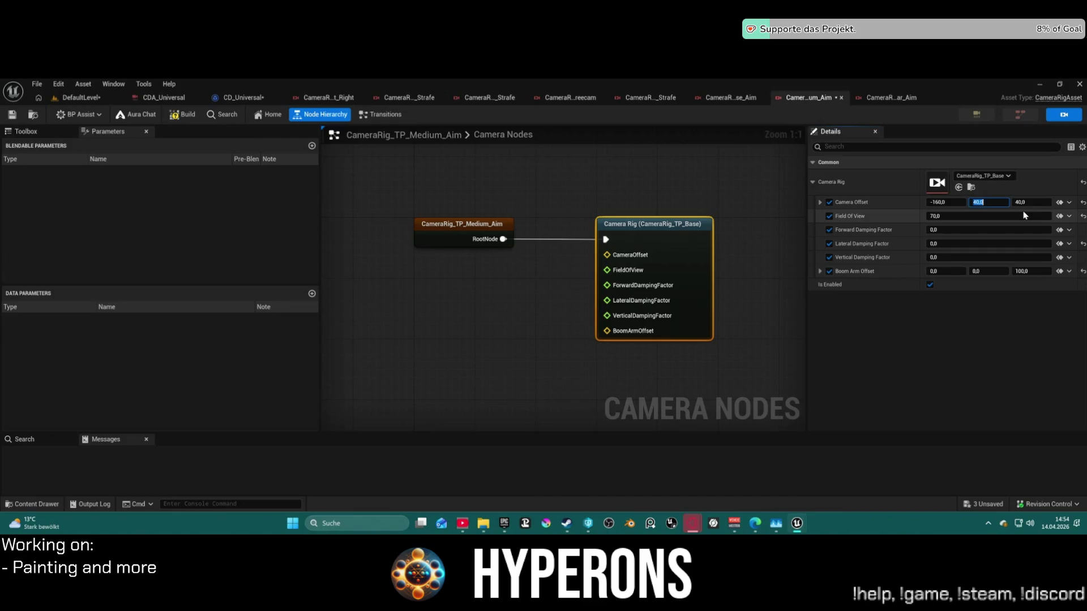
{"action": "key", "text": "Return"}
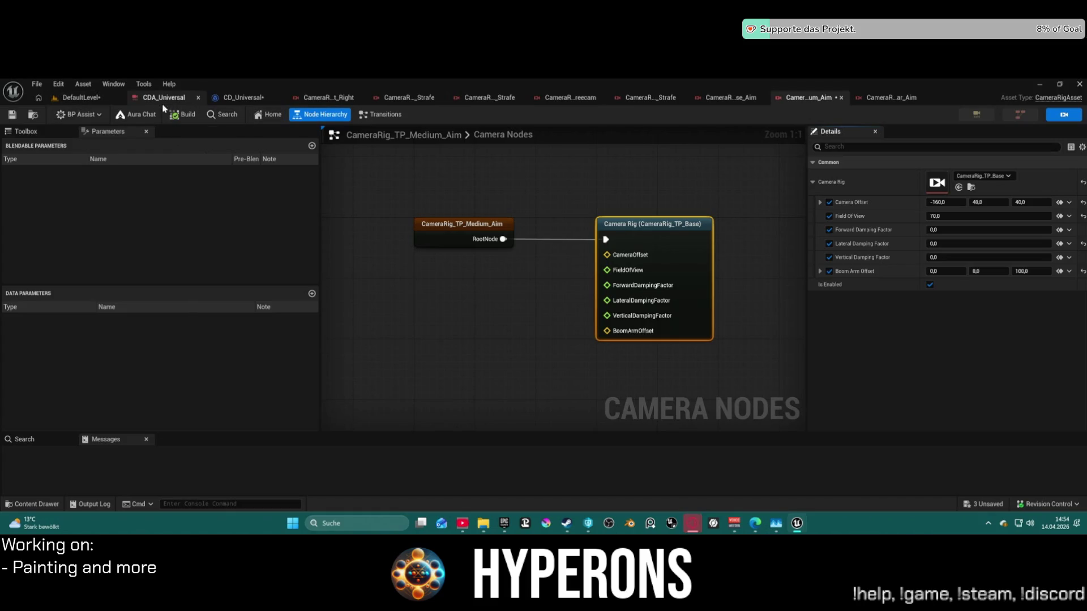
{"action": "left_click", "coordinate": [80, 99]}
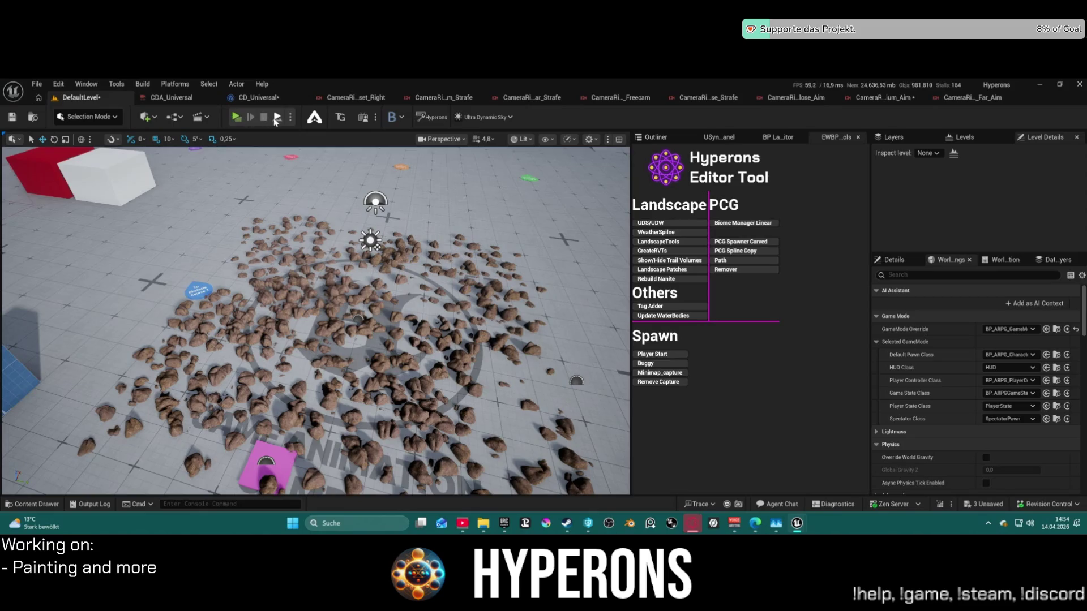
Play-test the game with the MG 01 machine gun equipped, then stop the preview.
{"action": "key", "text": "alt+p"}
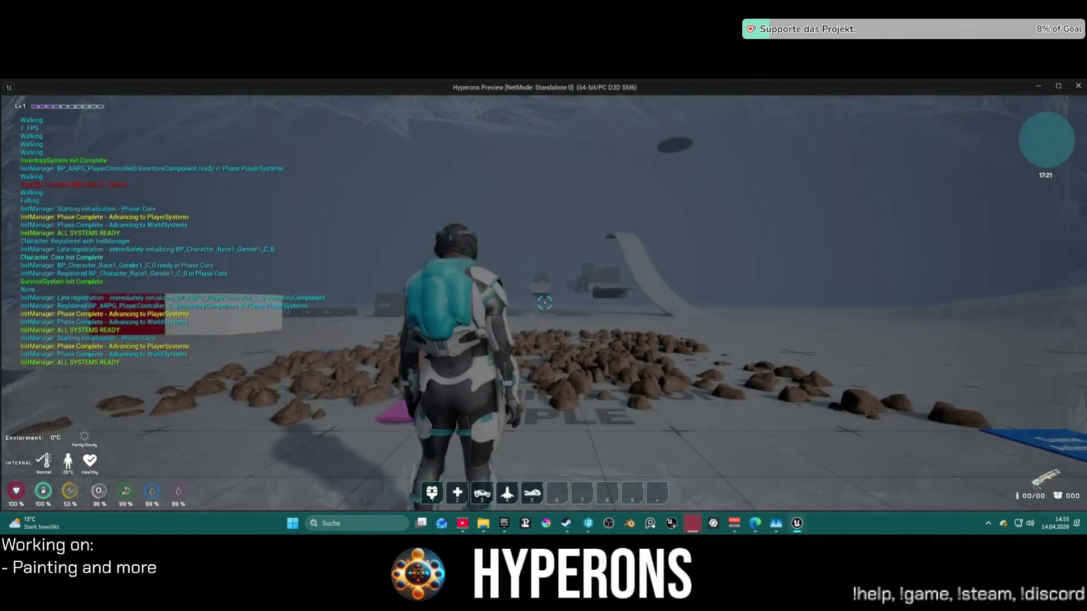
{"action": "key", "text": "i"}
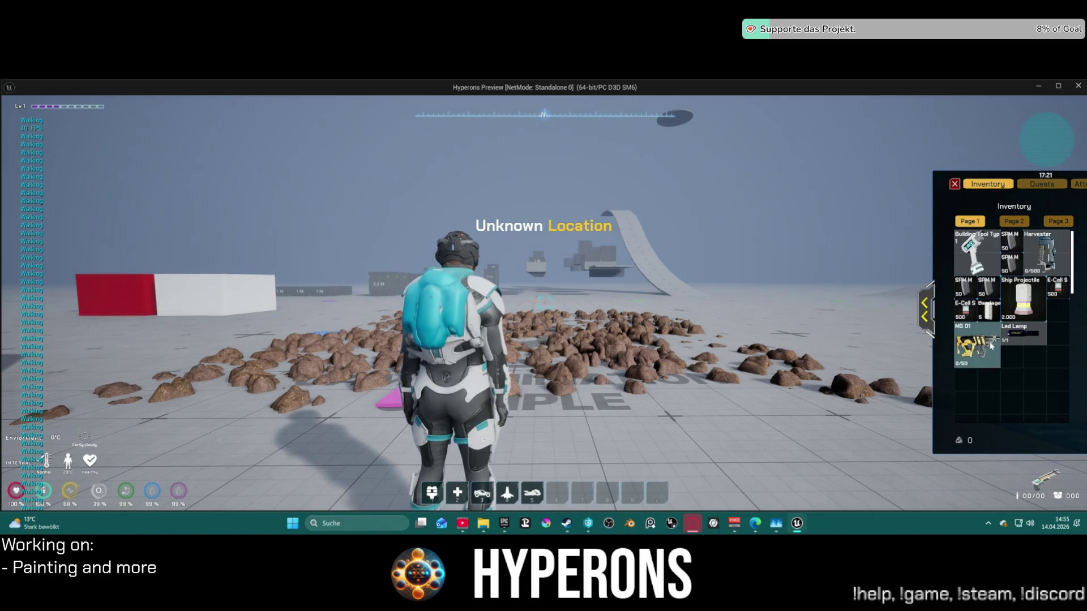
{"action": "left_click", "coordinate": [977, 345]}
{"action": "key", "text": "i"}
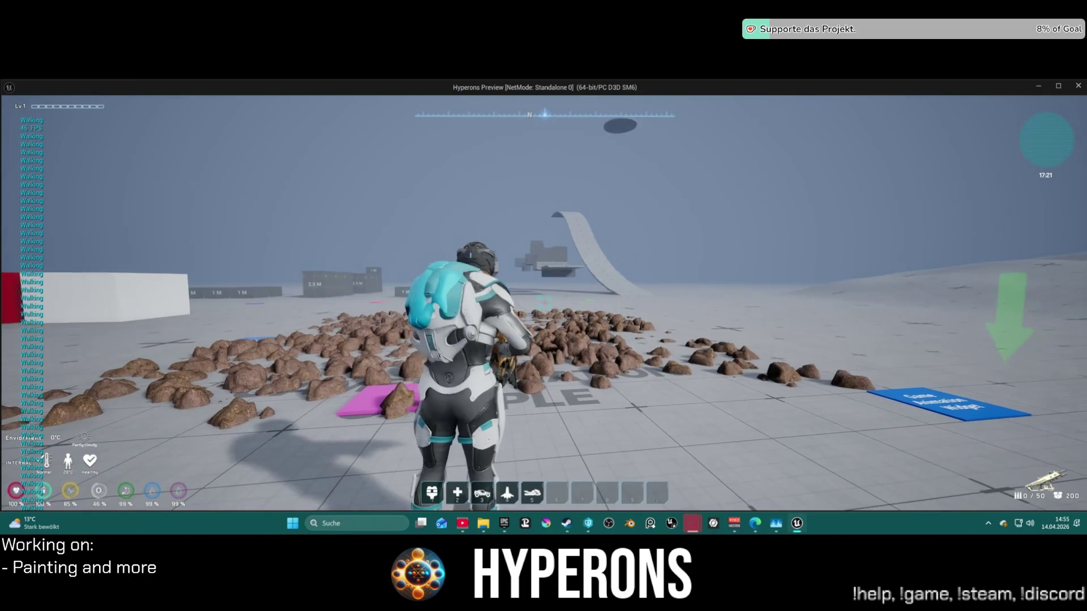
{"action": "key", "text": "Escape"}
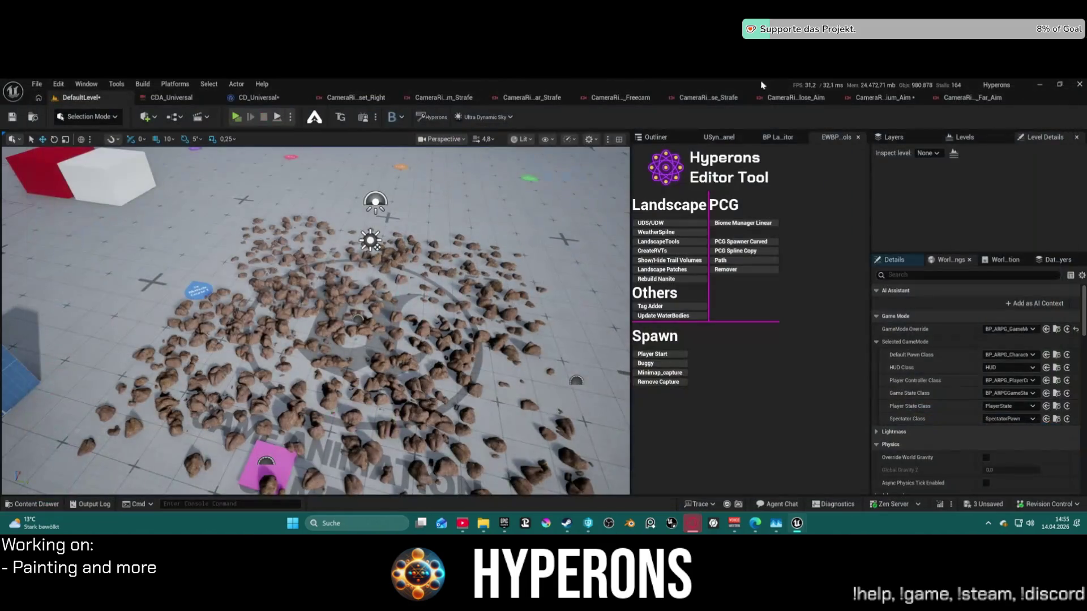
Change CameraRig_TP_Medium_Aim's Camera Offset Y to 70, giving -160, 70, 40.
{"action": "left_click", "coordinate": [878, 97]}
{"action": "left_click", "coordinate": [991, 202]}
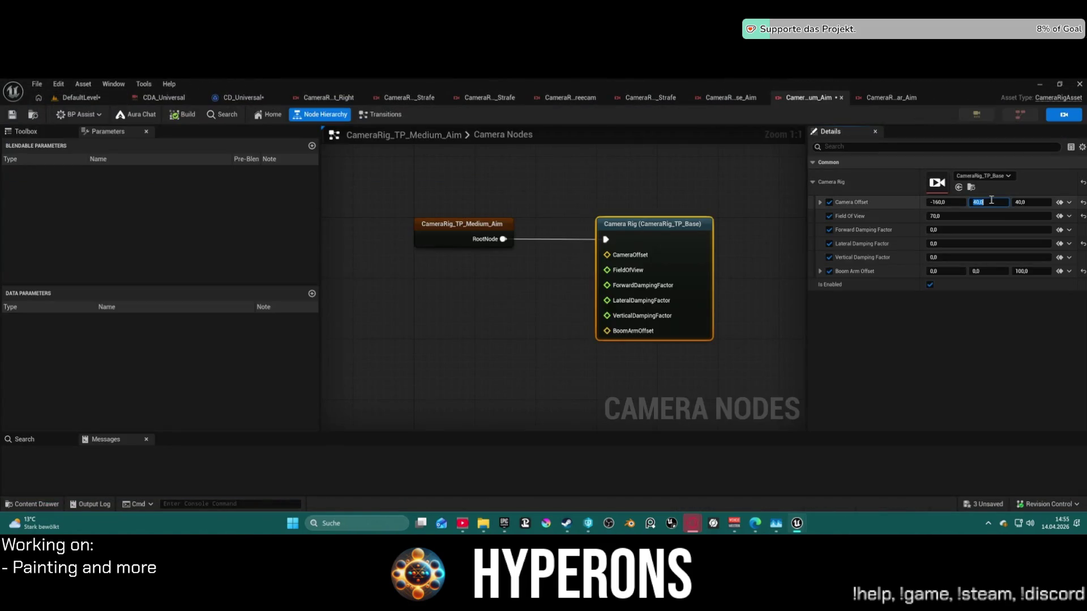
{"action": "type", "text": "70"}
{"action": "key", "text": "Return"}
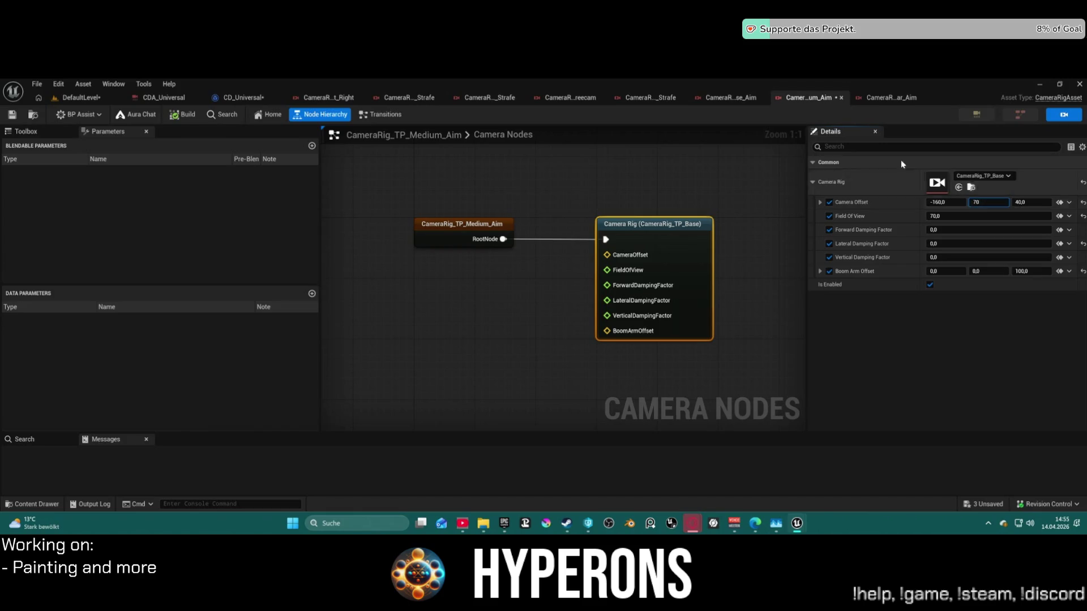
{"action": "left_click", "coordinate": [104, 97]}
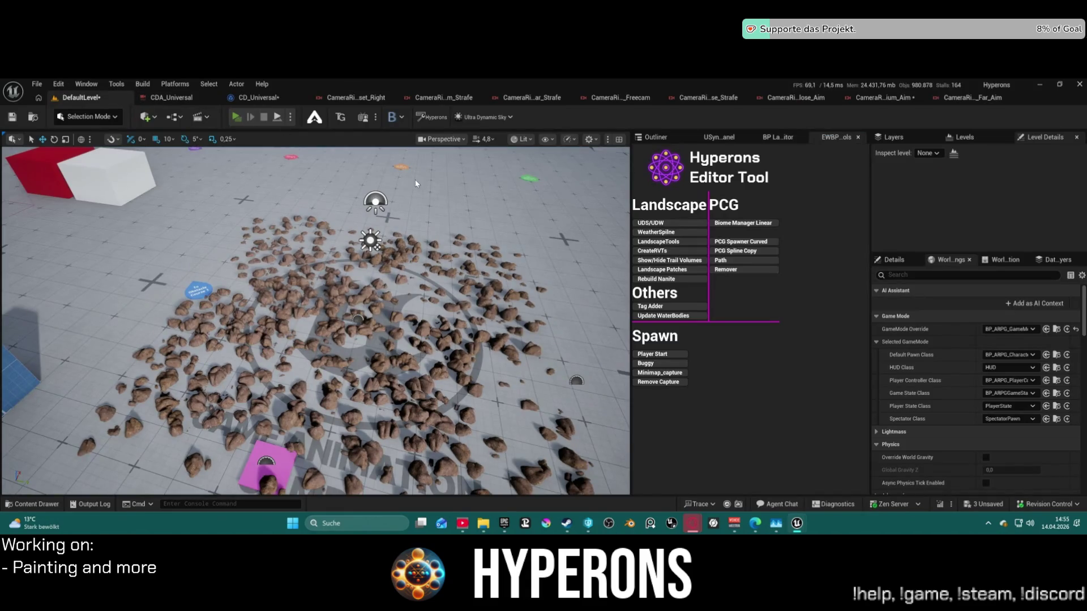
Play-test again with MG 01 equipped to check the new camera, then stop.
{"action": "key", "text": "alt+p"}
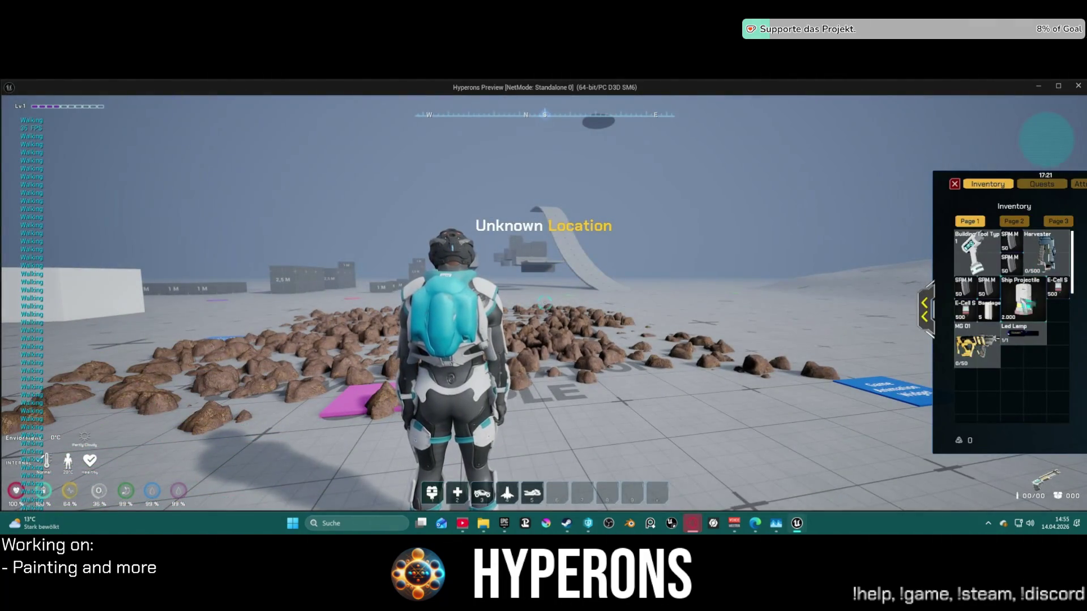
{"action": "double_click", "coordinate": [983, 329]}
{"action": "left_click", "coordinate": [955, 186]}
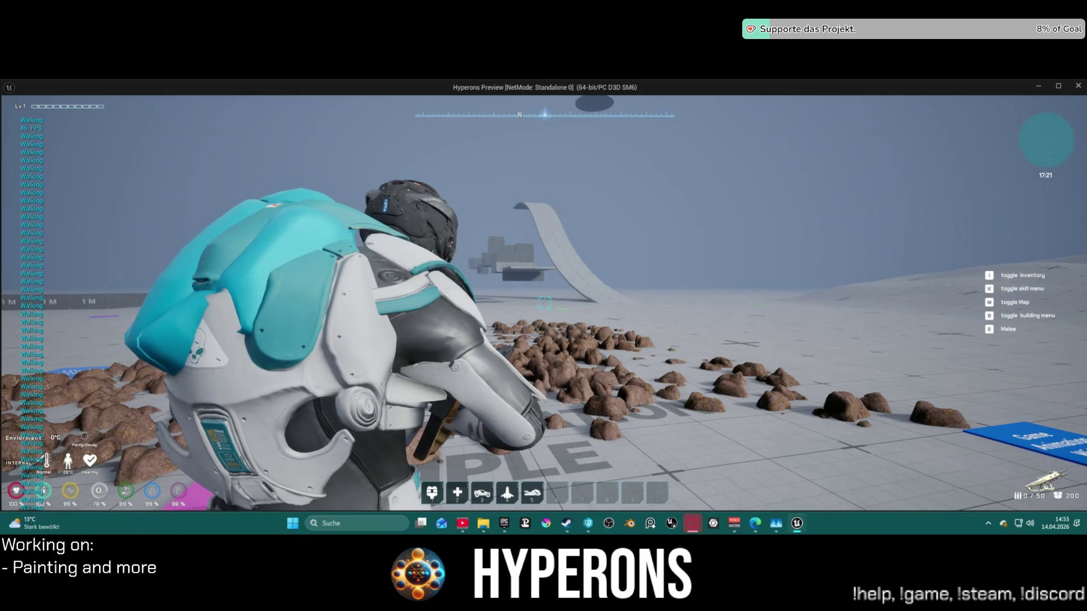
{"action": "key", "text": "Escape"}
Set Medium_Aim's Camera Offset Y to 50 and compile the rig.
{"action": "left_click", "coordinate": [883, 97]}
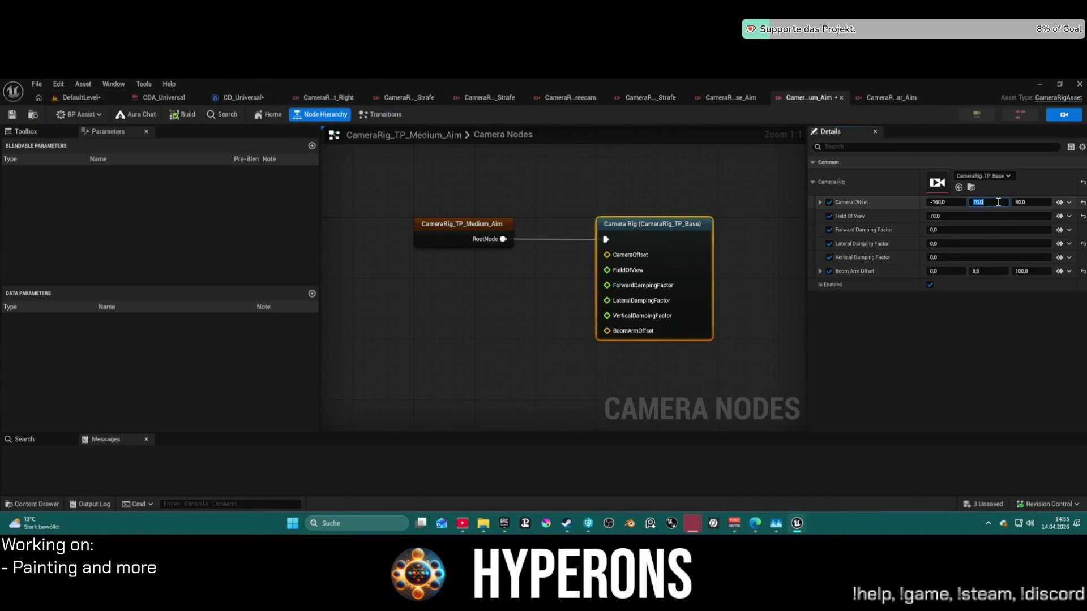
{"action": "scroll", "coordinate": [725, 143], "scroll_direction": "down", "scroll_amount": 1}
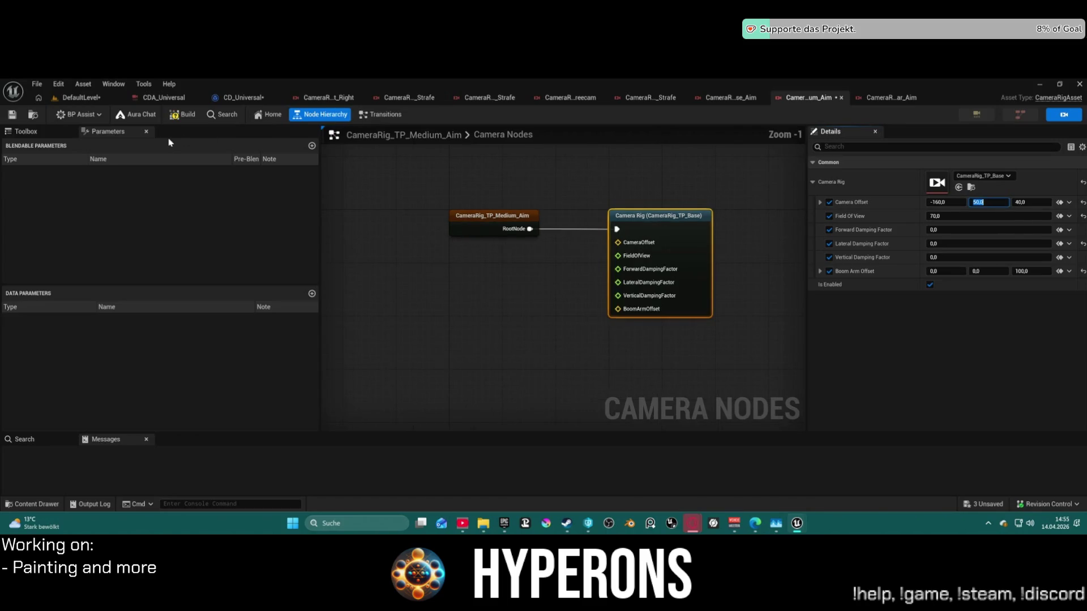
{"action": "left_click", "coordinate": [181, 118]}
Set CameraRig_TP_Close_Aim's Camera Offset X to -65, then return to the level editor.
{"action": "left_click", "coordinate": [729, 98]}
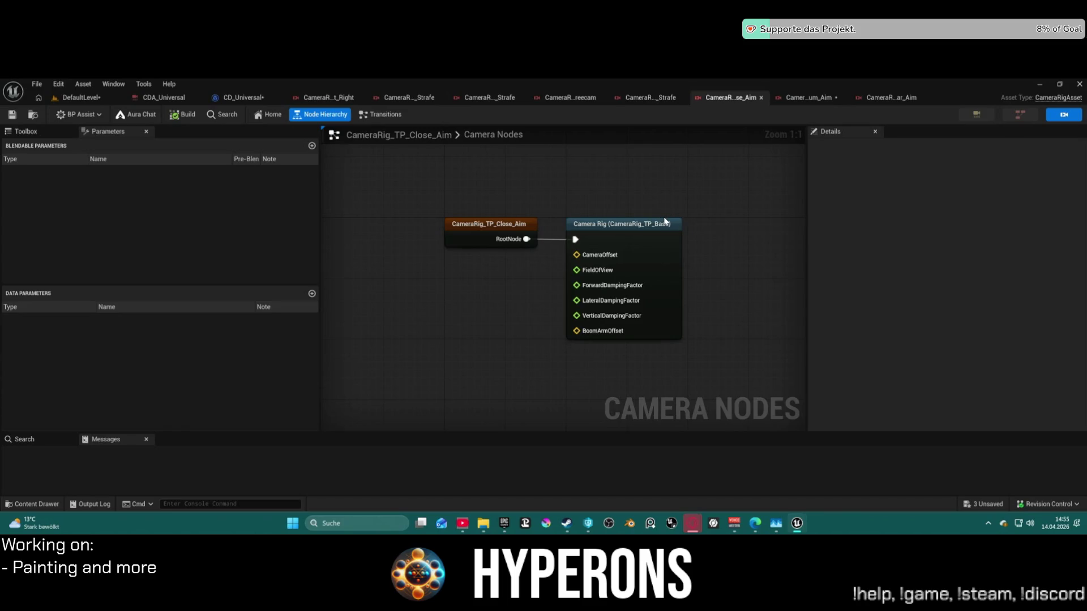
{"action": "left_click", "coordinate": [613, 247]}
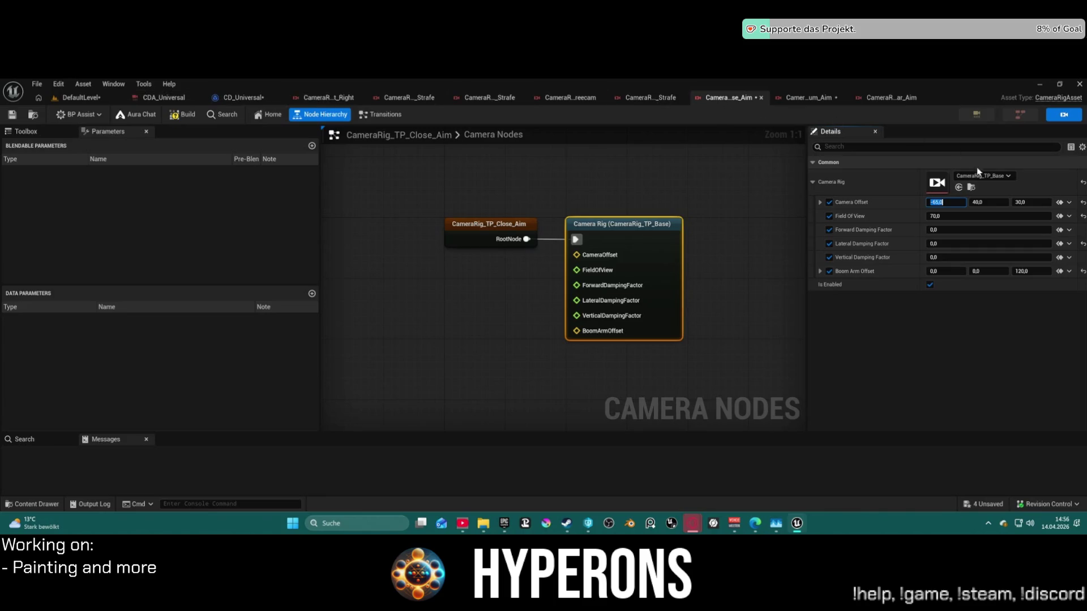
{"action": "type", "text": "-65"}
{"action": "key", "text": "ctrl+Tab"}
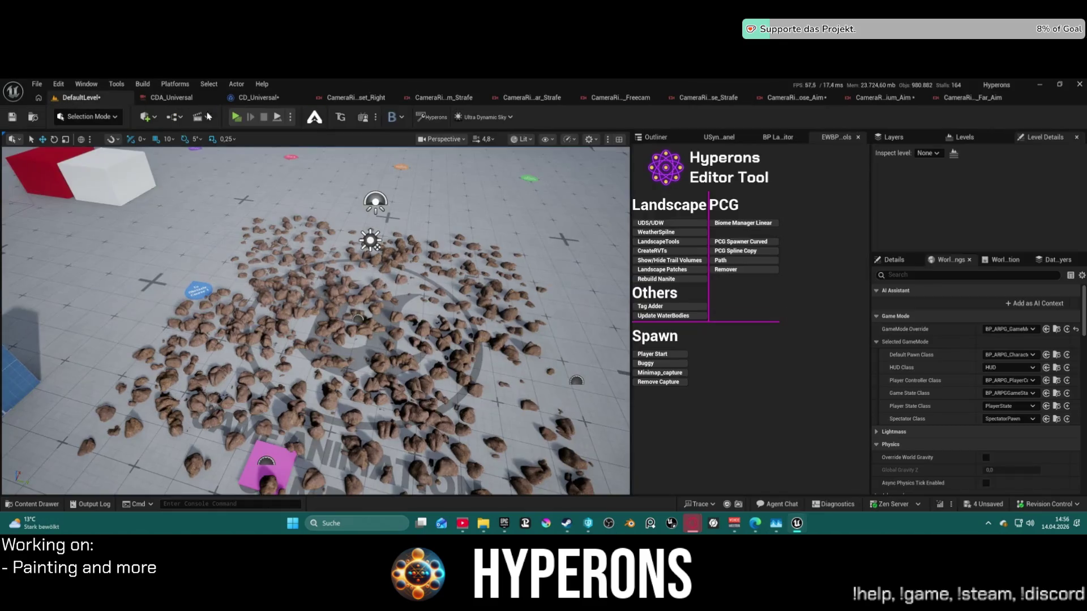
Play-test aiming with MG 01 equipped, then open the CameraRig_TP_Far_Aim graph.
{"action": "left_click", "coordinate": [236, 116]}
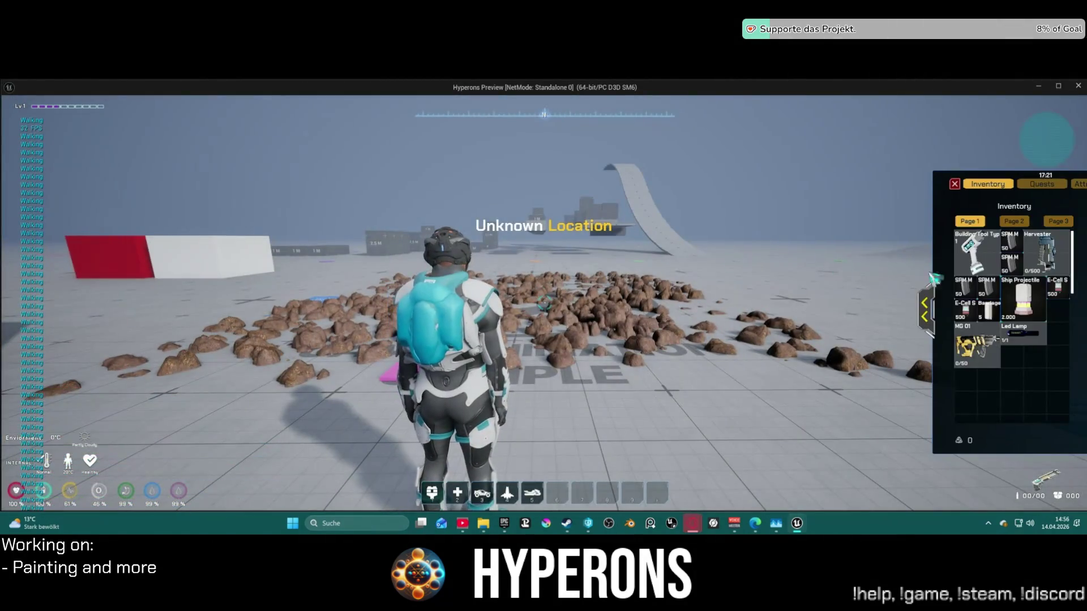
{"action": "left_click", "coordinate": [973, 345]}
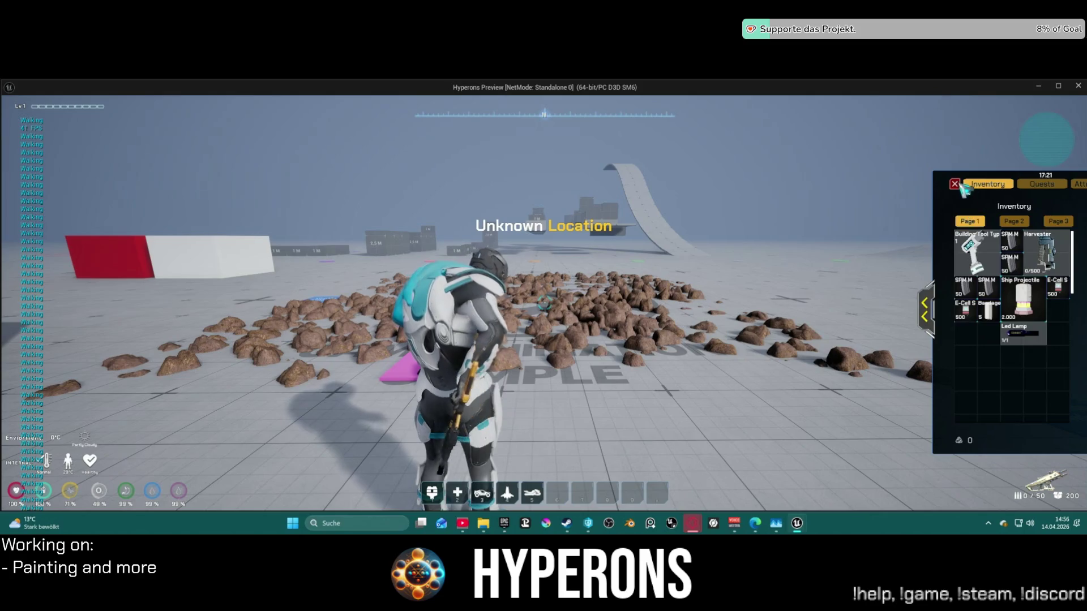
{"action": "key", "text": "i"}
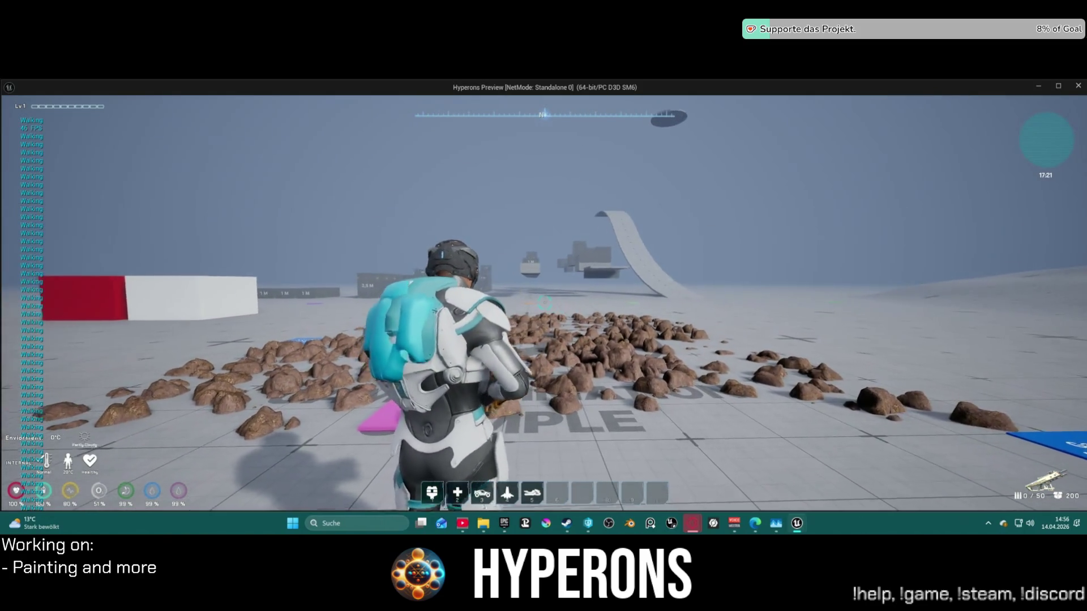
{"action": "key", "text": "c"}
{"action": "key", "text": "c"}
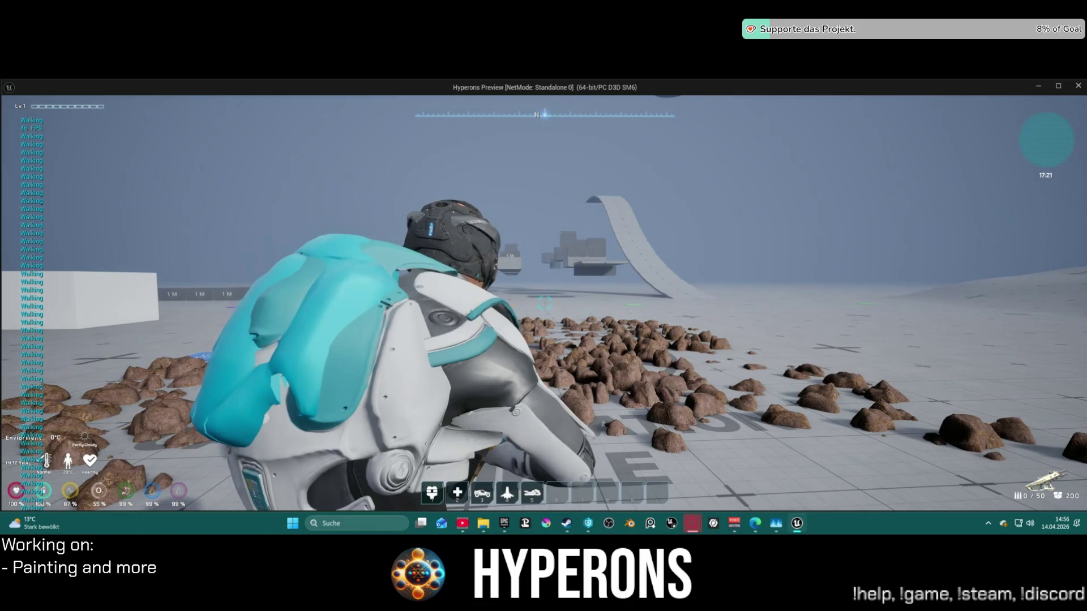
{"action": "key", "text": "Escape"}
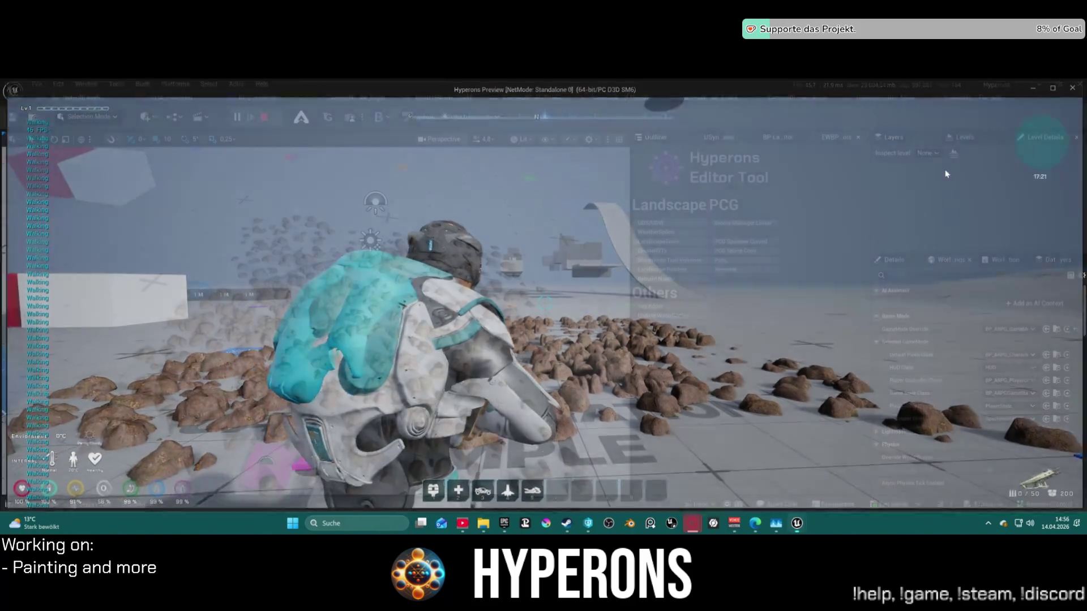
{"action": "left_click", "coordinate": [962, 98]}
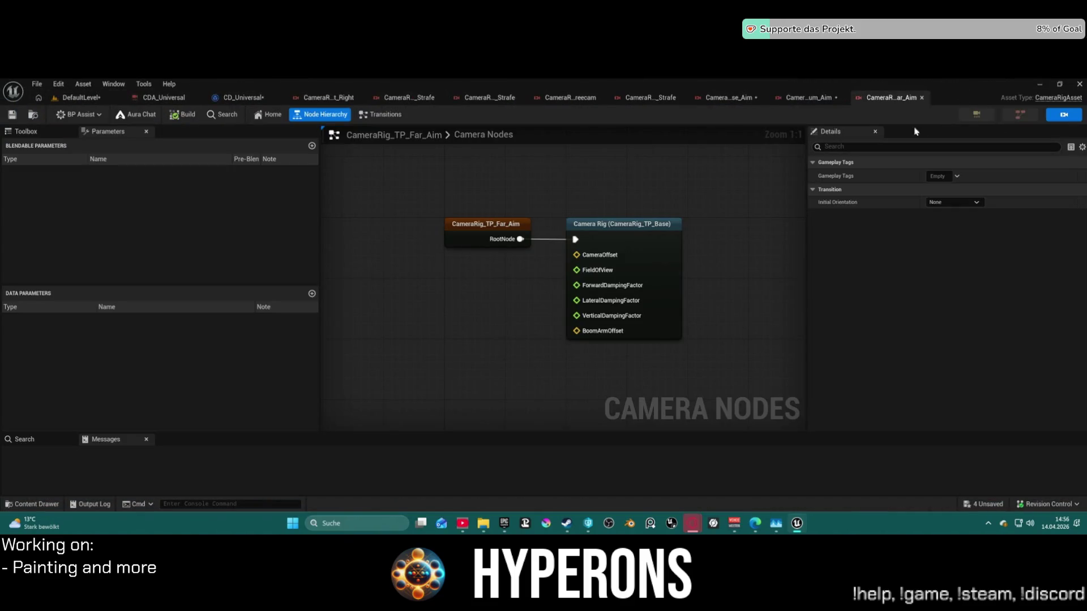
Change Medium_Aim's Camera Offset X from -160 to -260, then return to the level editor.
{"action": "left_click", "coordinate": [809, 98]}
{"action": "left_click", "coordinate": [945, 203]}
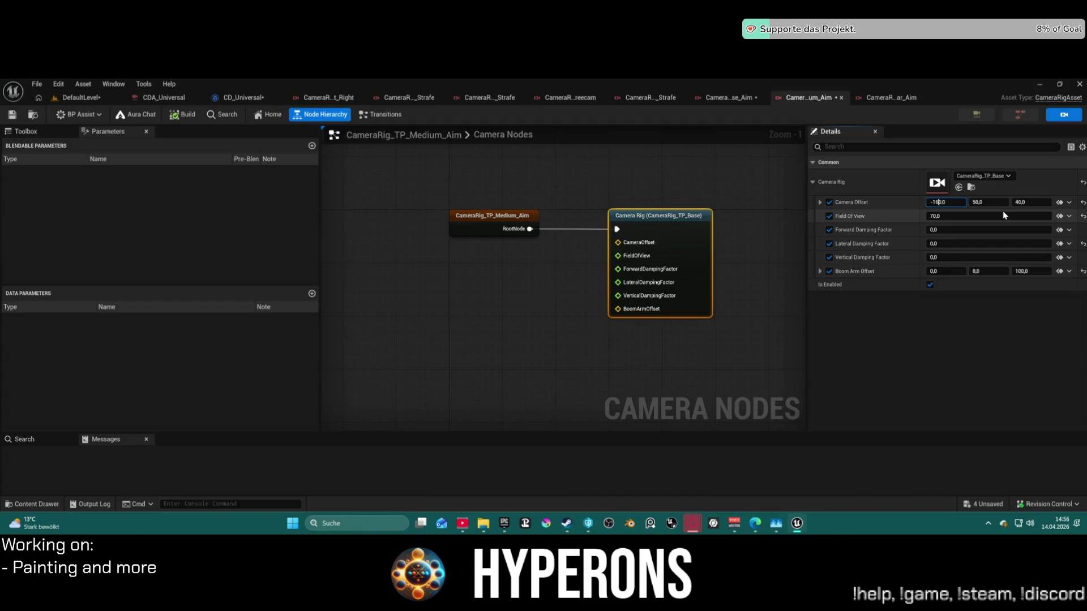
{"action": "key", "text": "BackSpace"}
{"action": "key", "text": "Return"}
{"action": "type", "text": "-26"}
{"action": "key", "text": "Return"}
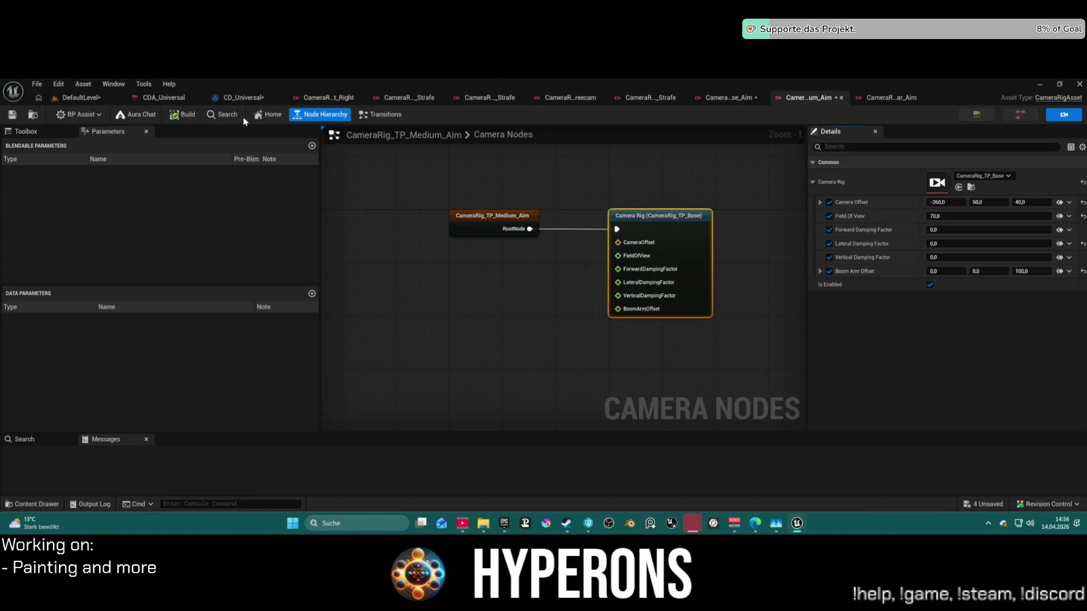
{"action": "left_click", "coordinate": [79, 97]}
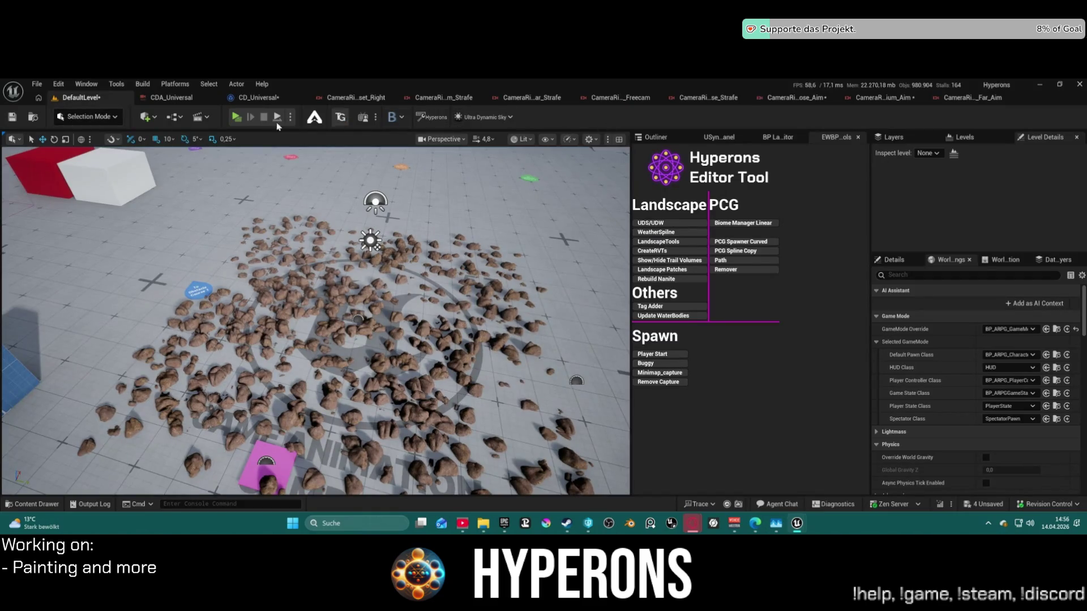
{"action": "key", "text": "alt+p"}
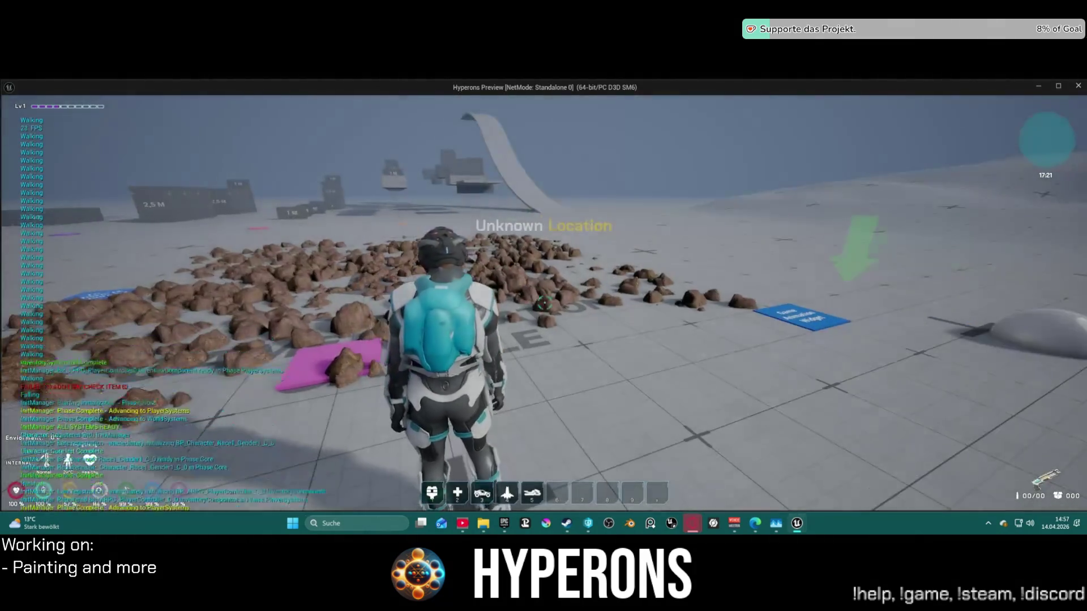
{"action": "key", "text": "i"}
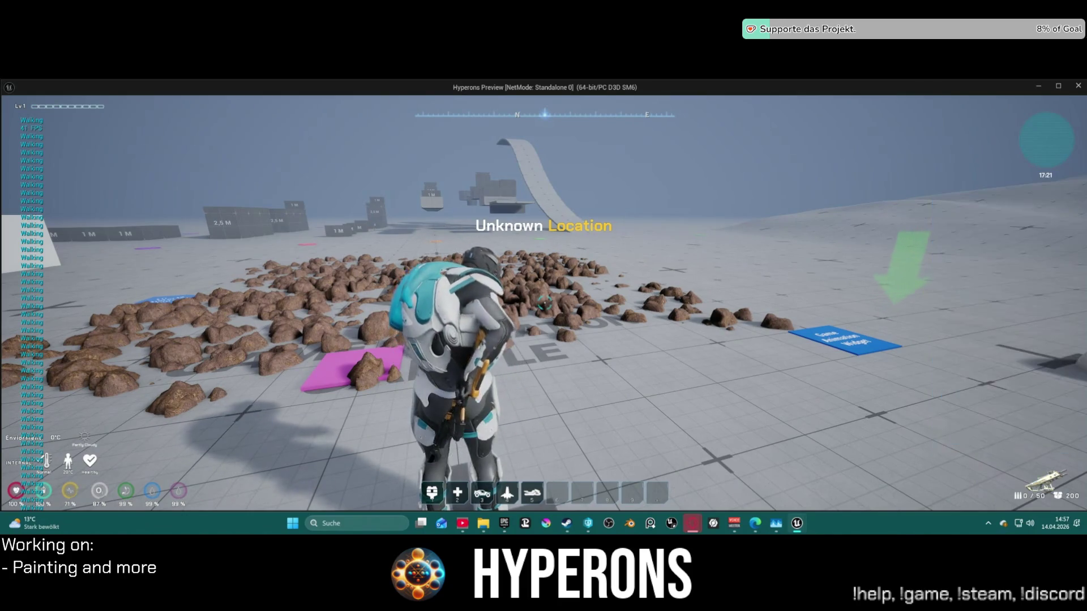
{"action": "key", "text": "w"}
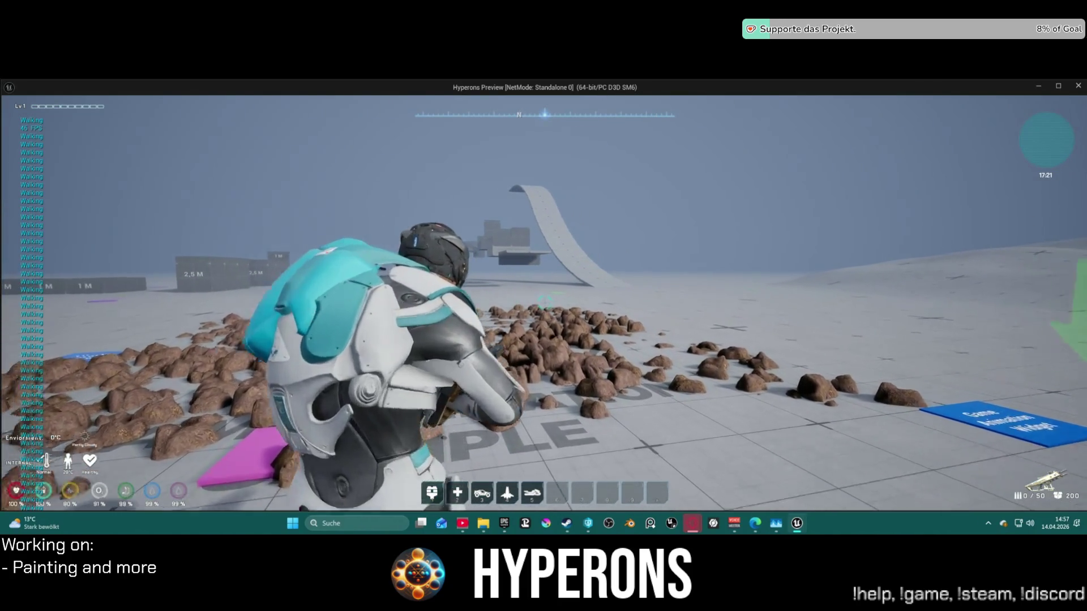
{"action": "key", "text": "w"}
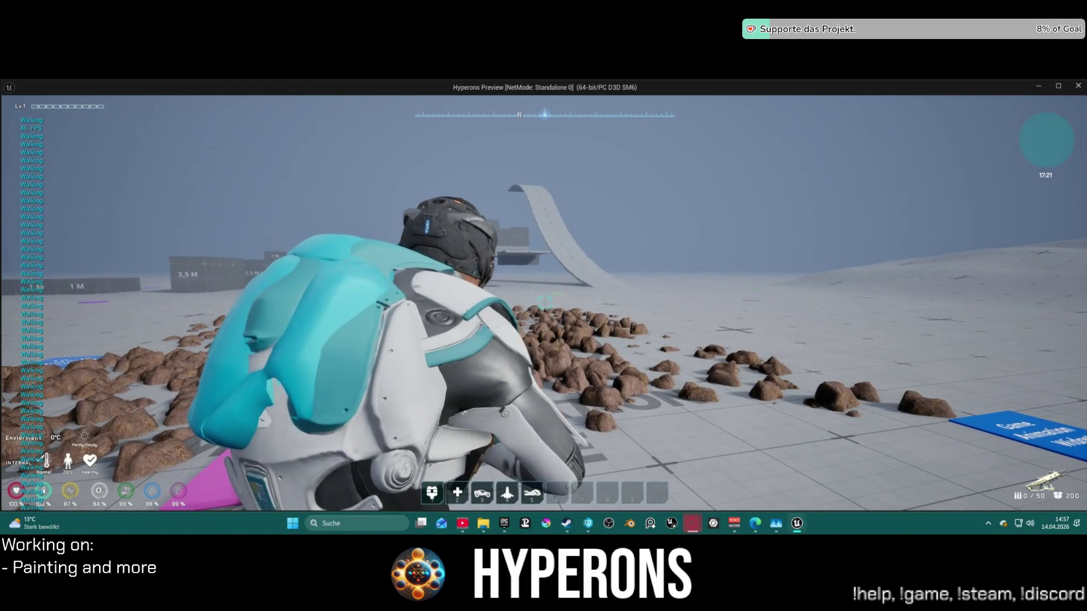
{"action": "key", "text": "w"}
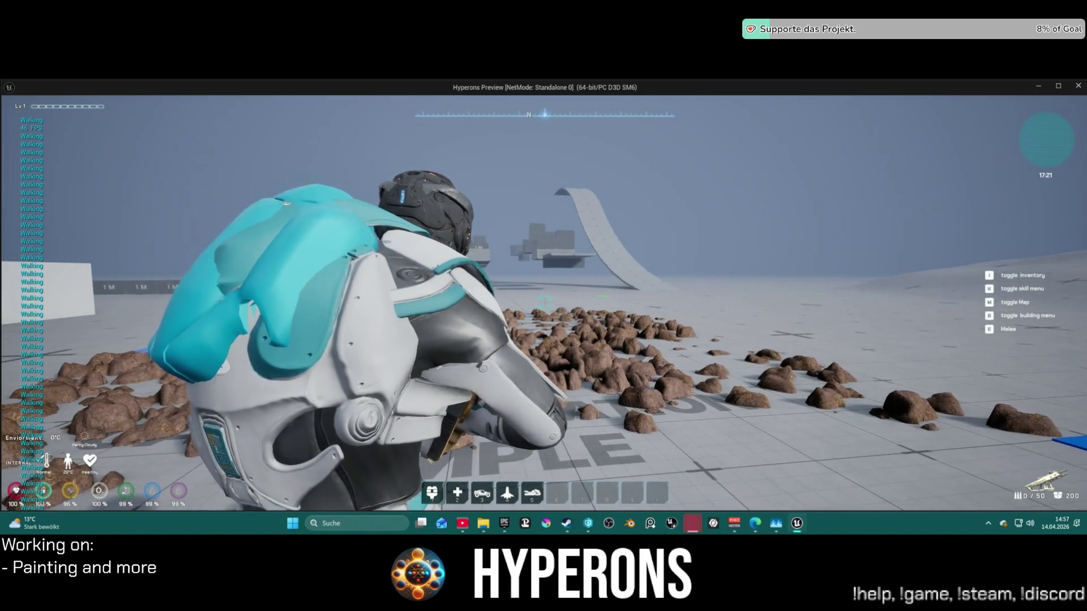
{"action": "key", "text": "Escape"}
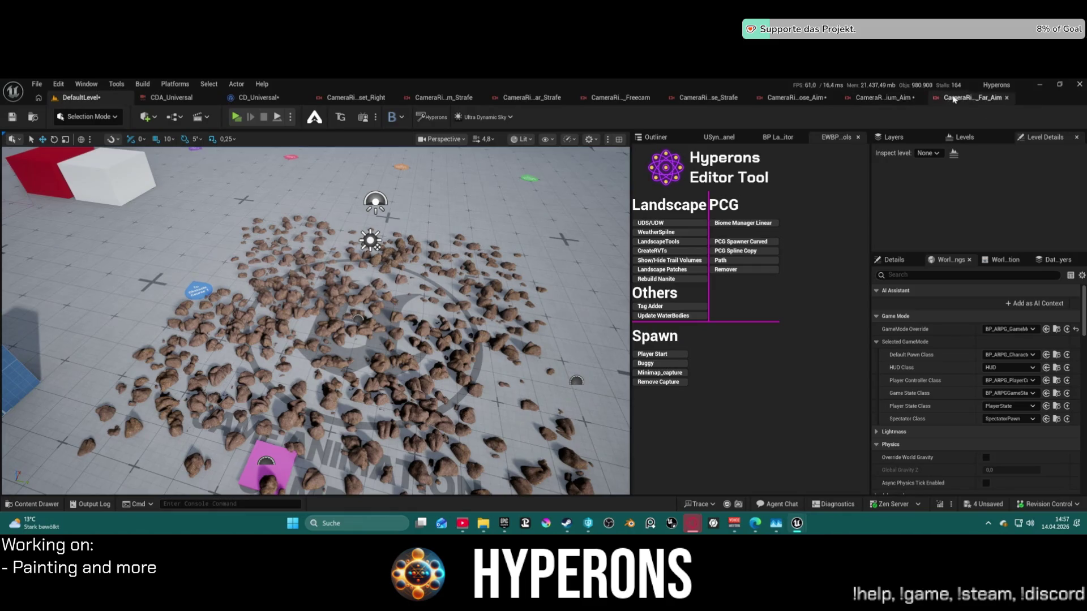
{"action": "left_click", "coordinate": [972, 98]}
{"action": "left_click", "coordinate": [729, 98]}
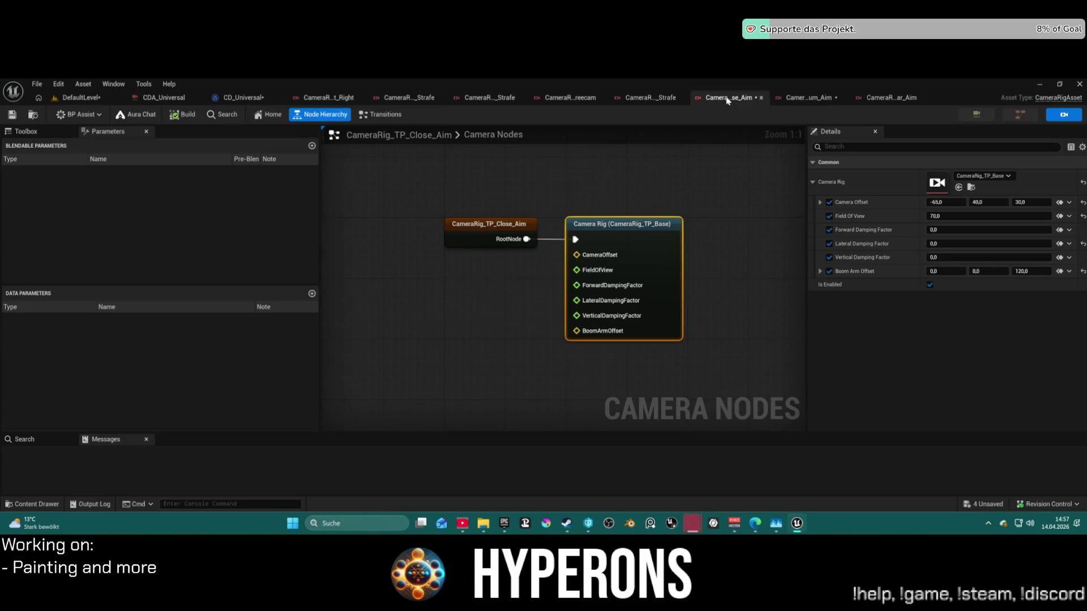
{"action": "left_click", "coordinate": [886, 98]}
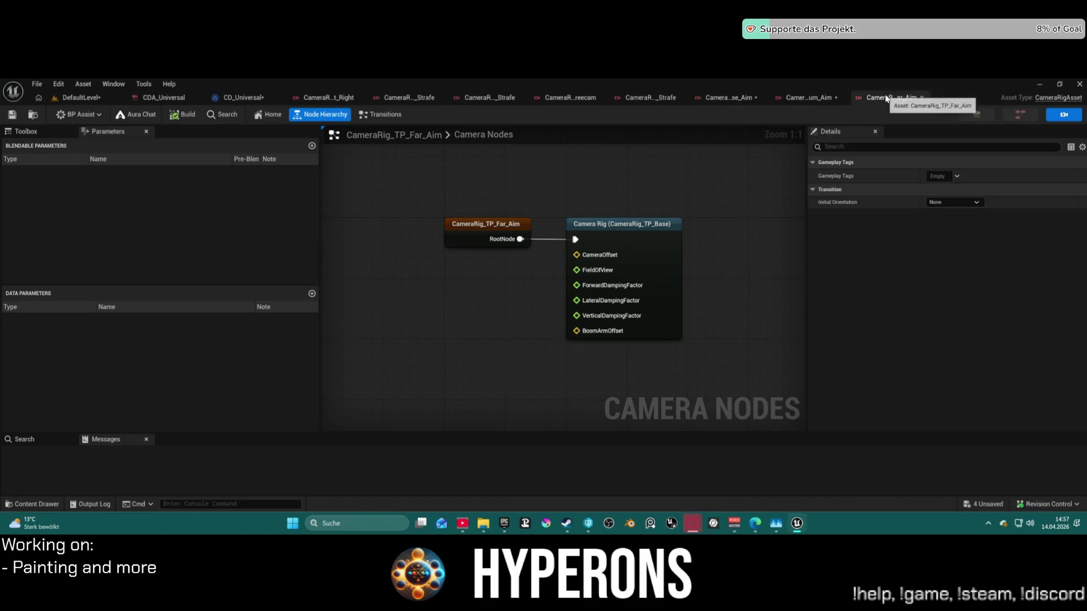
{"action": "left_click", "coordinate": [668, 260]}
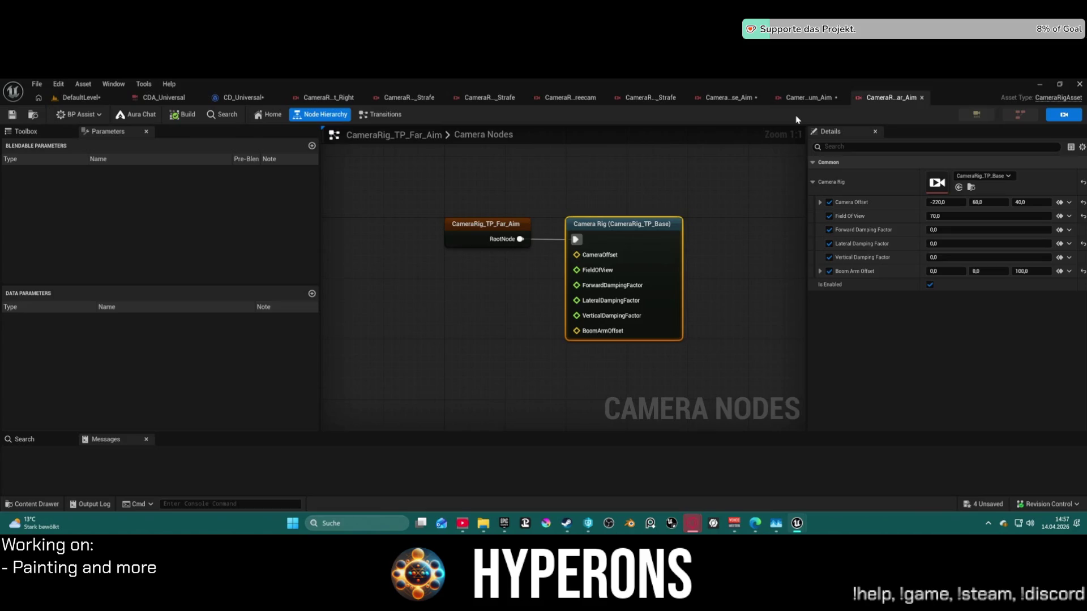
{"action": "left_click", "coordinate": [804, 98]}
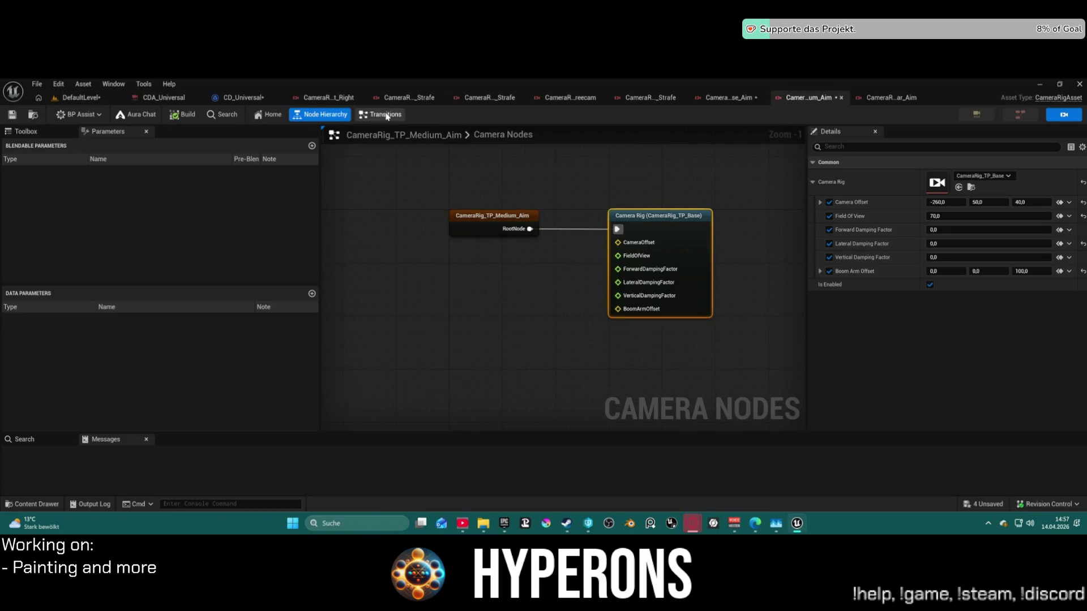
{"action": "left_click", "coordinate": [41, 99]}
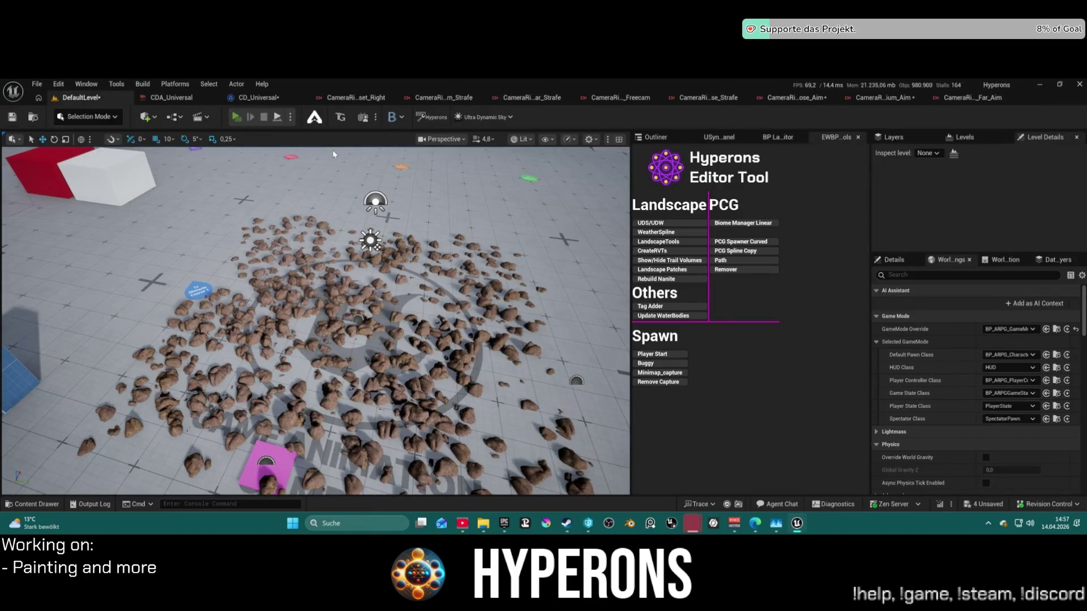
{"action": "key", "text": "alt+p"}
{"action": "key", "text": "i"}
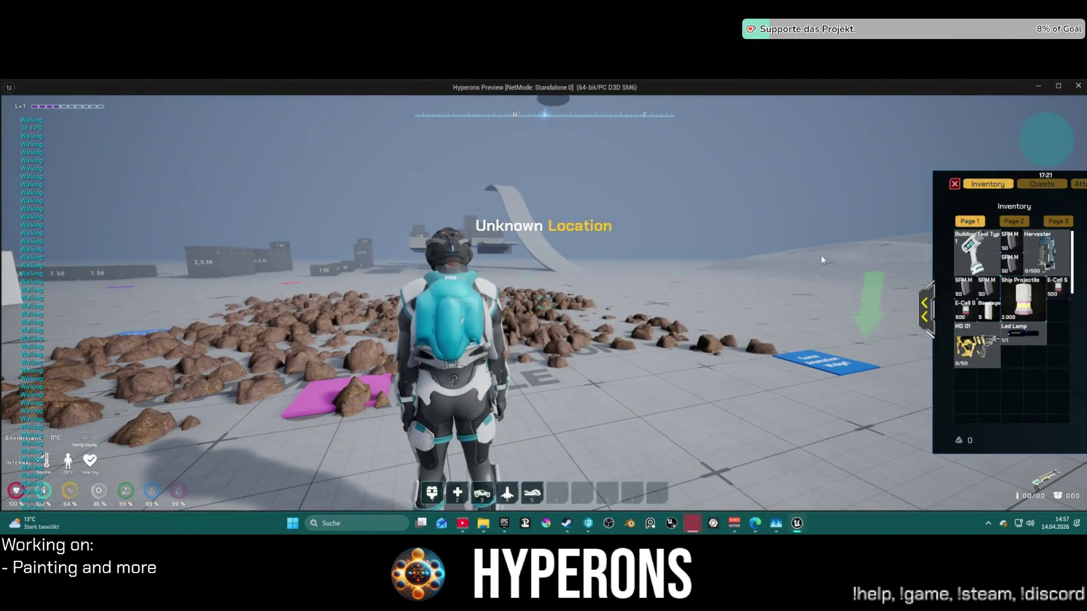
{"action": "double_click", "coordinate": [975, 346]}
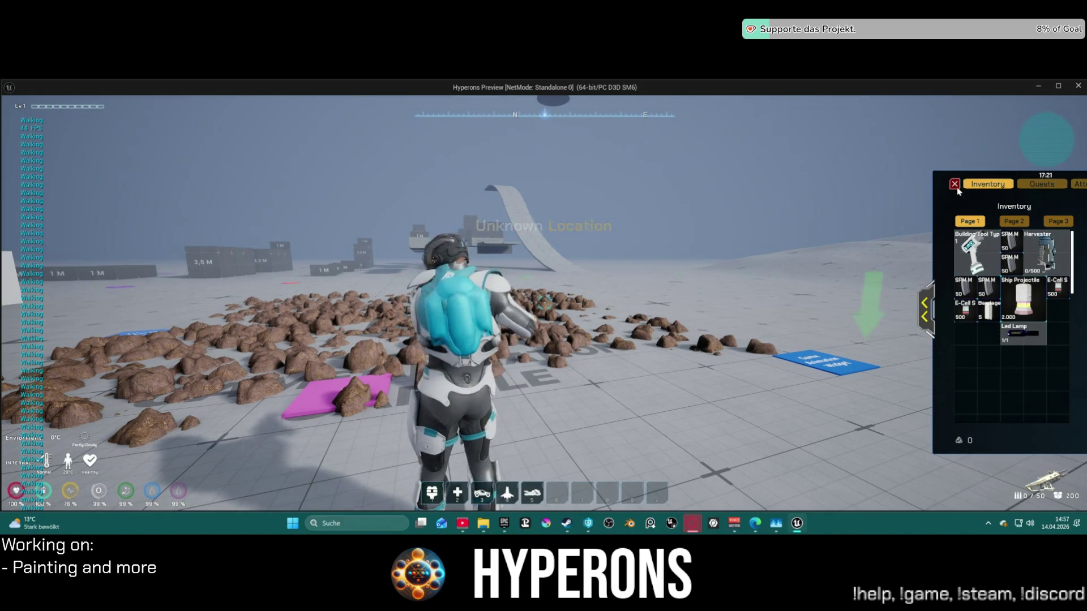
{"action": "left_click", "coordinate": [954, 184]}
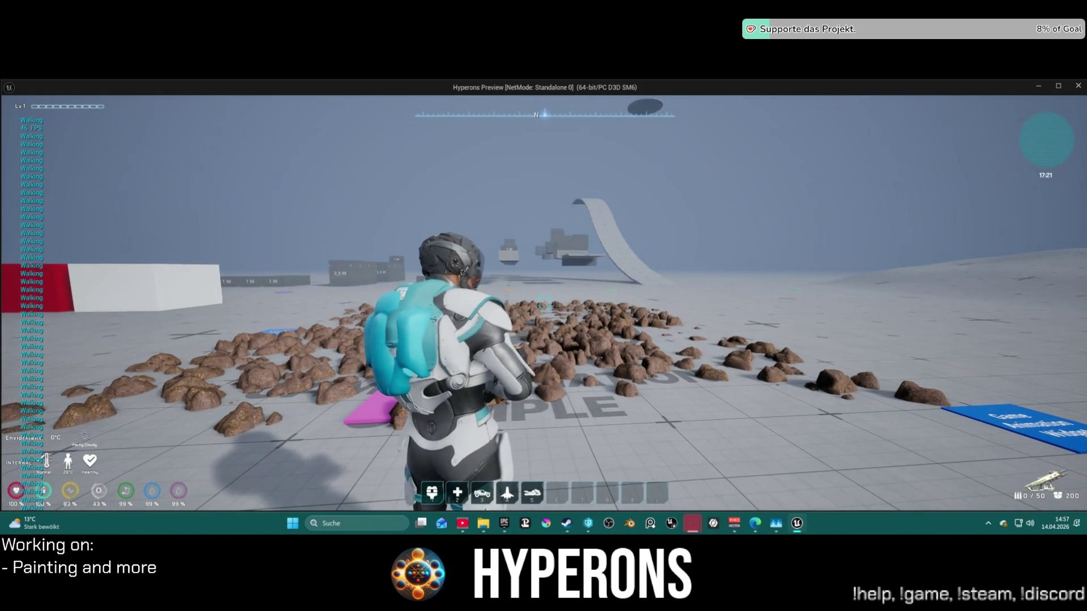
{"action": "key", "text": "w"}
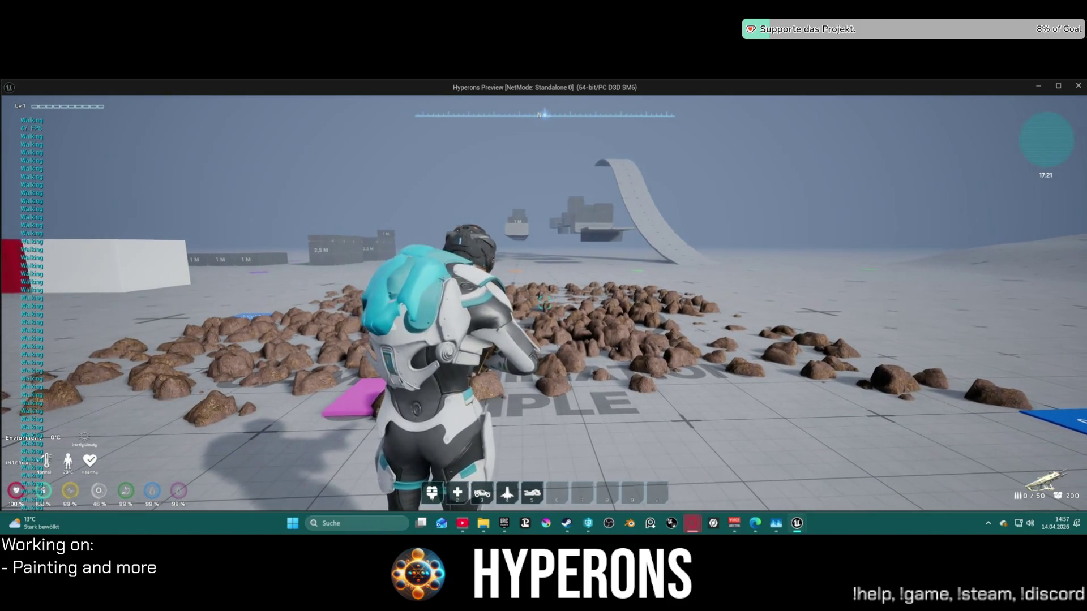
{"action": "key", "text": "s"}
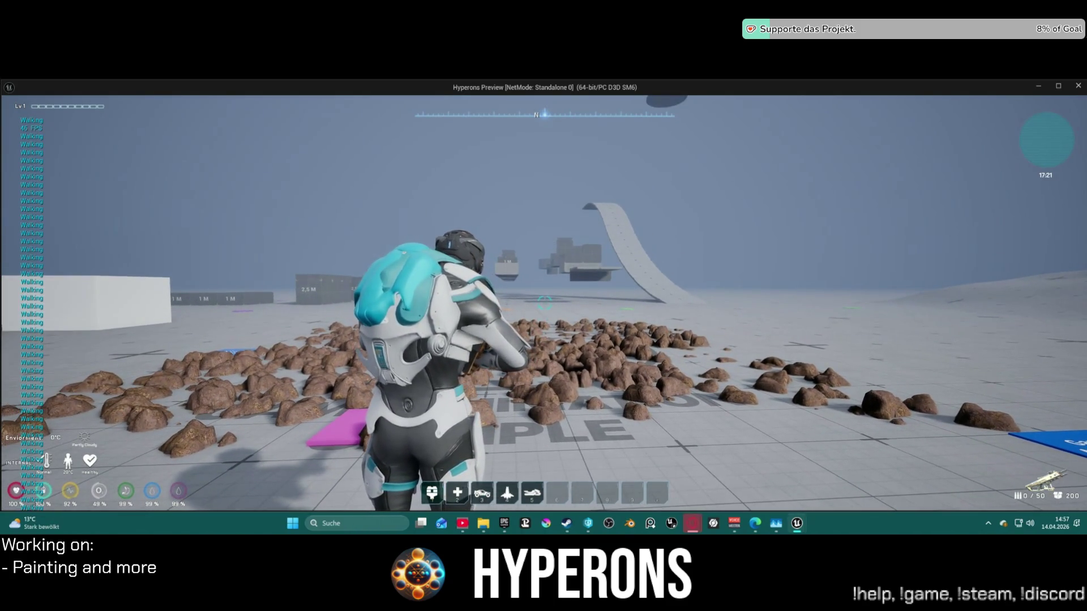
{"action": "key", "text": "s"}
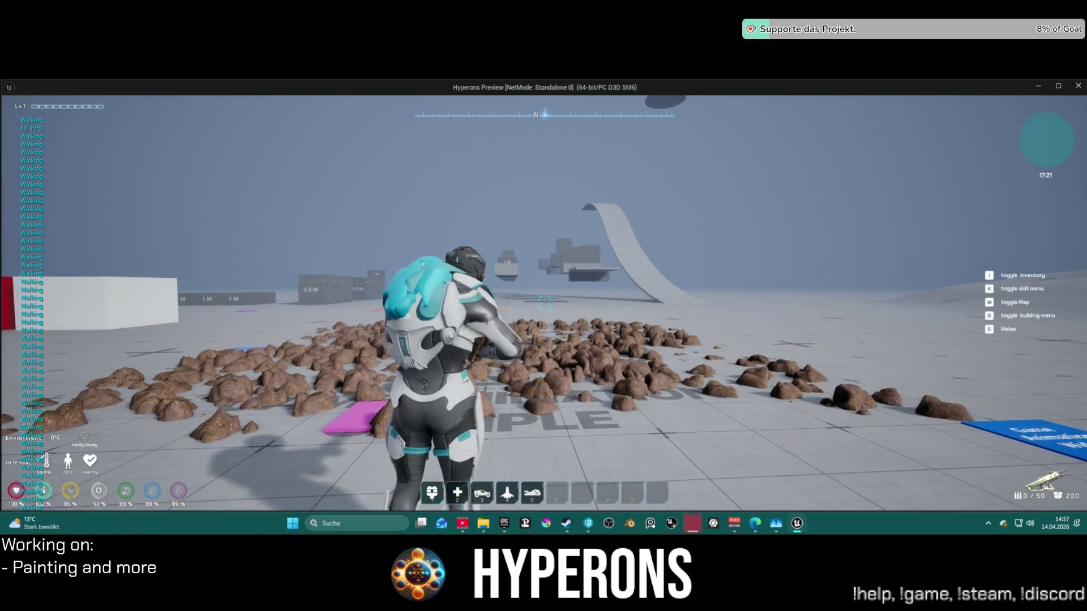
{"action": "key", "text": "Escape"}
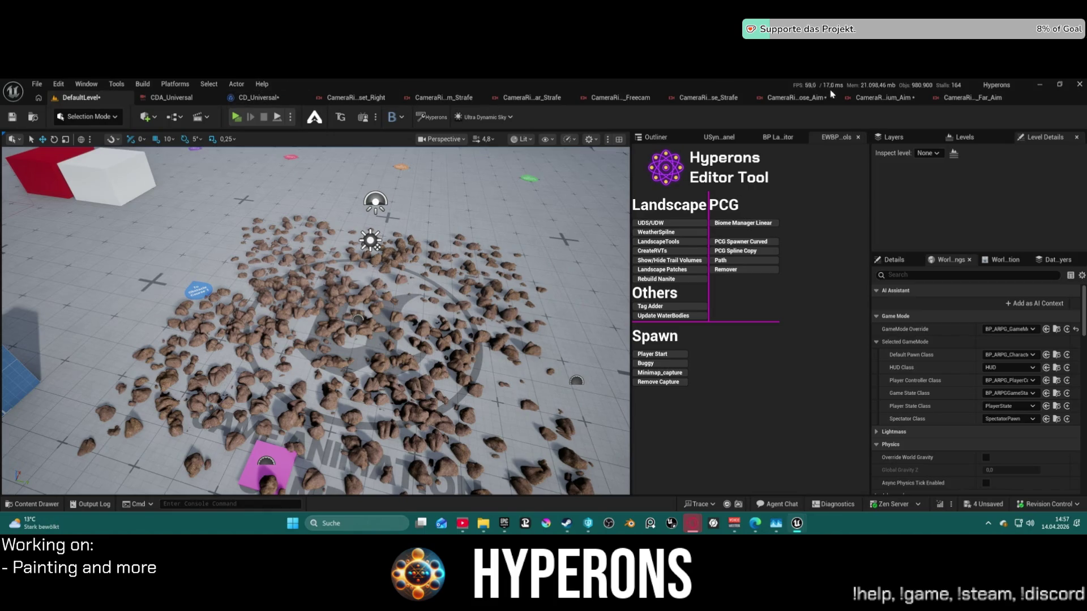
In CD_Universal's EventGraph, inspect the Character Properties for Camera variable and Branch nodes.
{"action": "left_click", "coordinate": [255, 97]}
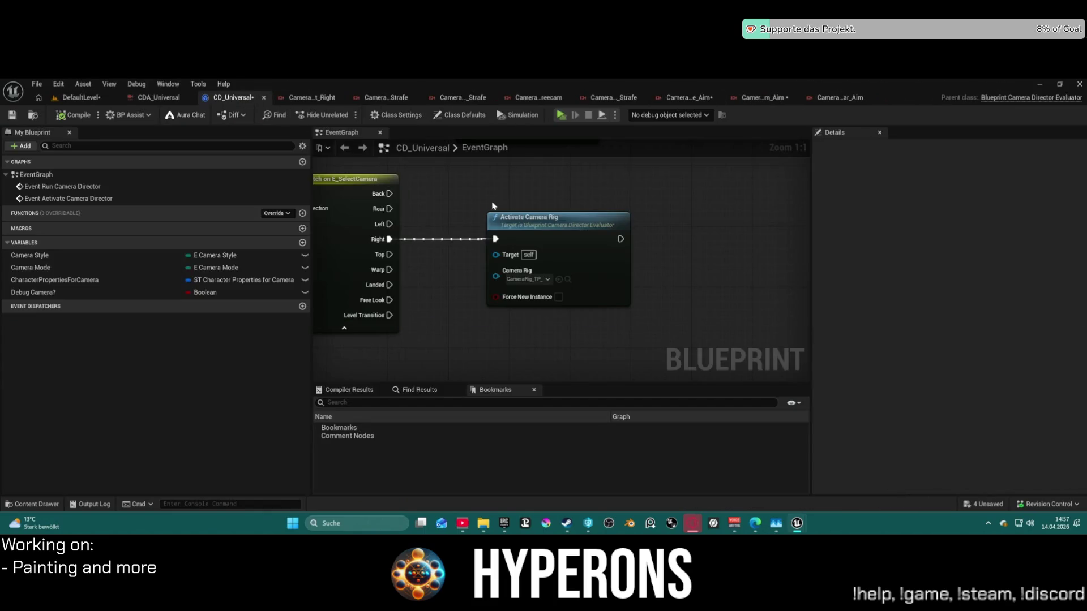
{"action": "scroll", "coordinate": [492, 206], "scroll_direction": "down", "scroll_amount": 4}
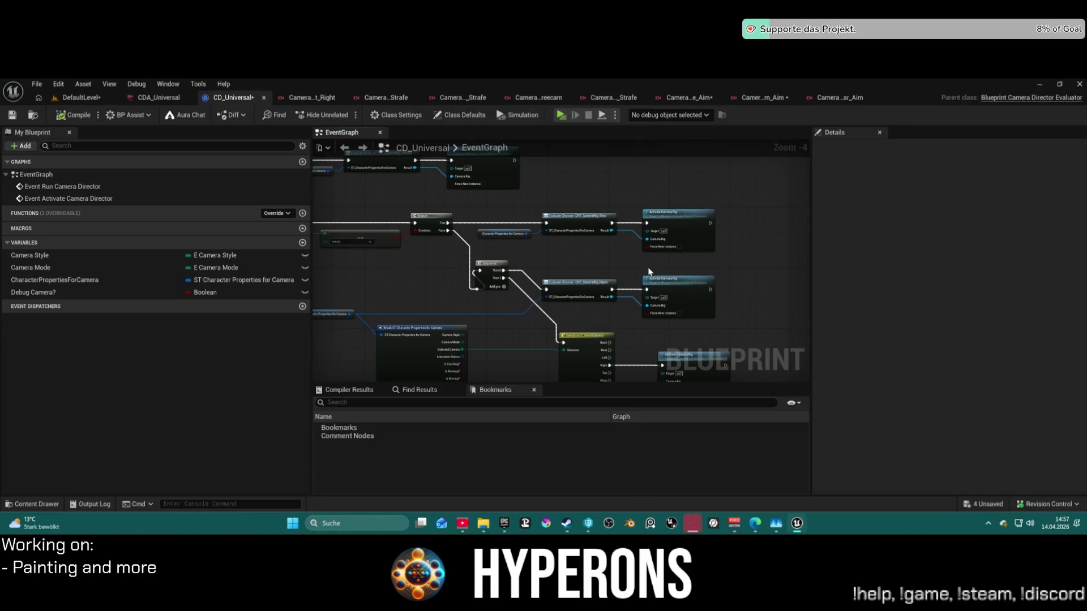
{"action": "mouse_move", "coordinate": [463, 157]}
{"action": "left_mouse_down"}
{"action": "mouse_move", "coordinate": [603, 211]}
{"action": "mouse_move", "coordinate": [819, 243]}
{"action": "left_mouse_up"}
{"action": "scroll", "coordinate": [604, 211], "scroll_direction": "up", "scroll_amount": 4}
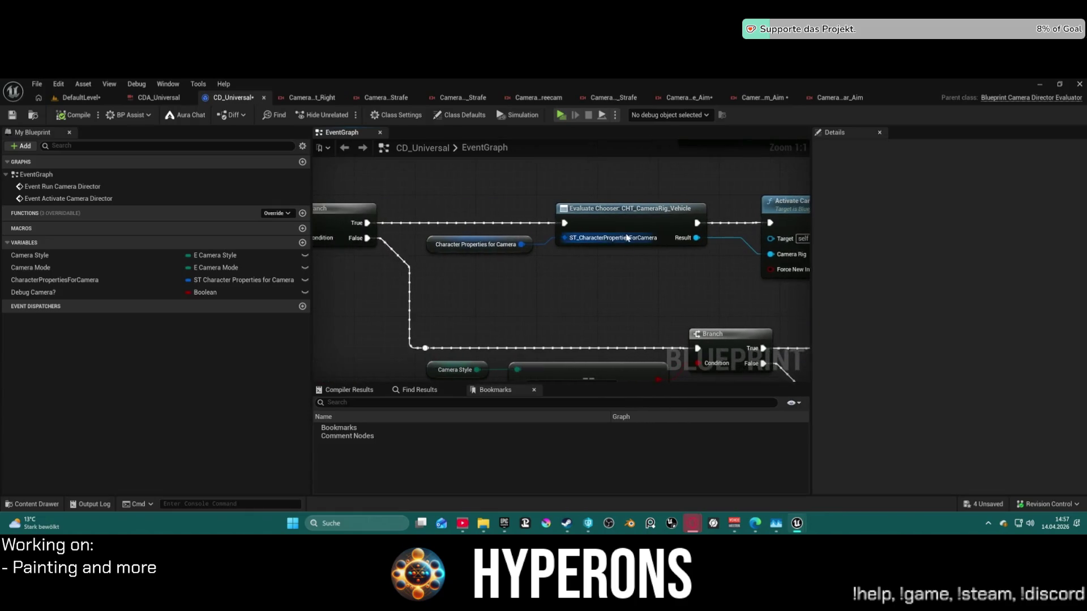
{"action": "left_click", "coordinate": [458, 246]}
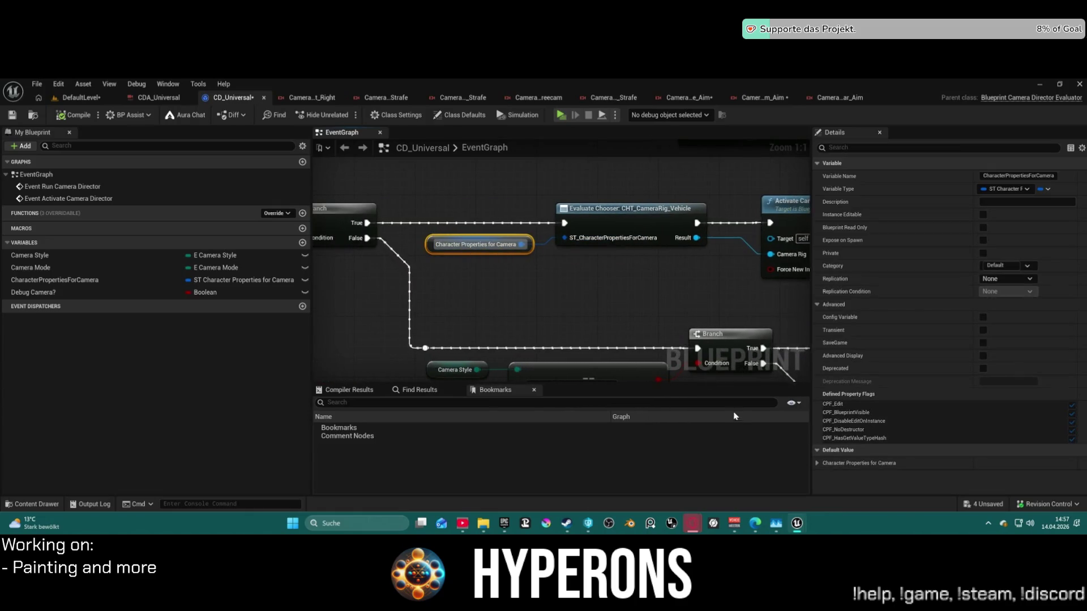
{"action": "scroll", "coordinate": [684, 275], "scroll_direction": "down", "scroll_amount": 2}
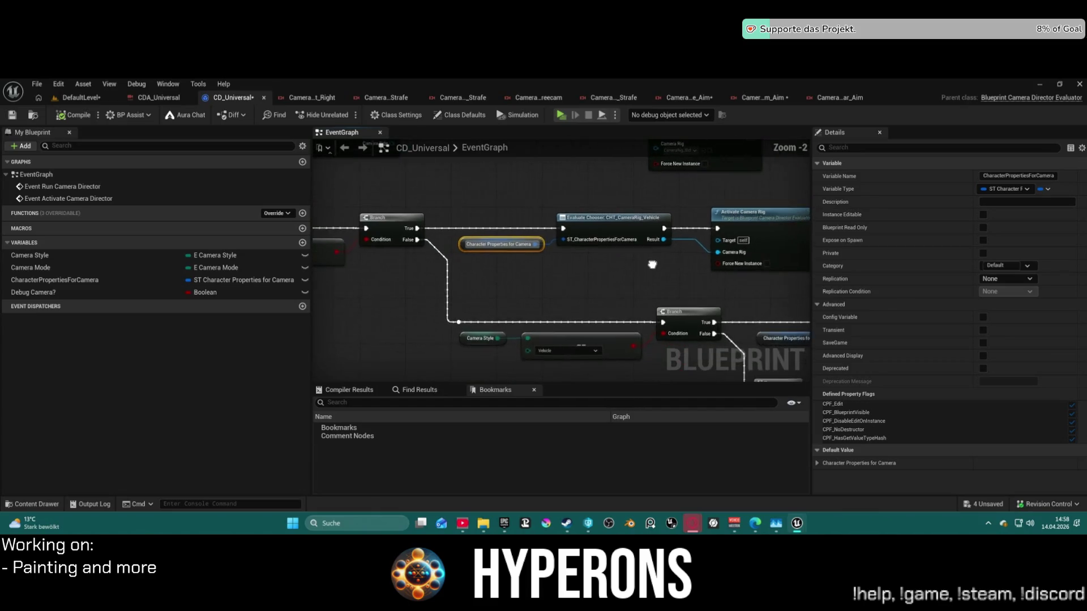
{"action": "left_click_drag", "start_coordinate": [804, 362], "coordinate": [568, 329]}
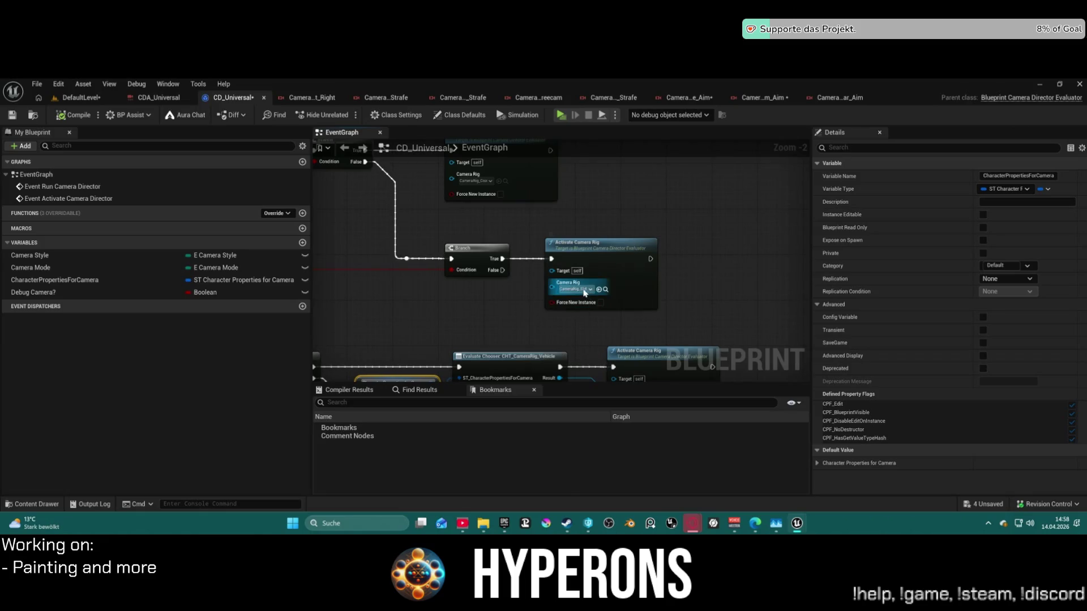
Check the Evaluate Chooser node's chooser table, then open the CameraRig_TP_Medium_Aim rig.
{"action": "scroll", "coordinate": [585, 293], "scroll_direction": "down", "scroll_amount": 7}
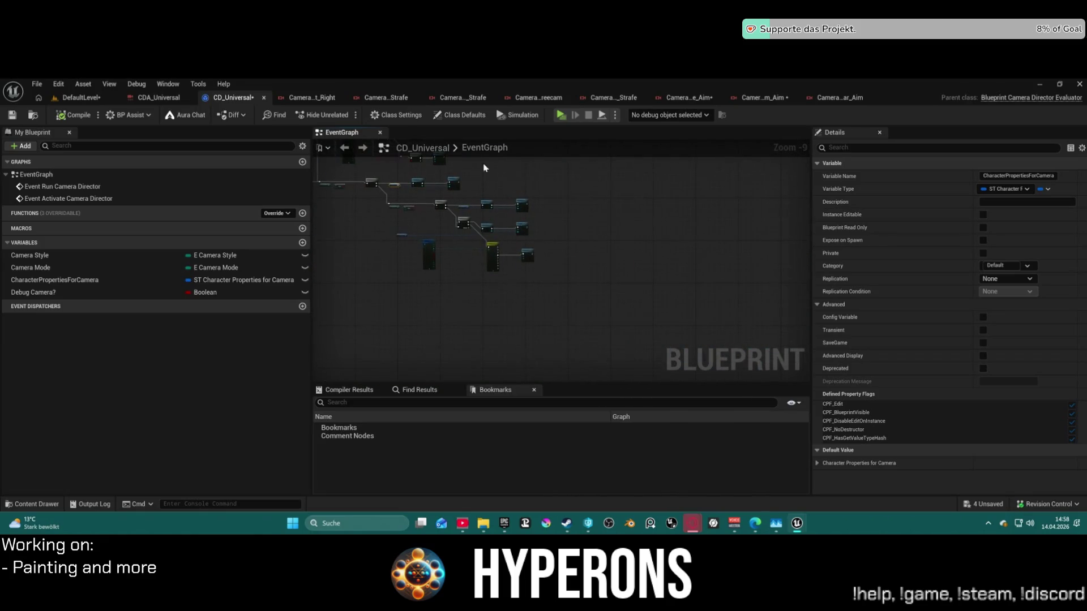
{"action": "scroll", "coordinate": [429, 183], "scroll_direction": "up", "scroll_amount": 5}
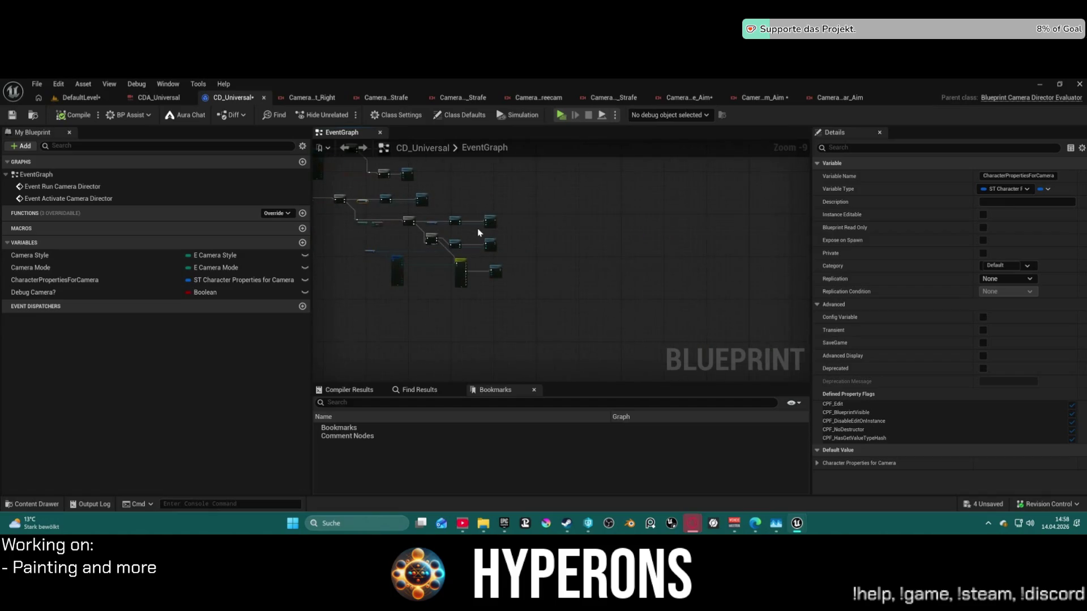
{"action": "scroll", "coordinate": [477, 234], "scroll_direction": "up", "scroll_amount": 3}
{"action": "mouse_move", "coordinate": [532, 246]}
{"action": "left_mouse_down"}
{"action": "mouse_move", "coordinate": [717, 235]}
{"action": "mouse_move", "coordinate": [591, 252]}
{"action": "mouse_move", "coordinate": [485, 85]}
{"action": "left_mouse_up"}
{"action": "scroll", "coordinate": [560, 250], "scroll_direction": "down", "scroll_amount": 1}
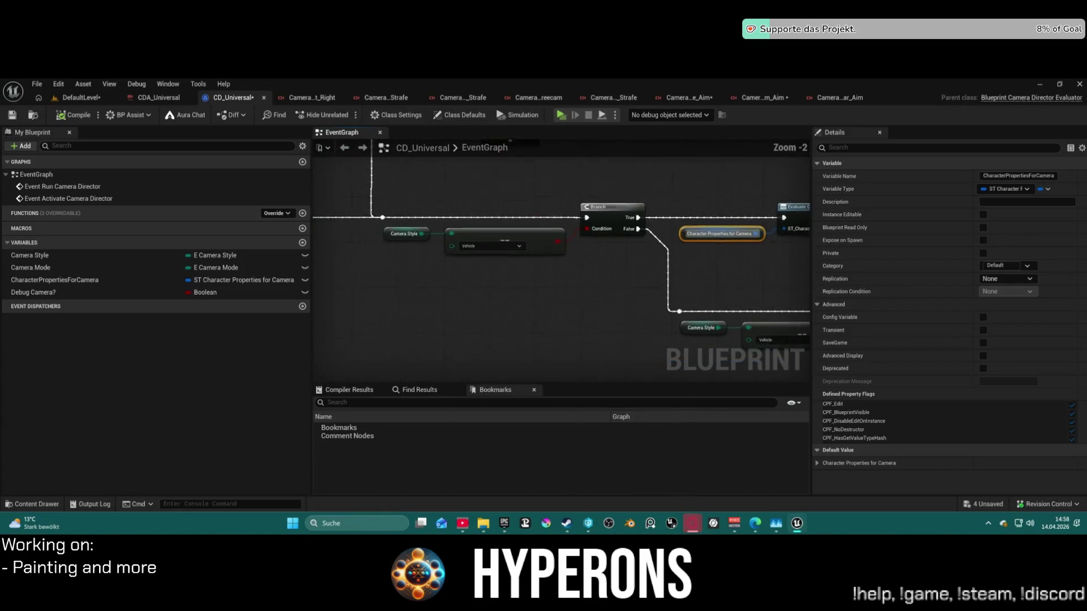
{"action": "left_click_drag", "start_coordinate": [792, 295], "coordinate": [682, 242]}
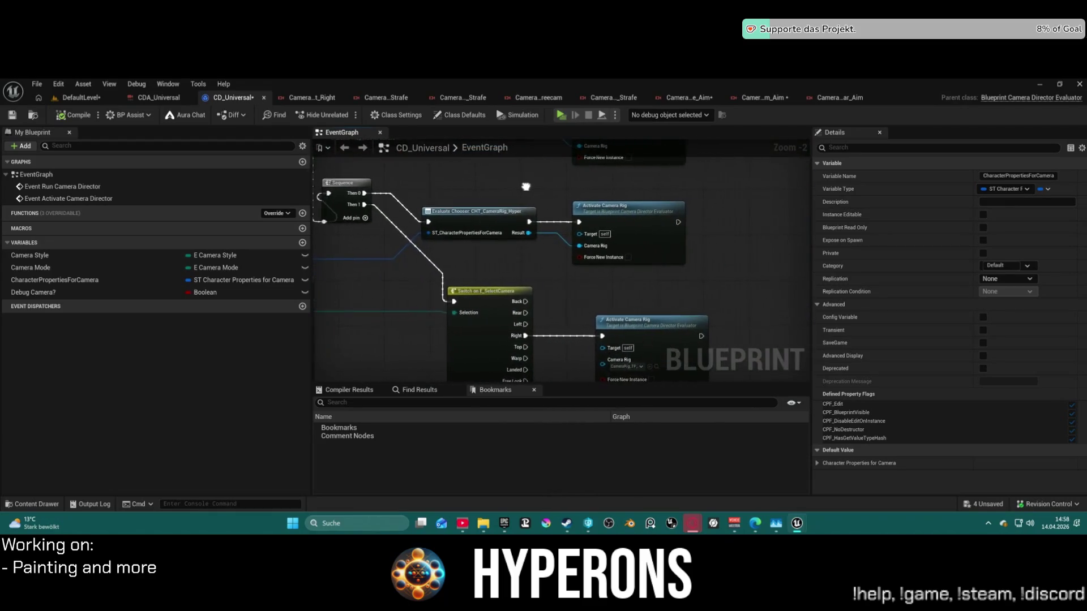
{"action": "left_click", "coordinate": [486, 220]}
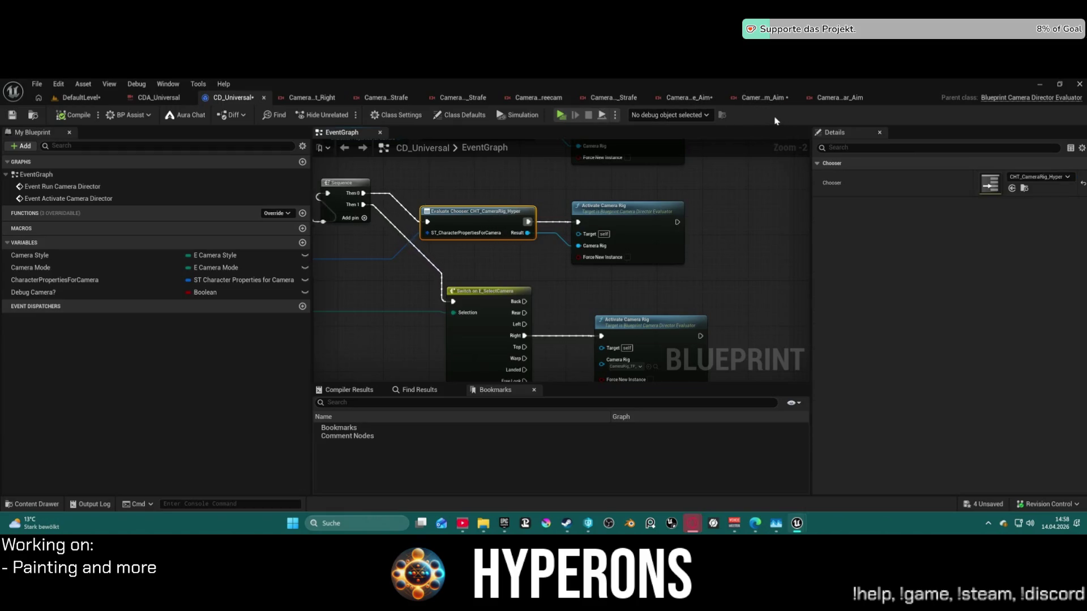
{"action": "left_click", "coordinate": [762, 97]}
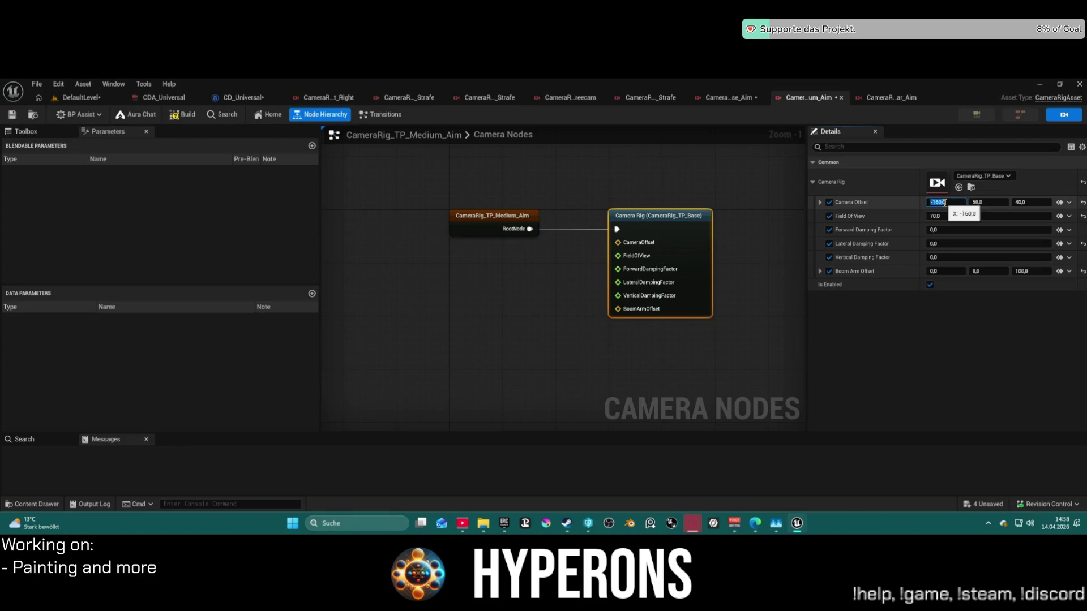
Deselect the Camera Rig node and browse CameraSystem > Rigs > ThirdPerson in the Content Drawer.
{"action": "left_click", "coordinate": [782, 167]}
{"action": "key", "text": "ctrl+space"}
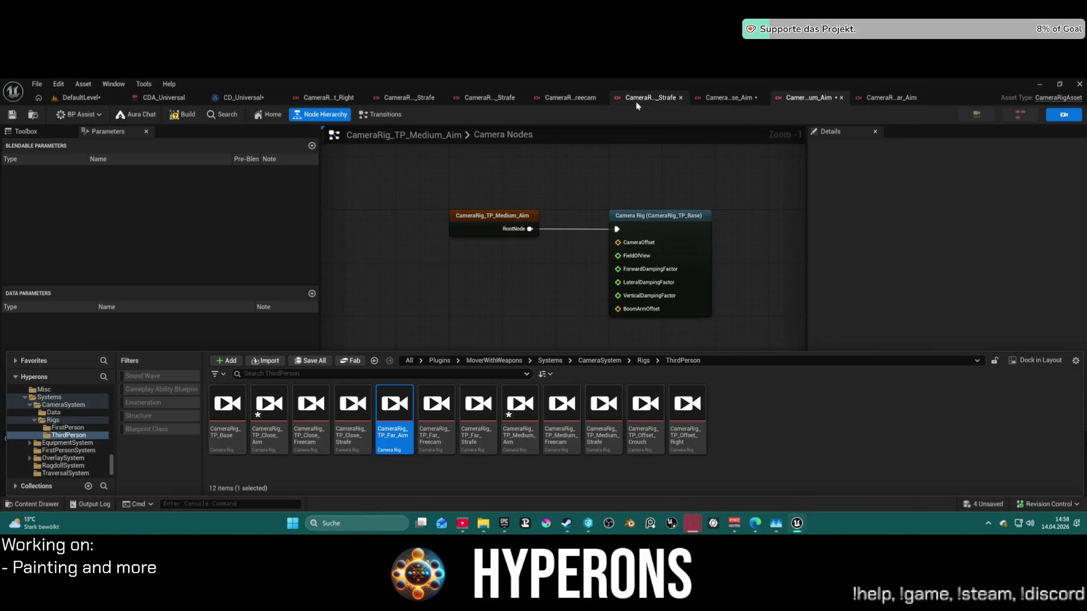
{"action": "left_click", "coordinate": [63, 405]}
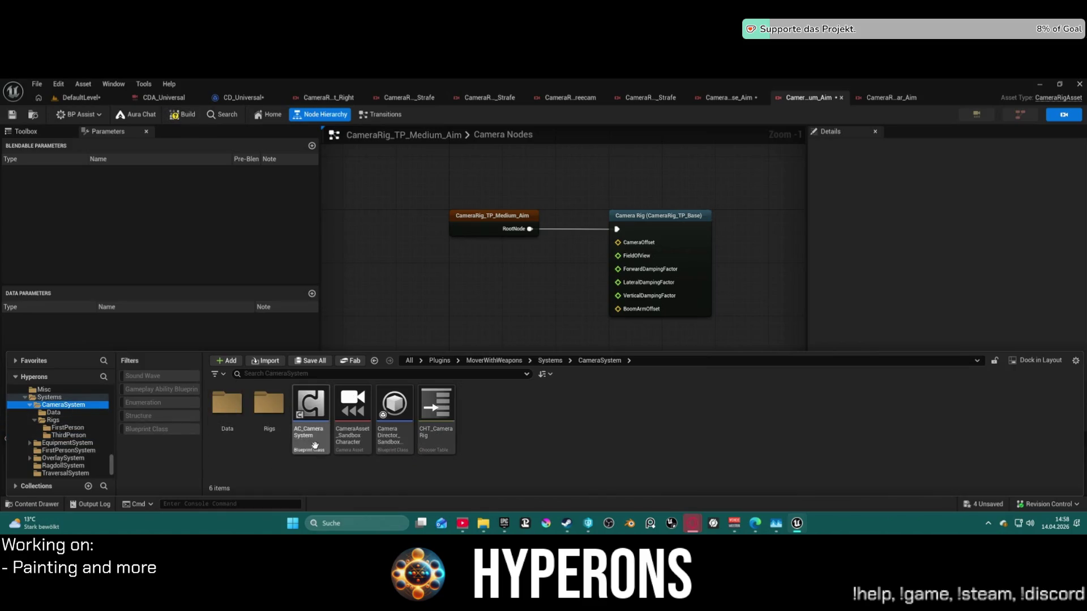
{"action": "double_click", "coordinate": [269, 405]}
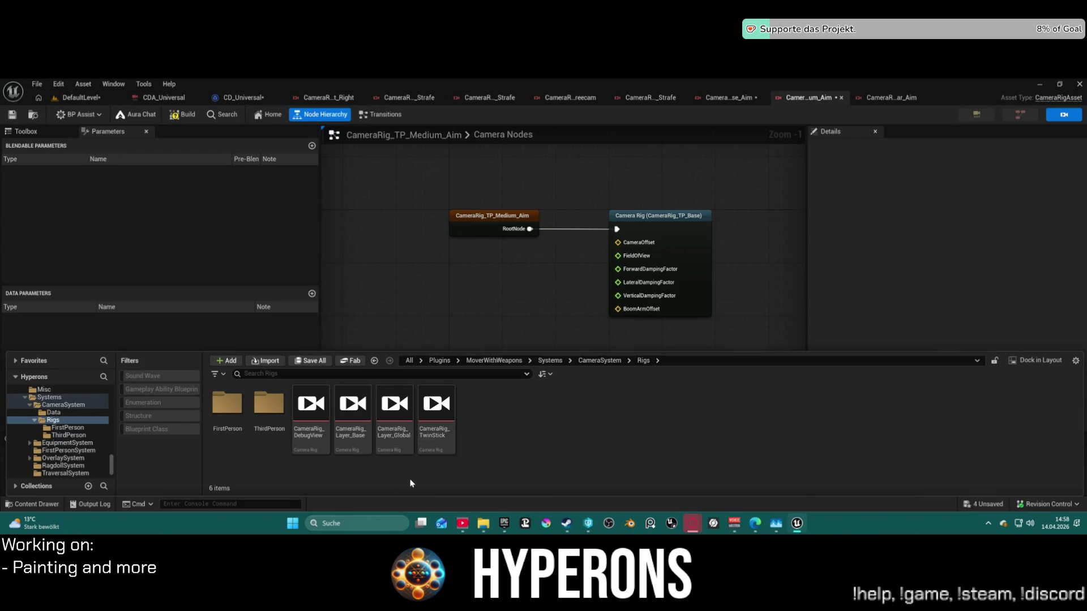
{"action": "left_click", "coordinate": [227, 406]}
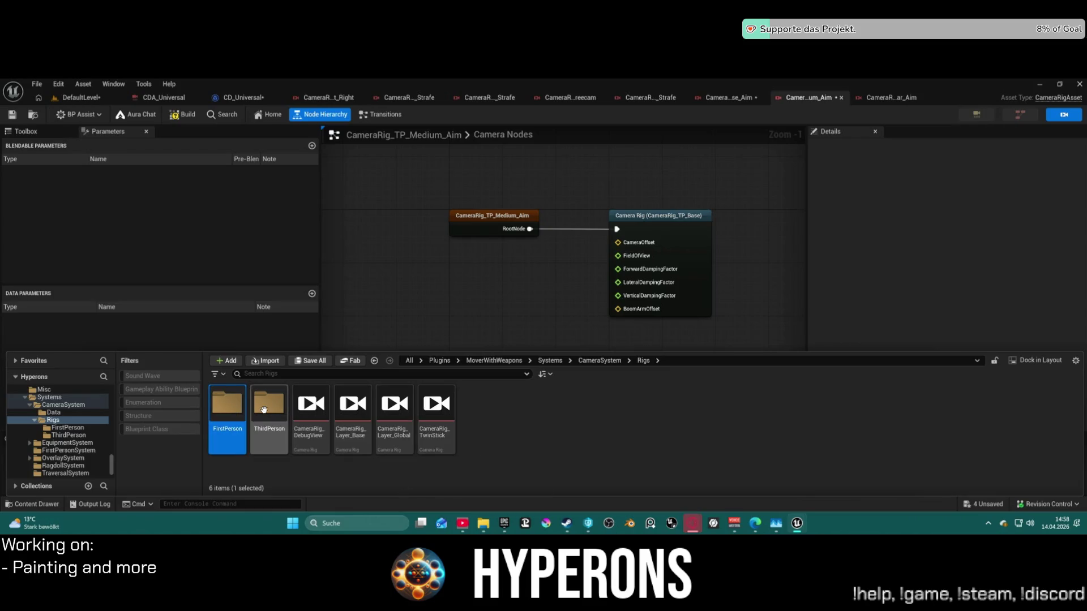
{"action": "double_click", "coordinate": [264, 408]}
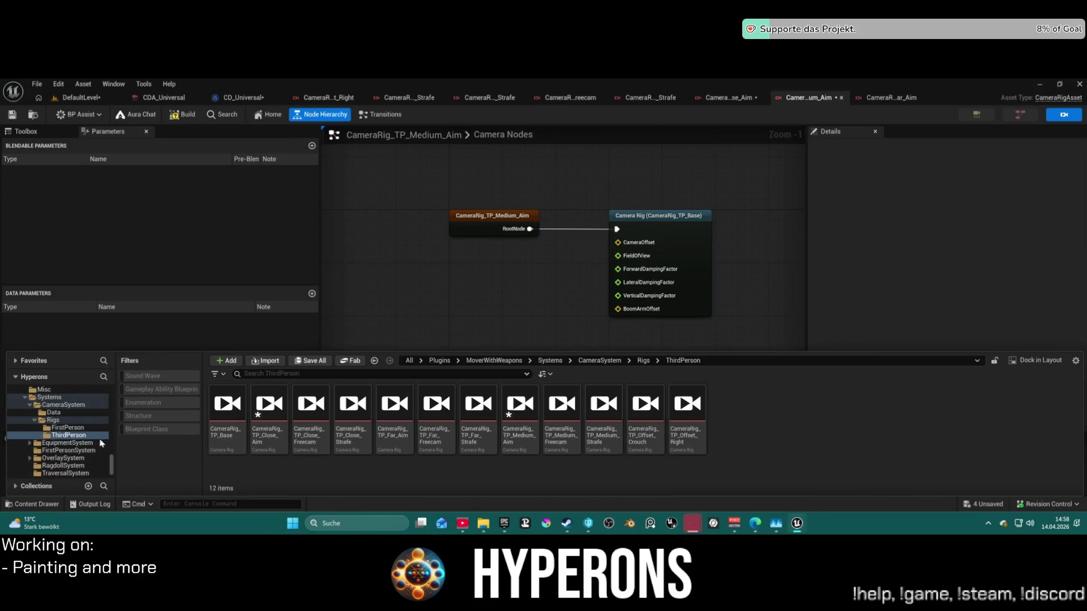
{"action": "scroll", "coordinate": [63, 430], "scroll_direction": "down", "scroll_amount": 1}
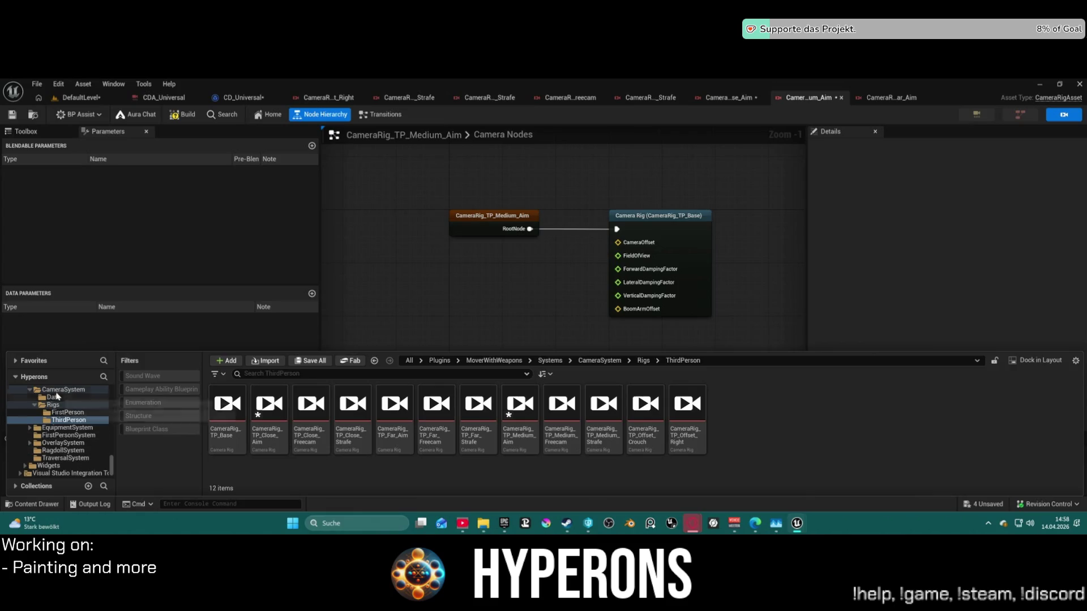
{"action": "left_click", "coordinate": [63, 390]}
Search the assets for 'hyper', then return to CD_Universal and locate its CHT_CameraRig_Hyper chooser.
{"action": "left_click", "coordinate": [263, 374]}
{"action": "type", "text": "hyper"}
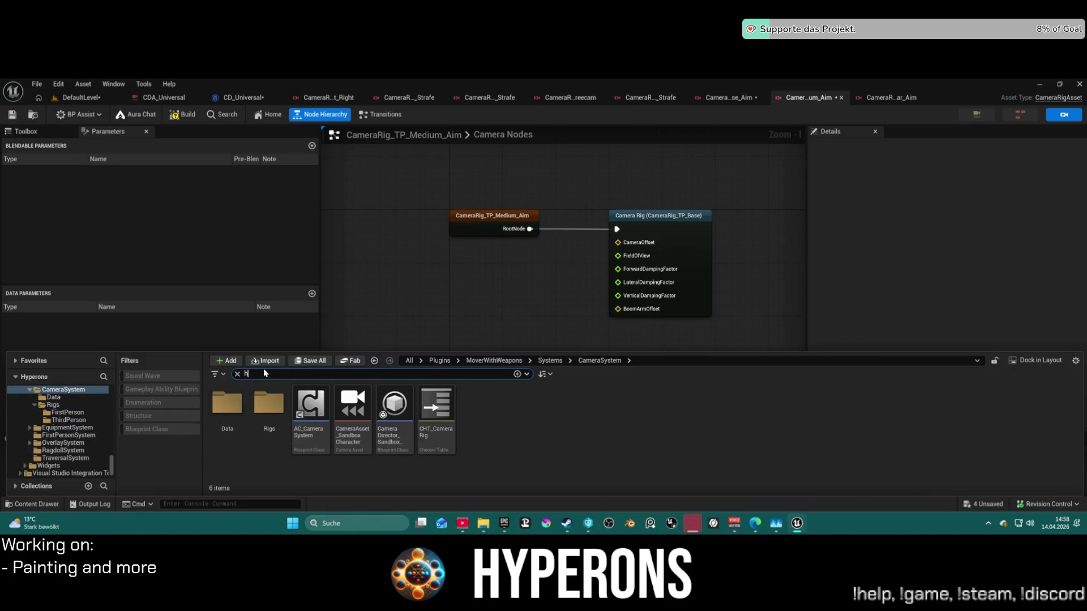
{"action": "scroll", "coordinate": [57, 430], "scroll_direction": "up", "scroll_amount": 2}
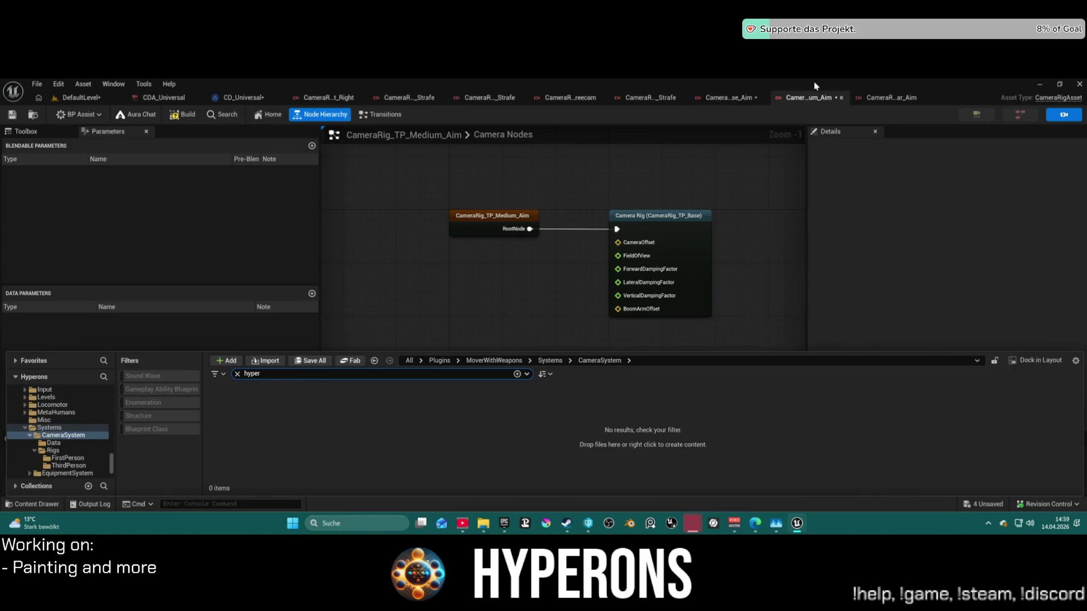
{"action": "left_click", "coordinate": [229, 98]}
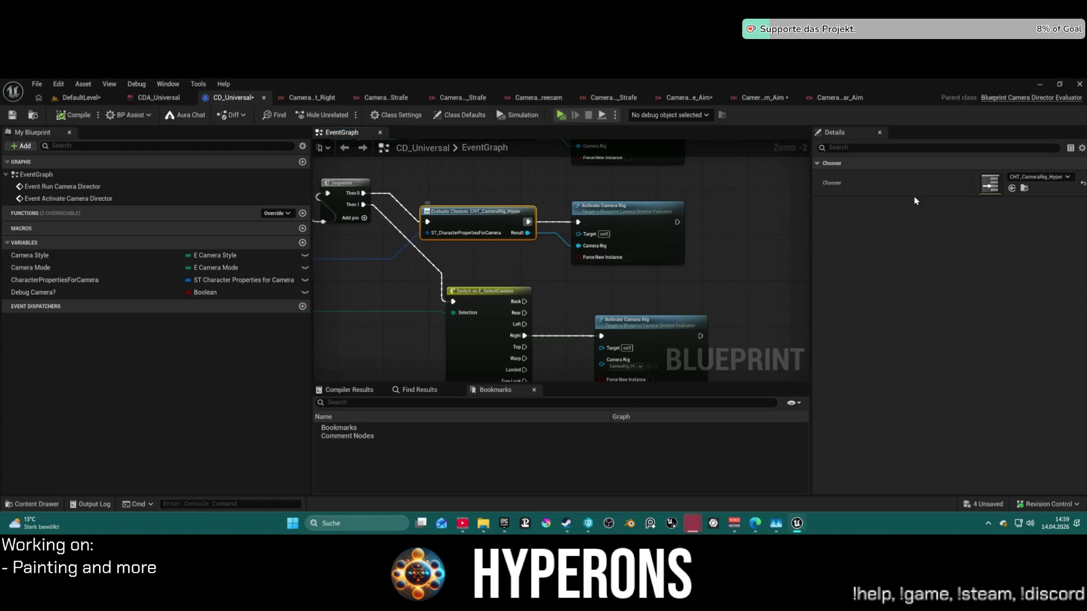
{"action": "left_click", "coordinate": [1024, 188]}
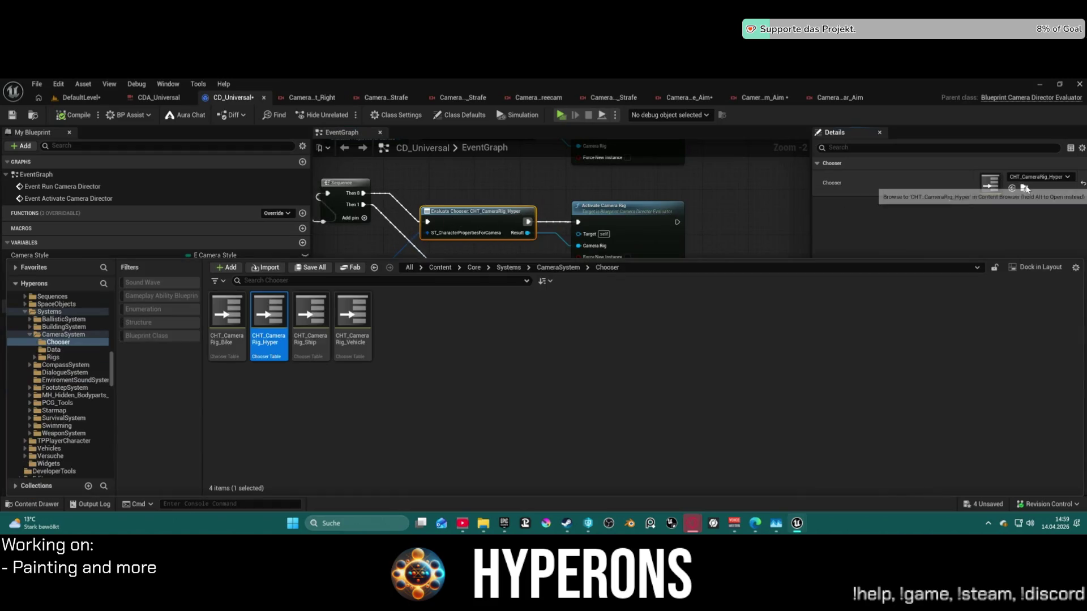
Open the CHT_CameraRig_Hyper chooser table, then open its CameraRig_Medium_Aim rig.
{"action": "double_click", "coordinate": [284, 315]}
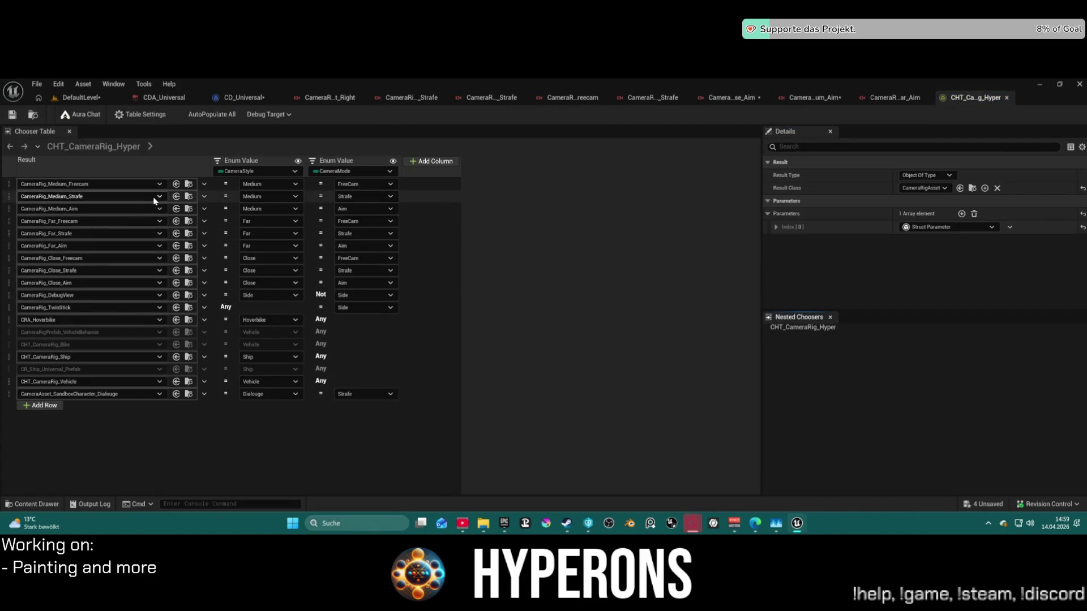
{"action": "left_click", "coordinate": [187, 212]}
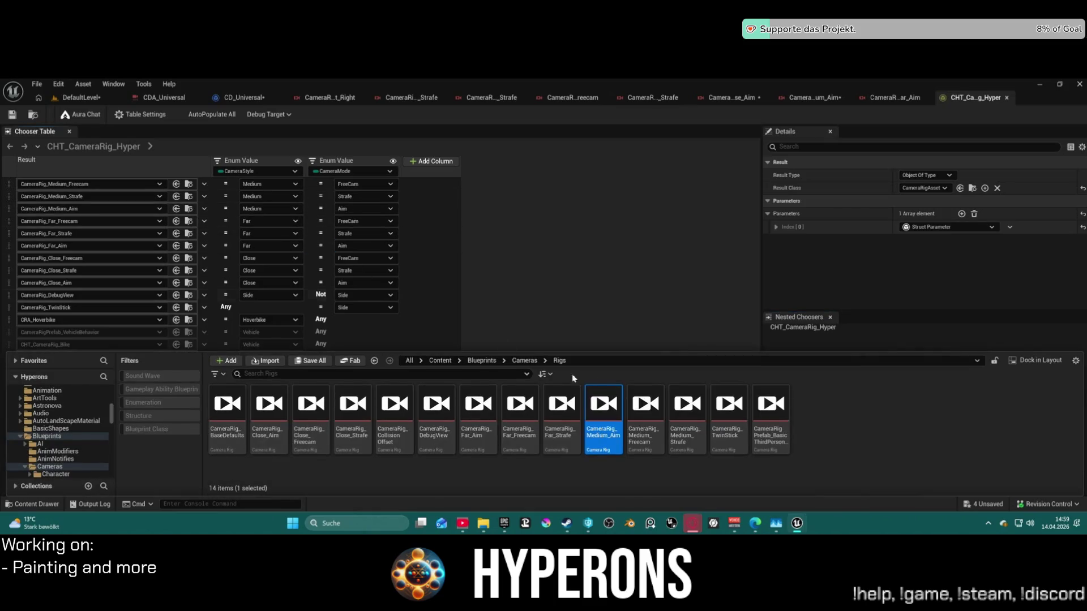
{"action": "double_click", "coordinate": [612, 443]}
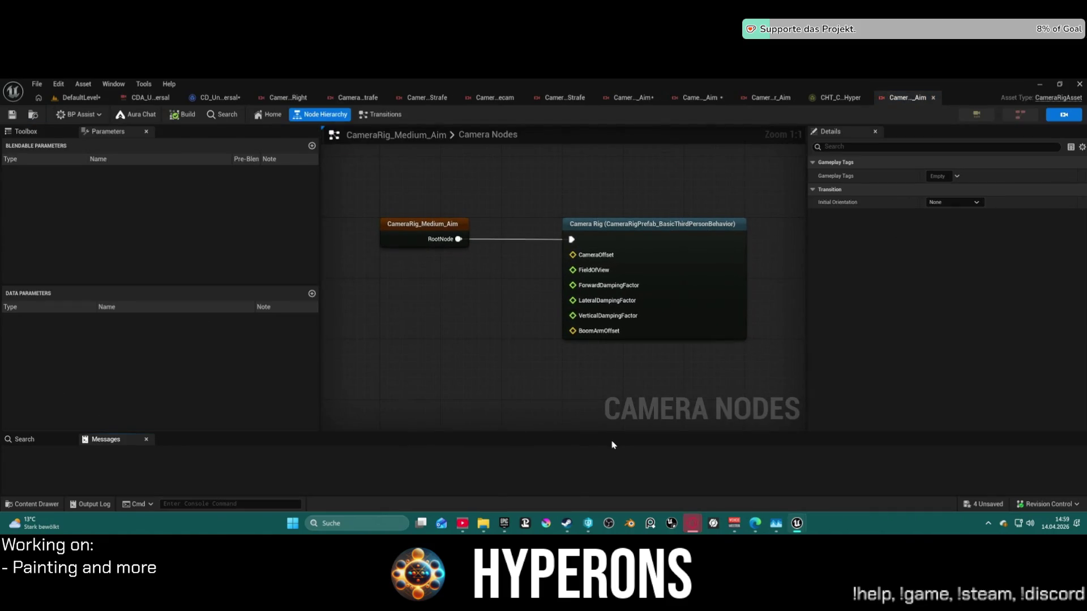
{"action": "scroll", "coordinate": [791, 280], "scroll_direction": "down", "scroll_amount": 1}
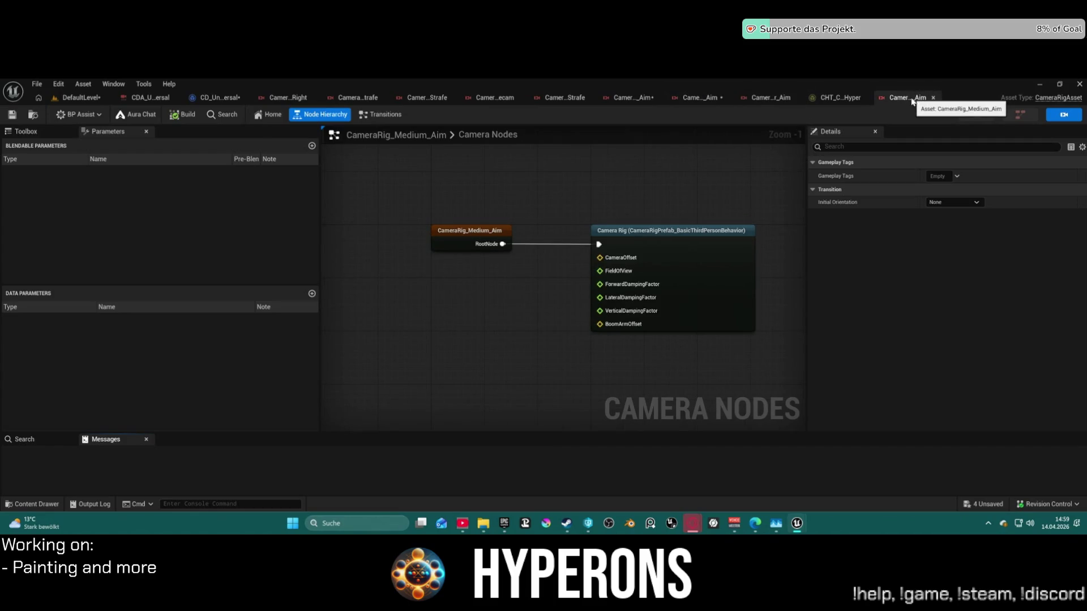
Close all the leftover aim, strafe, freecam and chooser editor tabs.
{"action": "middle_click", "coordinate": [710, 100]}
{"action": "scroll", "coordinate": [708, 172], "scroll_direction": "down", "scroll_amount": 1}
{"action": "middle_click", "coordinate": [685, 100]}
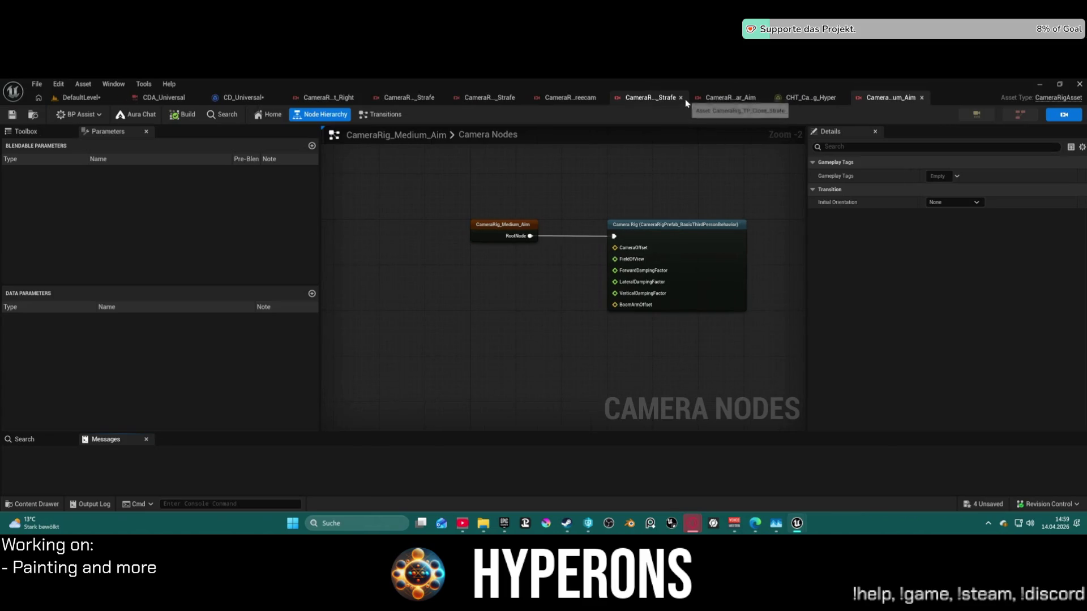
{"action": "middle_click", "coordinate": [685, 100]}
{"action": "middle_click", "coordinate": [685, 99]}
{"action": "middle_click", "coordinate": [623, 100]}
{"action": "middle_click", "coordinate": [607, 100]}
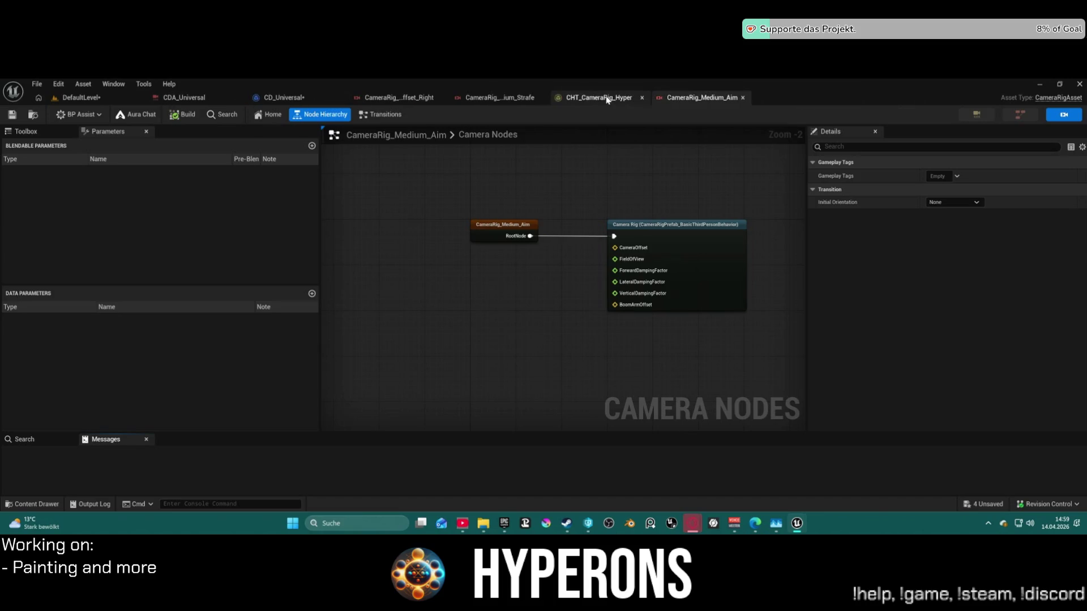
{"action": "middle_click", "coordinate": [606, 100]}
{"action": "middle_click", "coordinate": [444, 100]}
{"action": "middle_click", "coordinate": [444, 99]}
Reopen CHT_CameraRig_Hyper from CD_Universal and open CameraRig_Medium_Aim for editing.
{"action": "key", "text": "ctrl+space"}
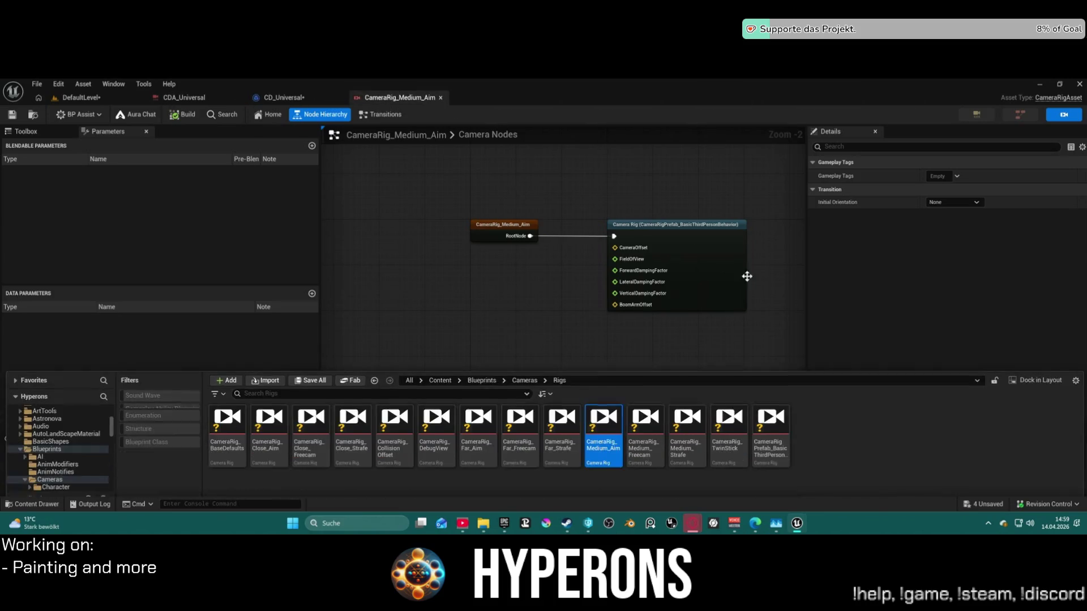
{"action": "left_click", "coordinate": [276, 100]}
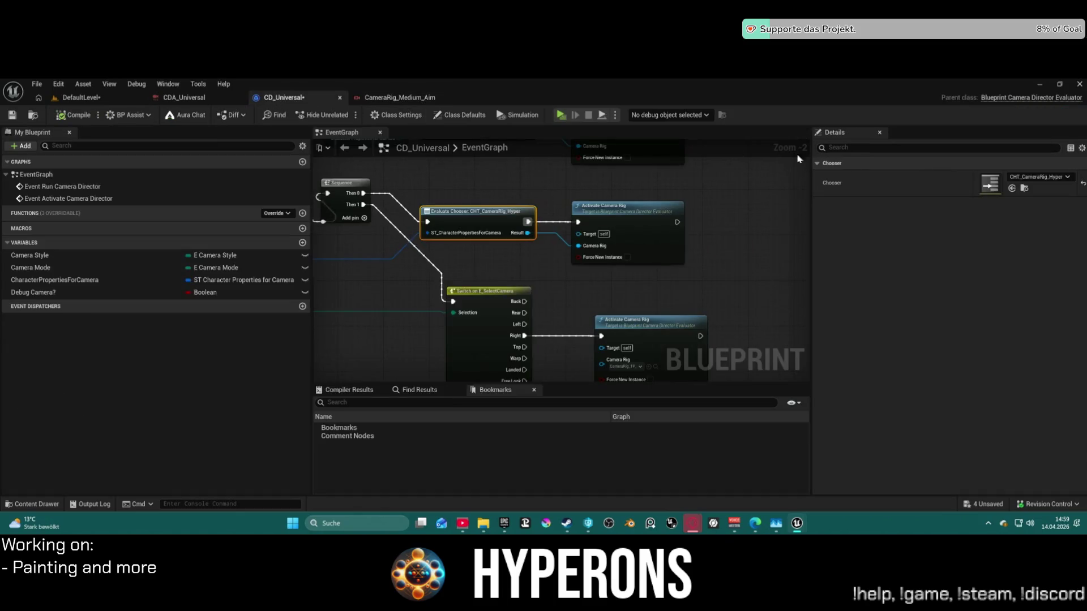
{"action": "double_click", "coordinate": [995, 189]}
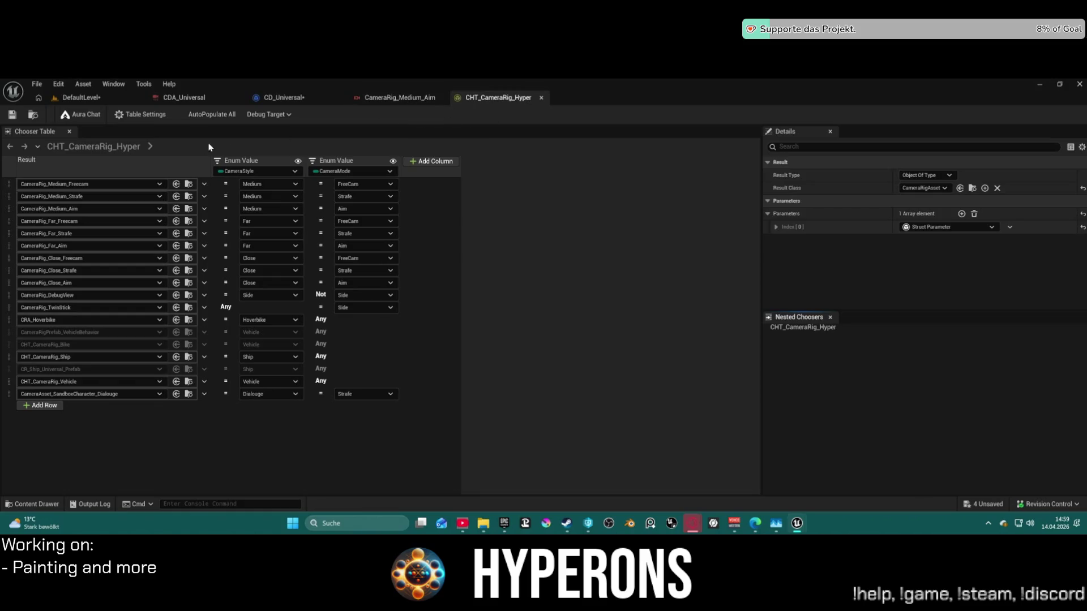
{"action": "left_click", "coordinate": [188, 209]}
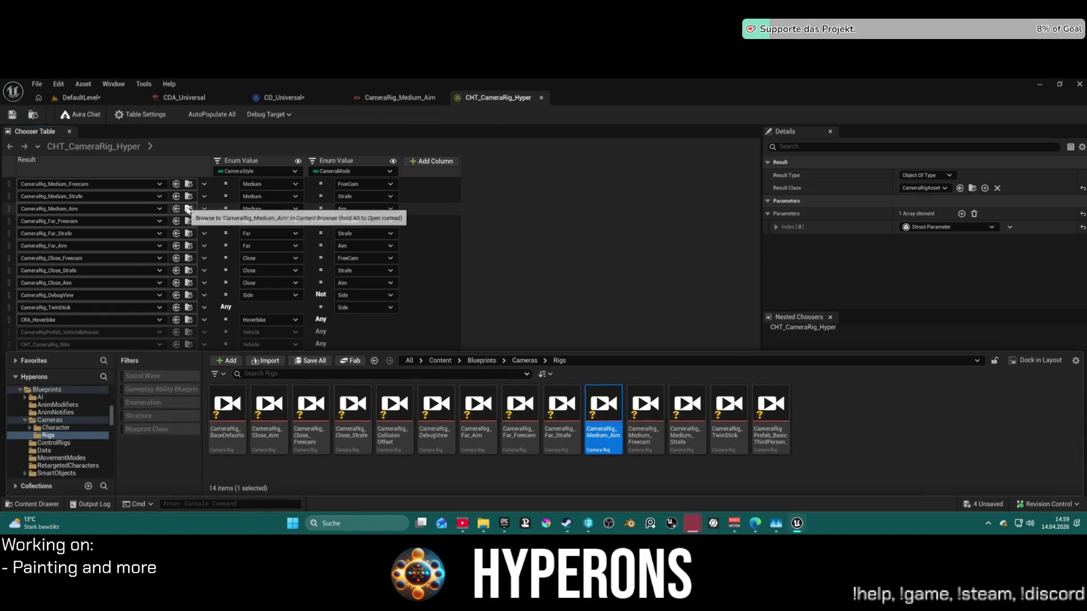
{"action": "double_click", "coordinate": [607, 402]}
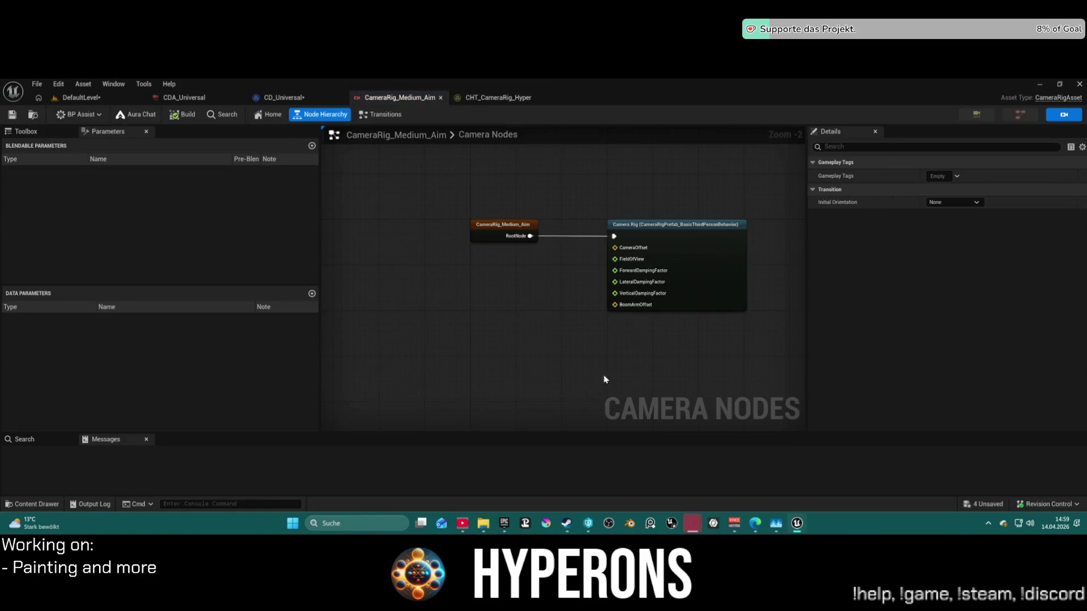
Set the Camera Rig node's Camera Offset to -160, 75, 40 in CameraRig_Medium_Aim.
{"action": "left_click", "coordinate": [689, 235]}
{"action": "left_click", "coordinate": [946, 202]}
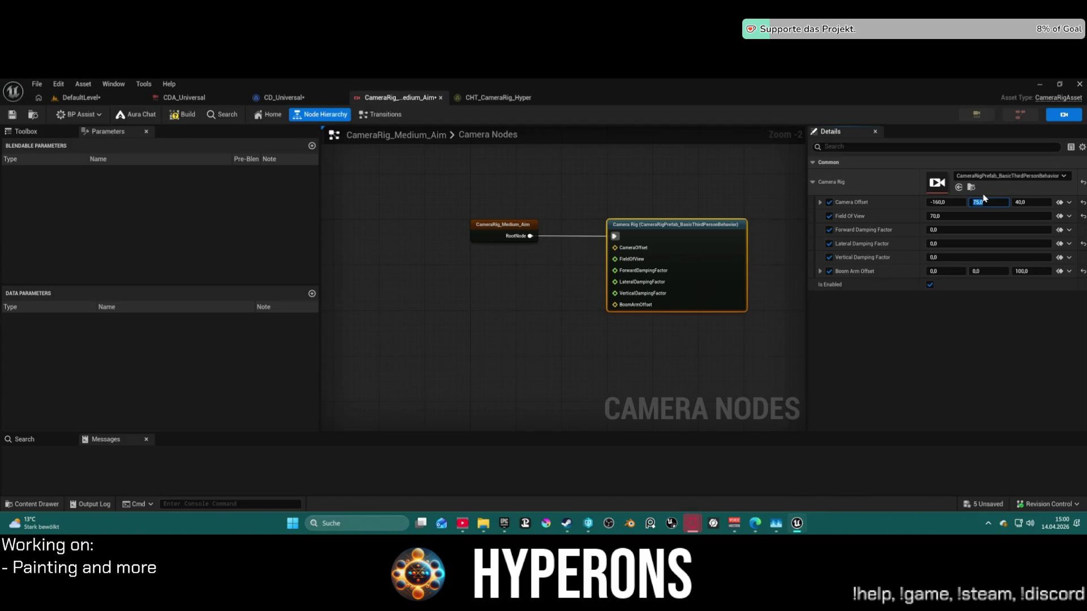
{"action": "left_click", "coordinate": [142, 100]}
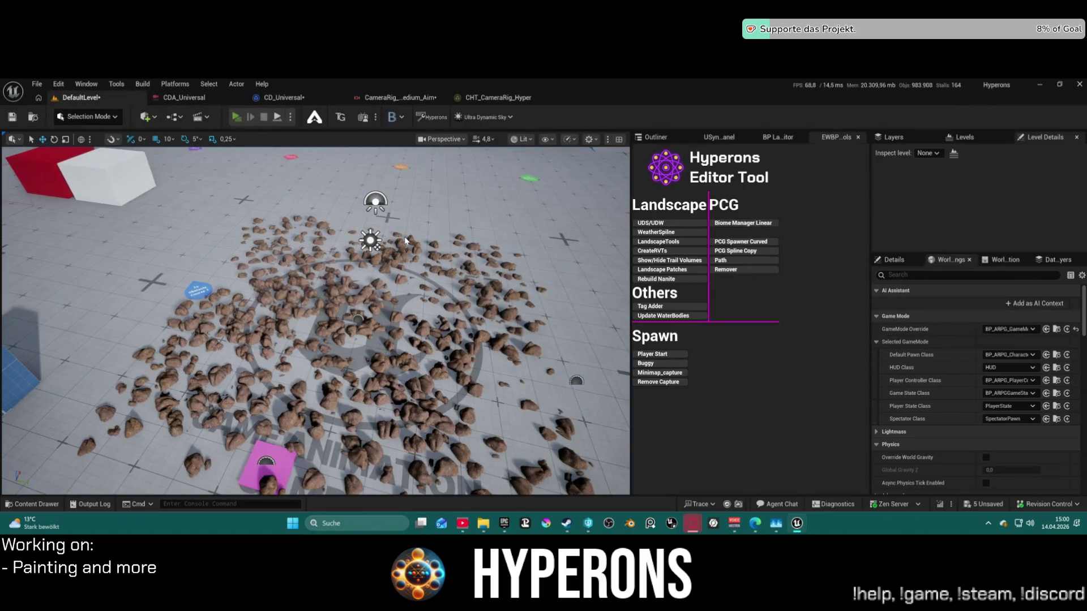
In a standalone session, equip the MG 01 gun, reload, fire while aiming and run forward.
{"action": "key", "text": "i"}
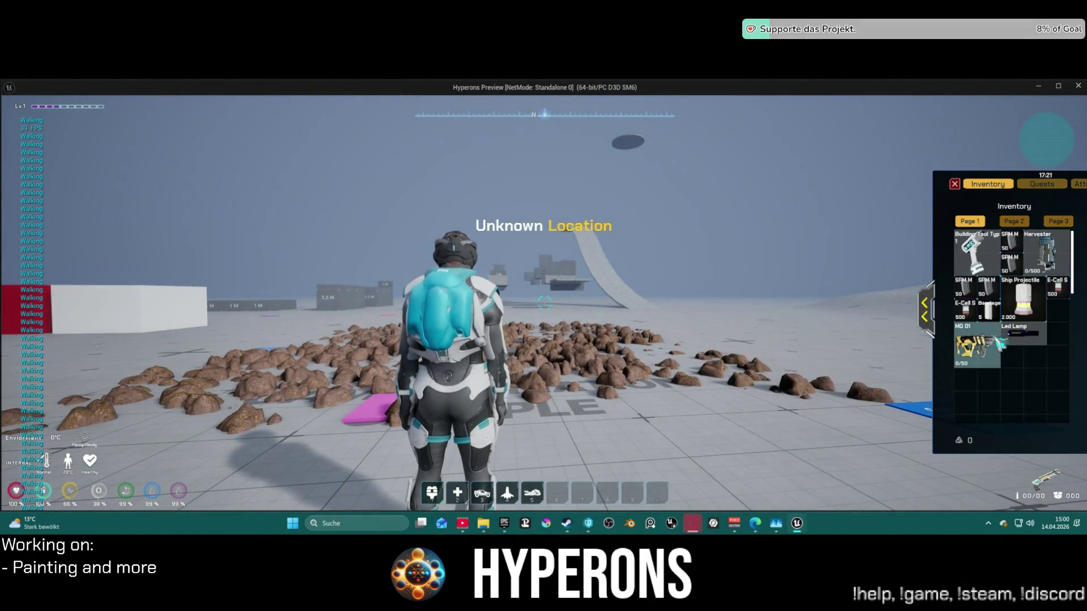
{"action": "double_click", "coordinate": [1001, 344]}
{"action": "key", "text": "i"}
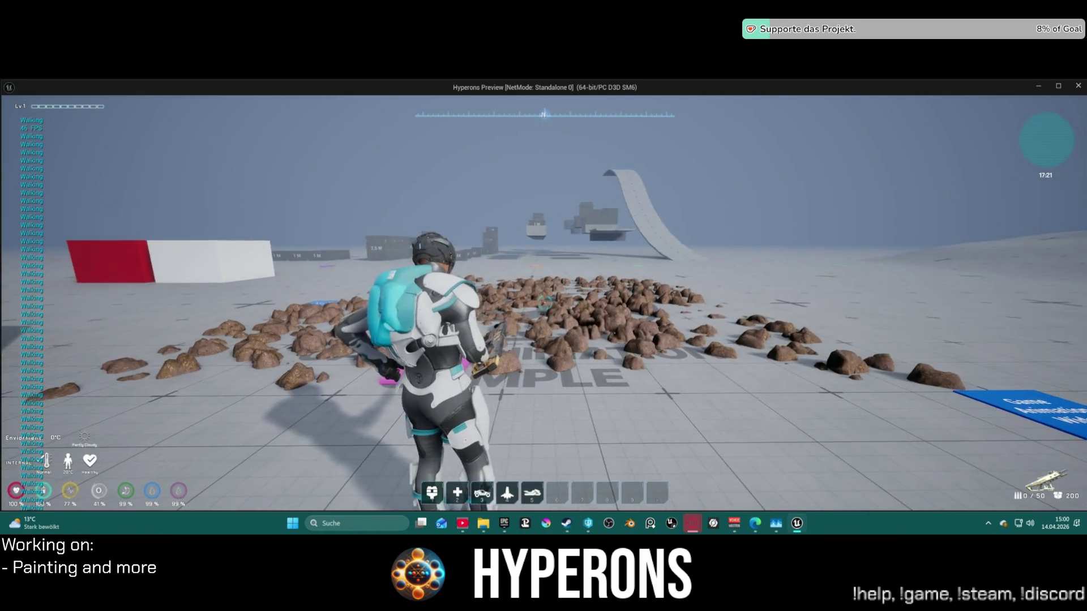
{"action": "key", "text": "r"}
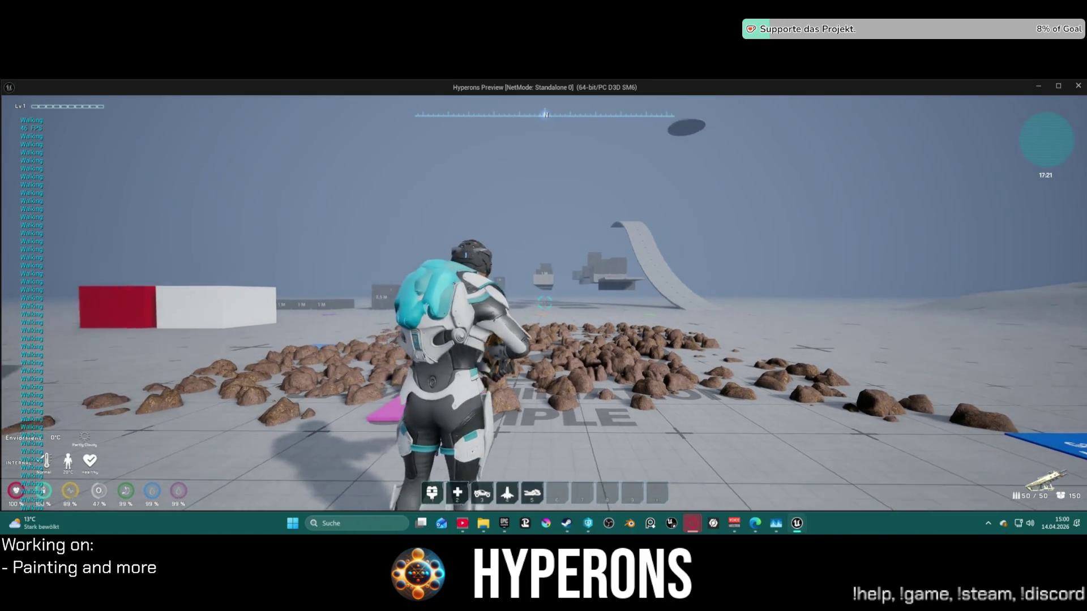
{"action": "left_click", "coordinate": [545, 302]}
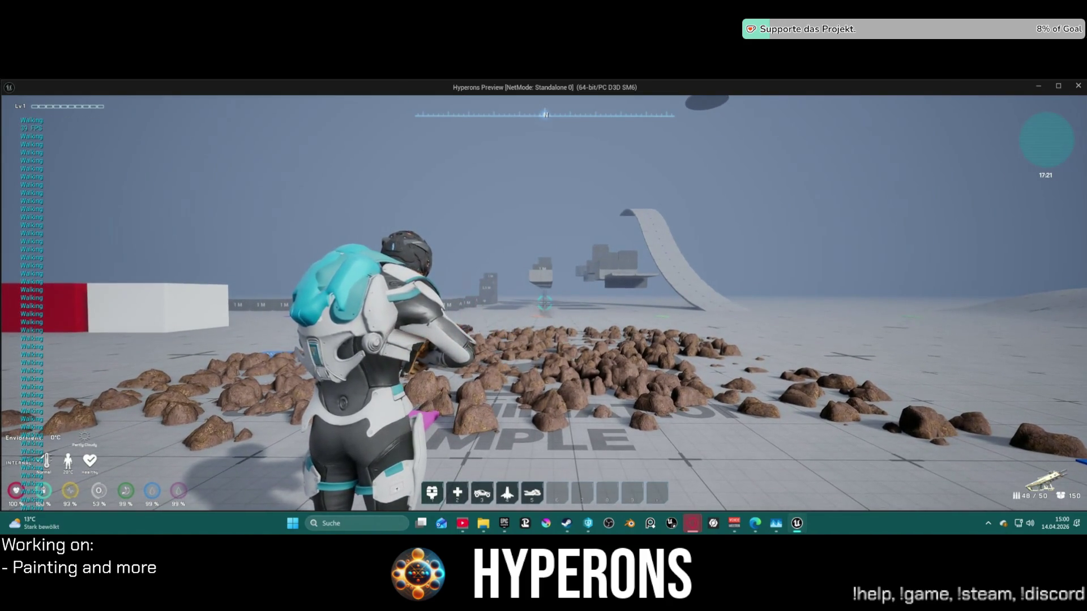
{"action": "left_click", "coordinate": [545, 303]}
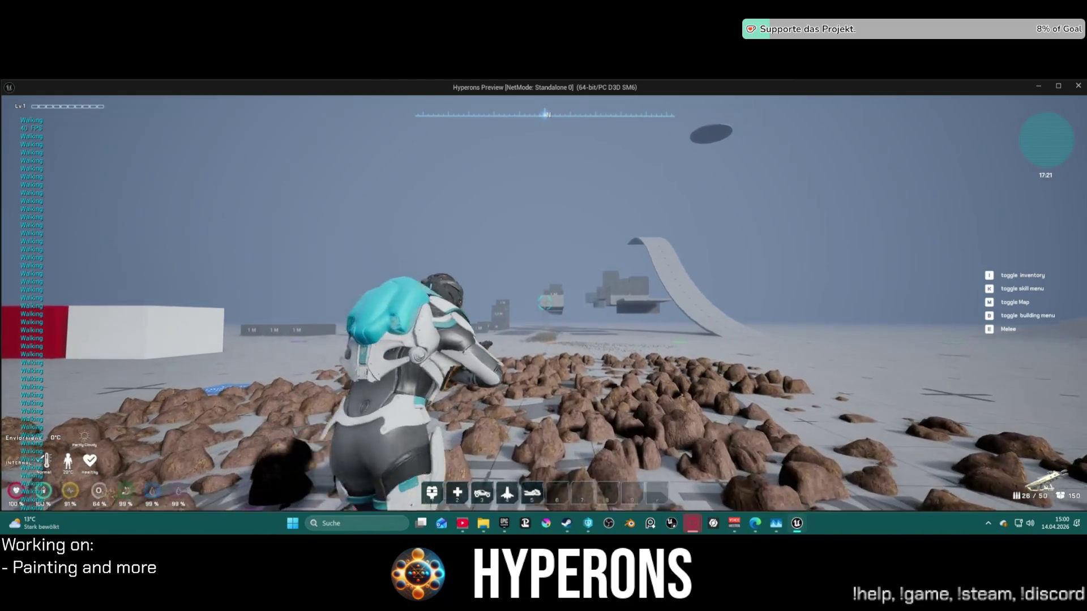
{"action": "key", "text": "w"}
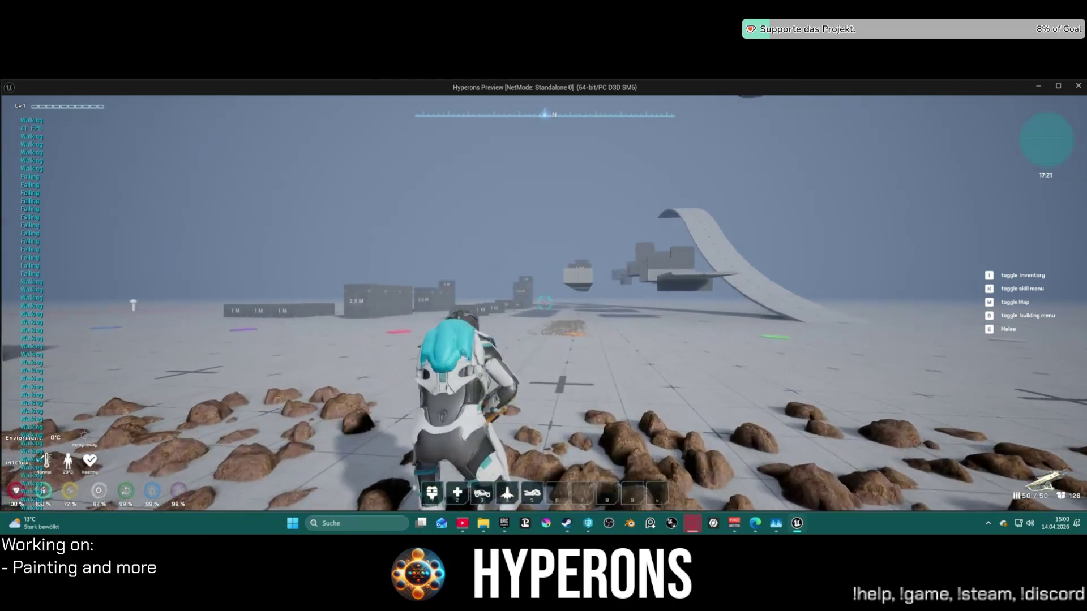
{"action": "key", "text": "w"}
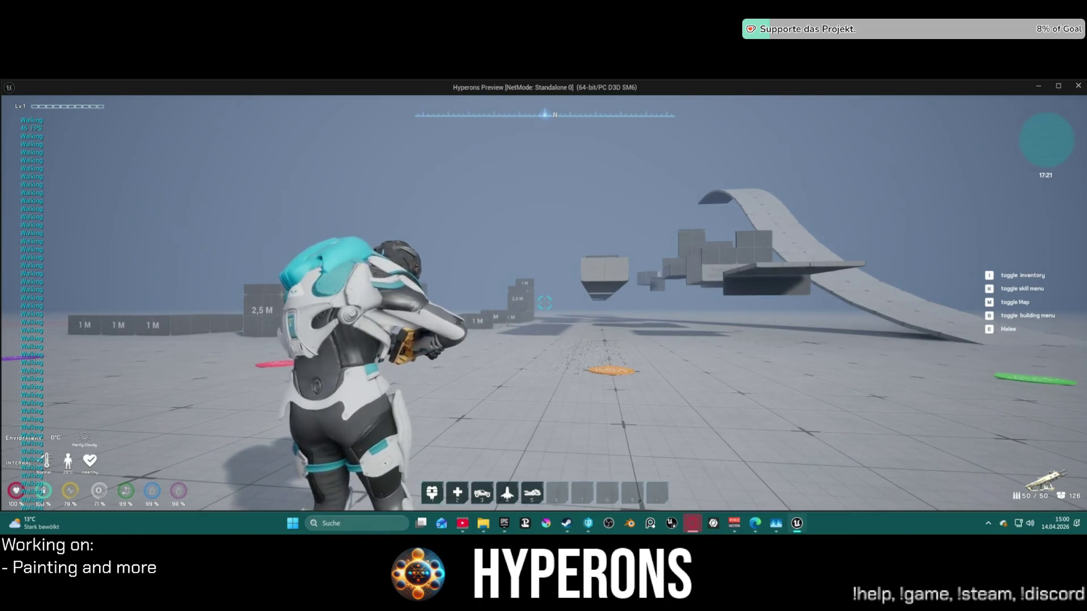
{"action": "key", "text": "s"}
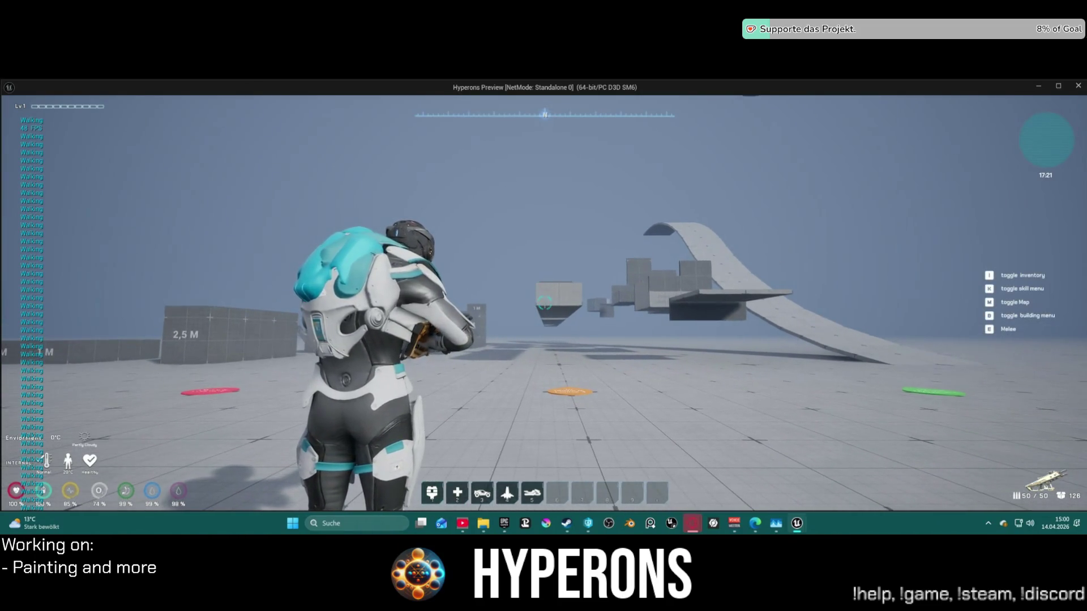
Reload the laser weapon, fire at the crosshair and floor while turning, then return to the editor.
{"action": "key", "text": "i"}
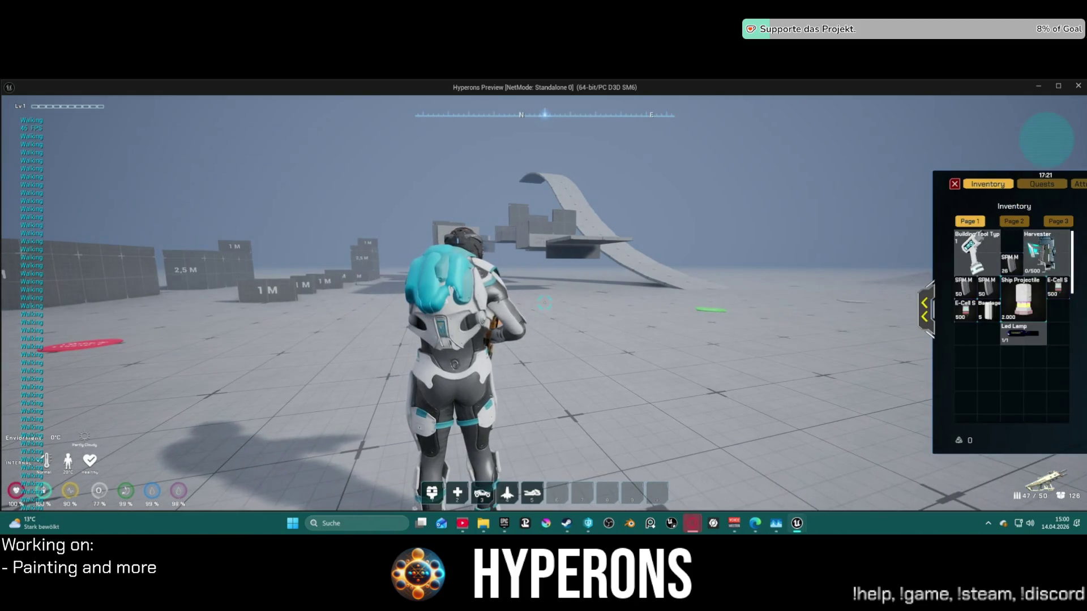
{"action": "key", "text": "i"}
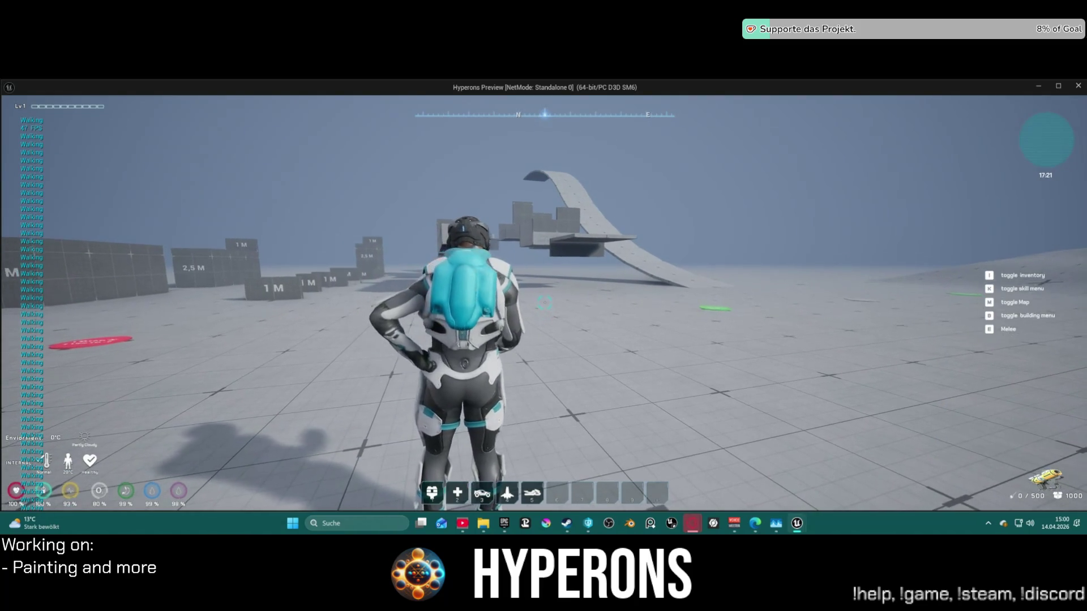
{"action": "key", "text": "r"}
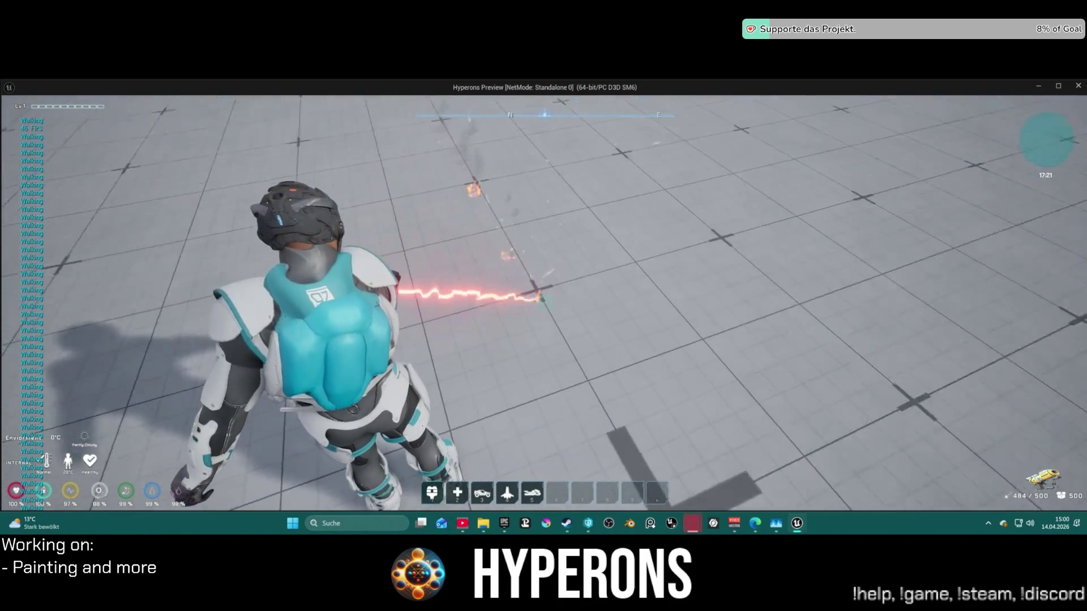
{"action": "left_click", "coordinate": [543, 303]}
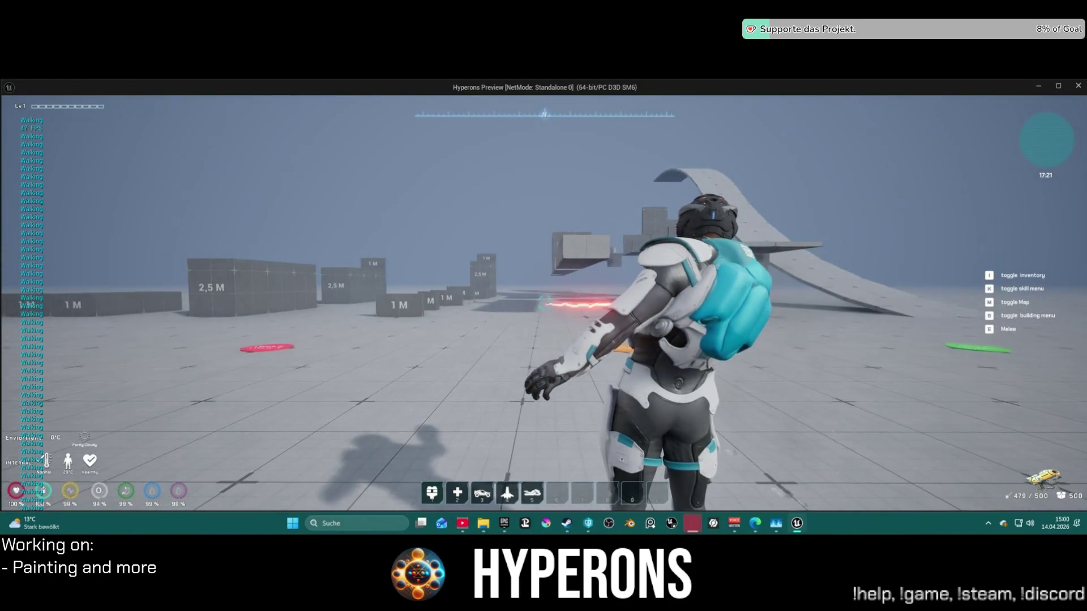
{"action": "left_click", "coordinate": [544, 303]}
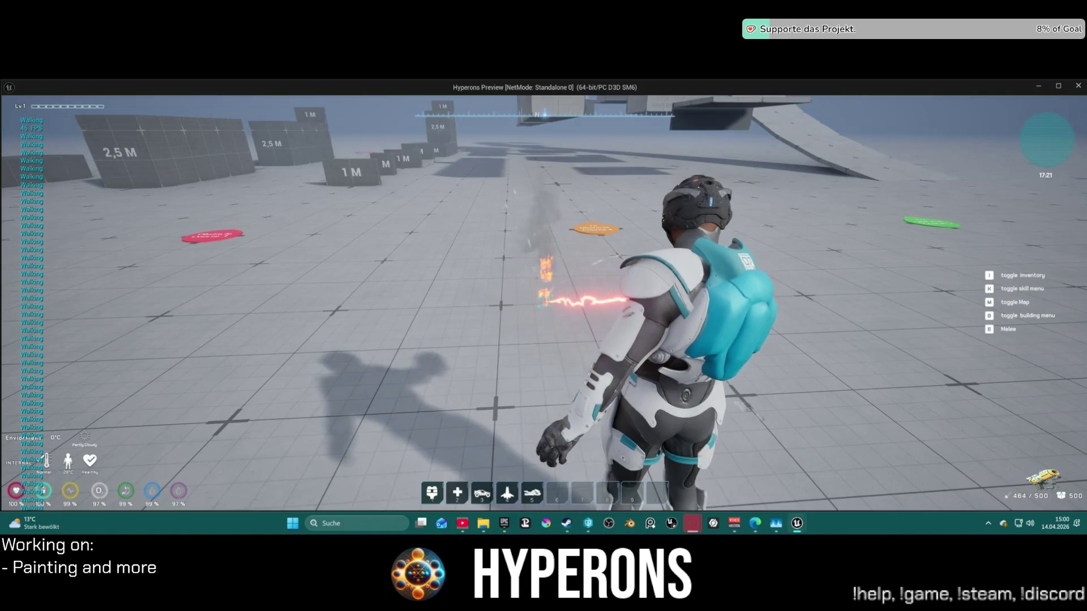
{"action": "left_click", "coordinate": [543, 303]}
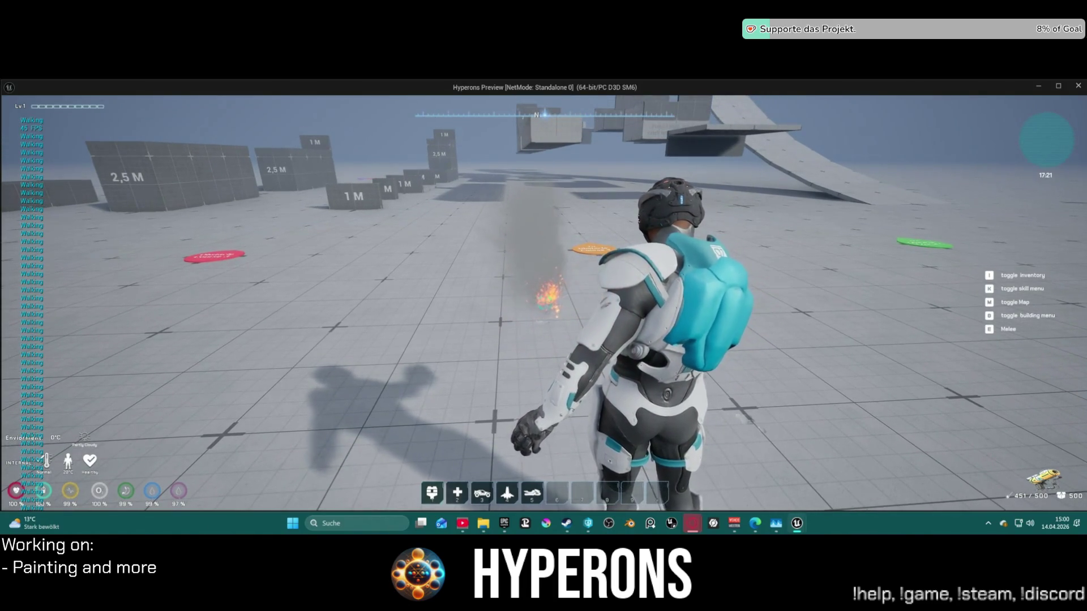
{"action": "left_click", "coordinate": [543, 302]}
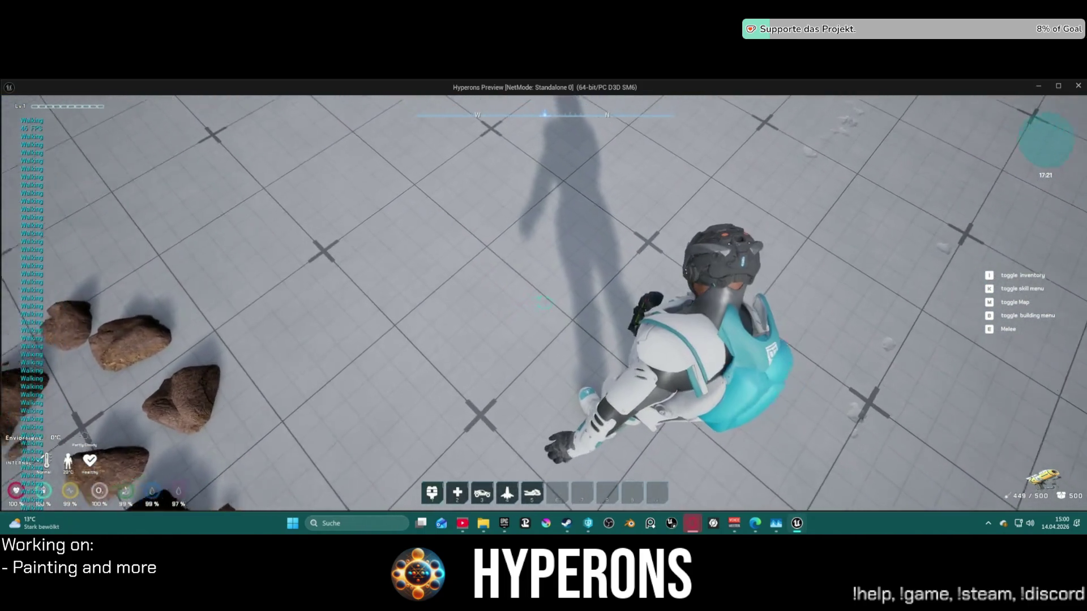
{"action": "left_click", "coordinate": [544, 303]}
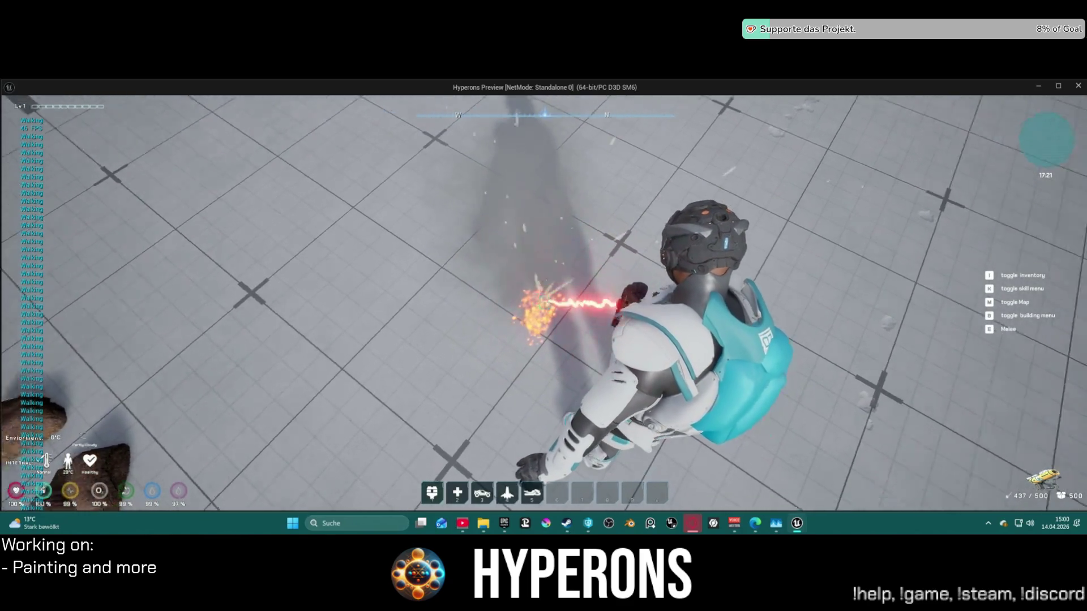
{"action": "left_click_drag", "start_coordinate": [544, 303], "coordinate": [544, 302]}
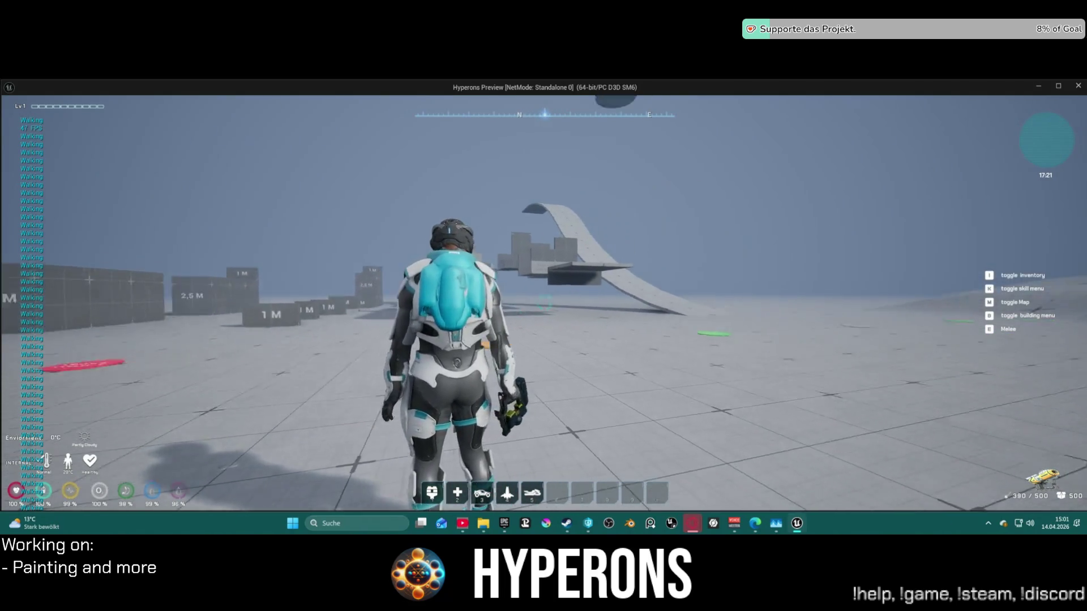
{"action": "left_click_drag", "start_coordinate": [544, 303], "coordinate": [544, 303]}
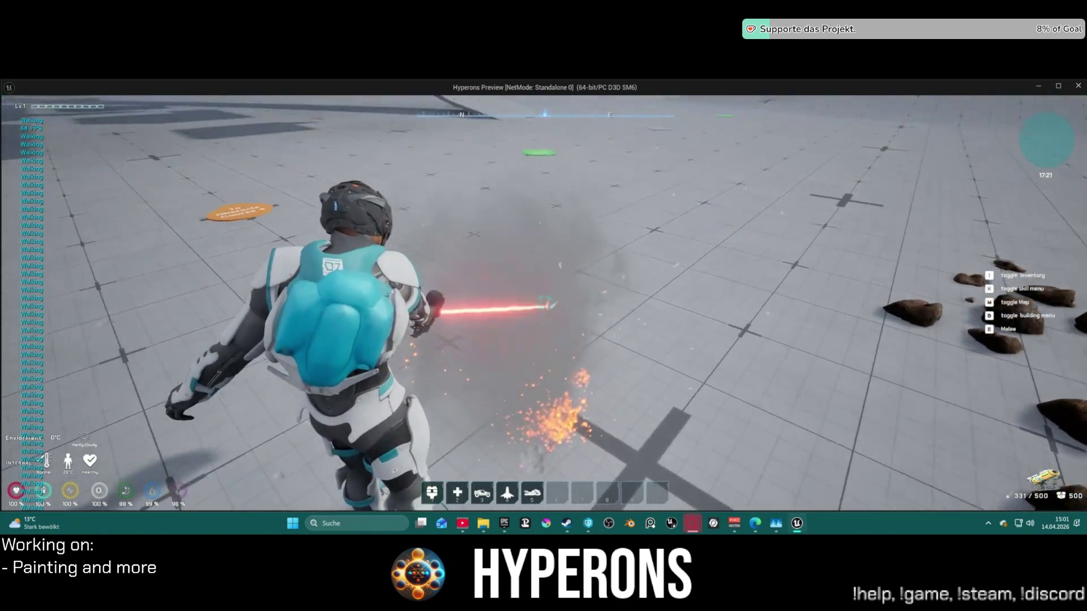
{"action": "key", "text": "alt+Tab"}
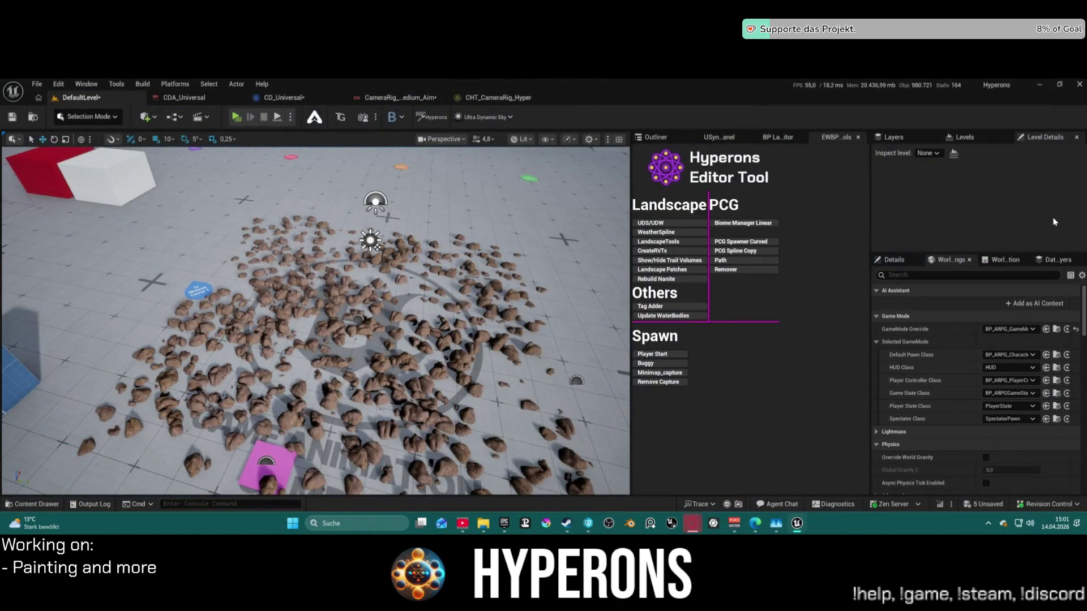
Open CameraRig_Close_Aim from the CHT_CameraRig_Hyper chooser's Close_Aim row, then go back to the level.
{"action": "left_click", "coordinate": [498, 98]}
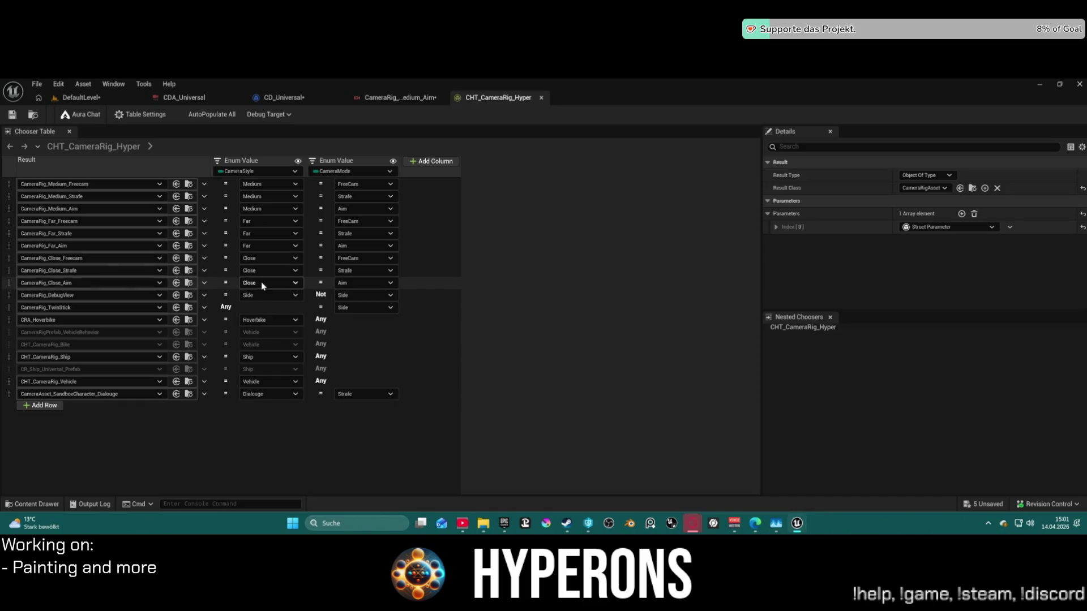
{"action": "left_click", "coordinate": [188, 283]}
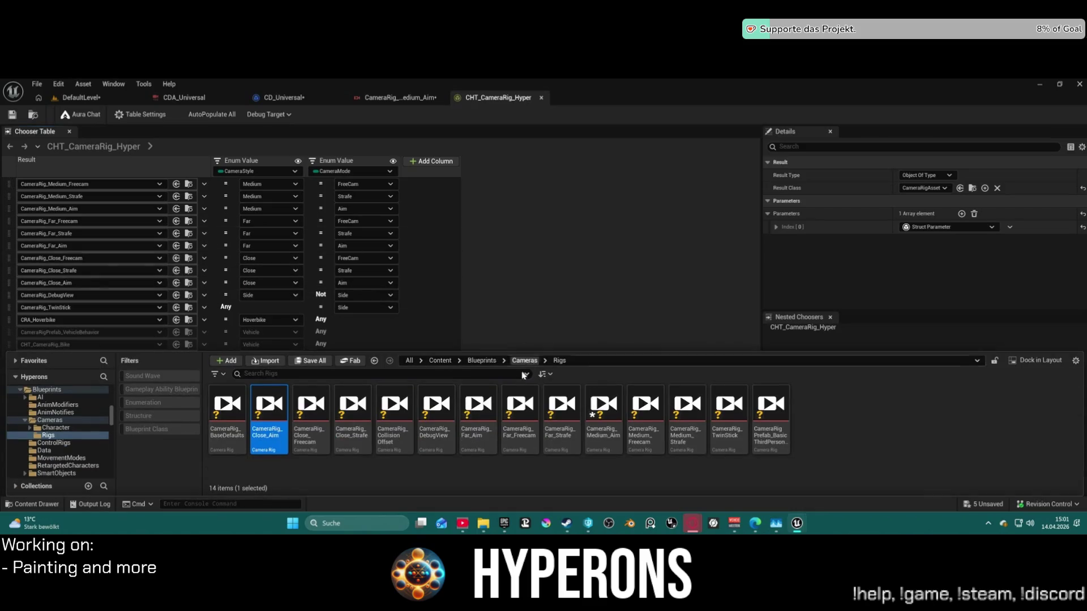
{"action": "double_click", "coordinate": [261, 410]}
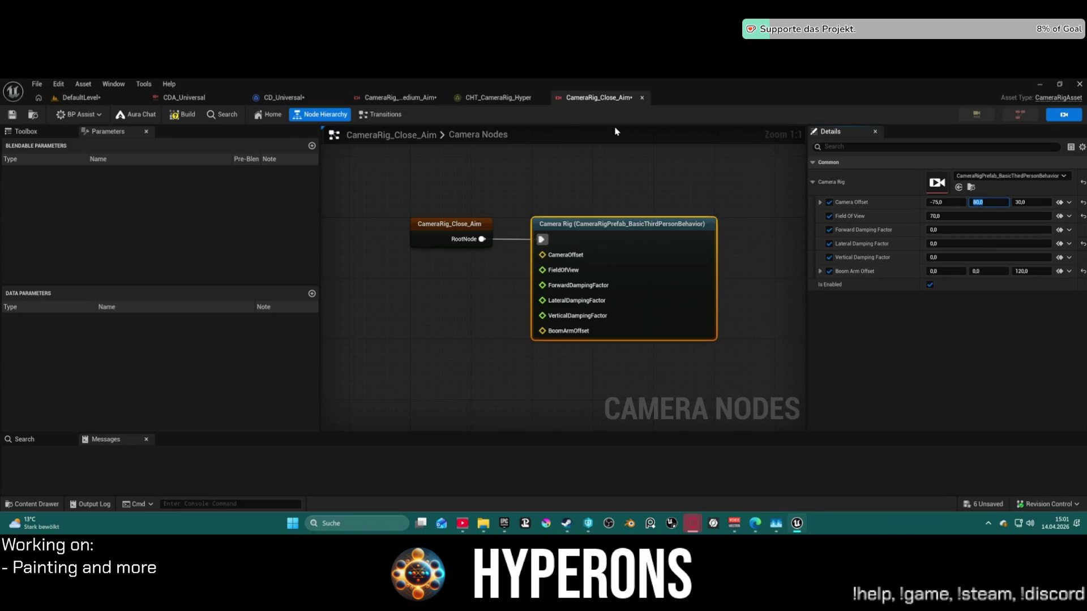
{"action": "left_click", "coordinate": [100, 102]}
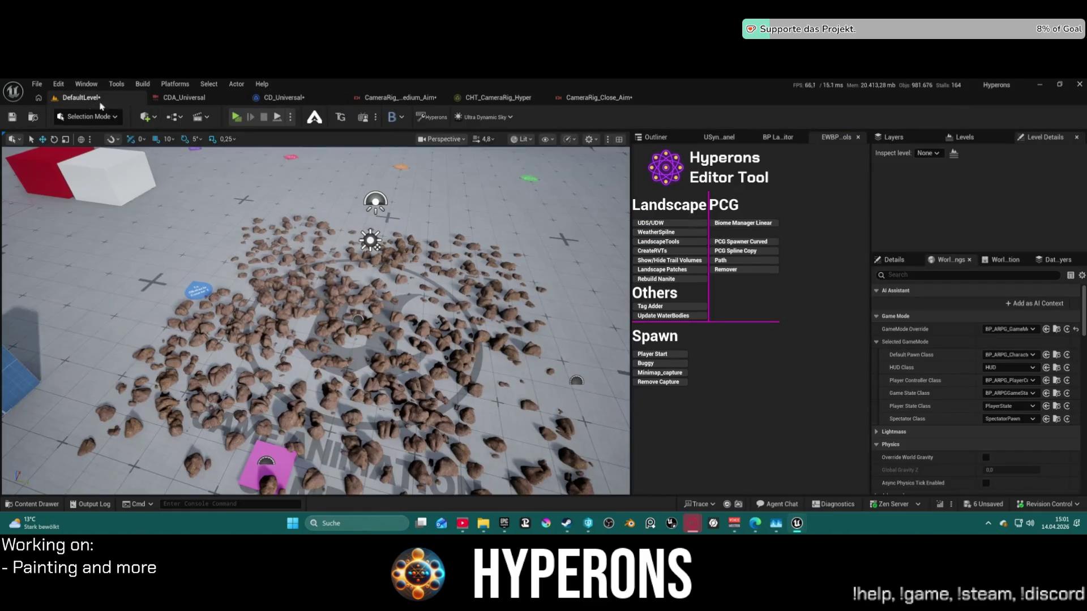
Play the level, toggle the inventory, crouch, move forward and fire the rifle while aiming, then stop.
{"action": "left_click", "coordinate": [235, 119]}
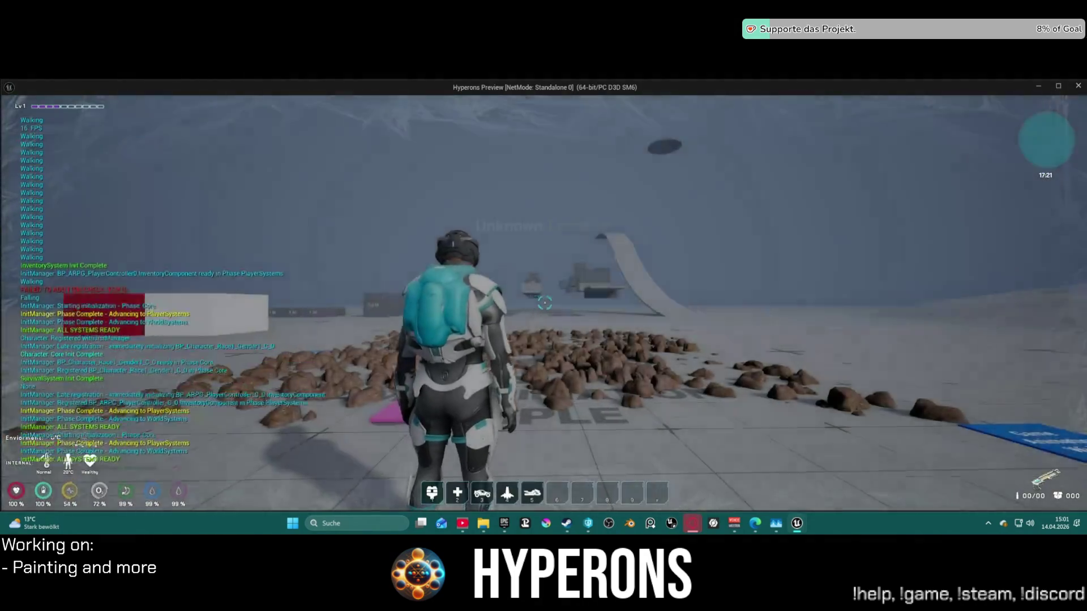
{"action": "key", "text": "i"}
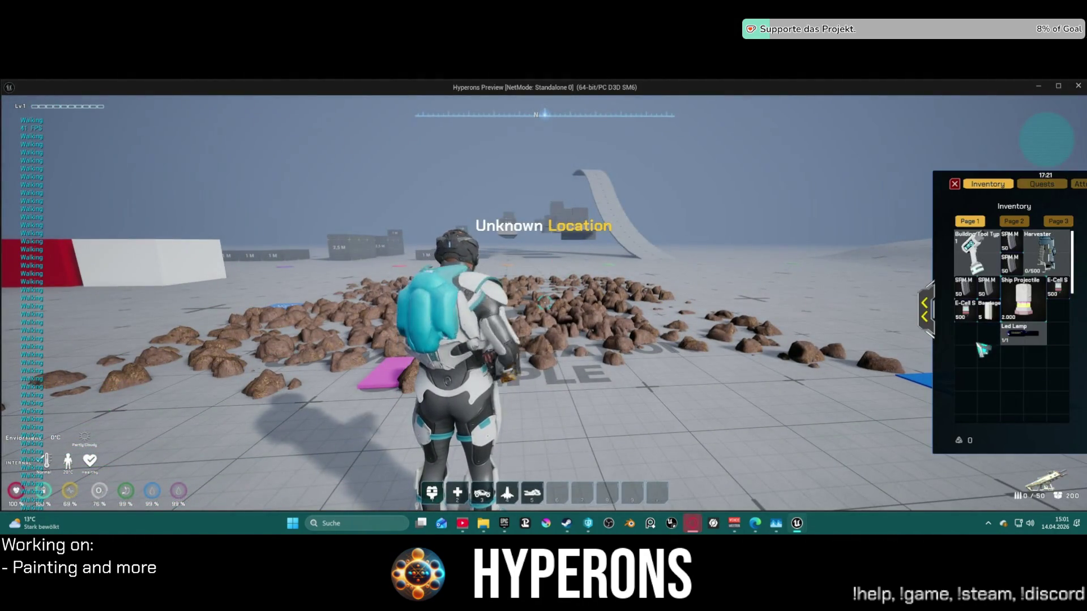
{"action": "left_click", "coordinate": [955, 184]}
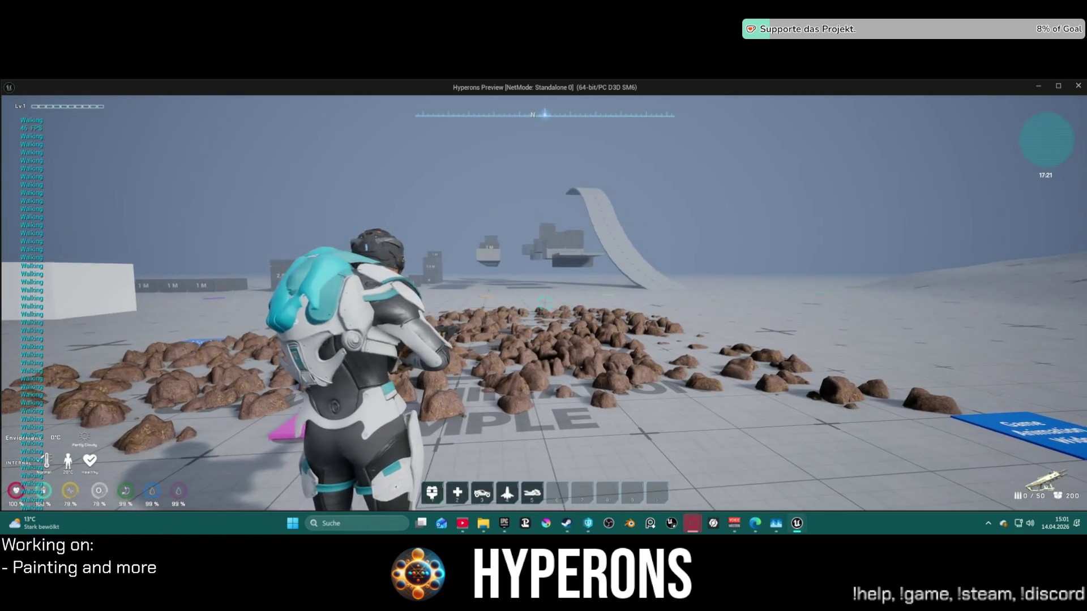
{"action": "key", "text": "c"}
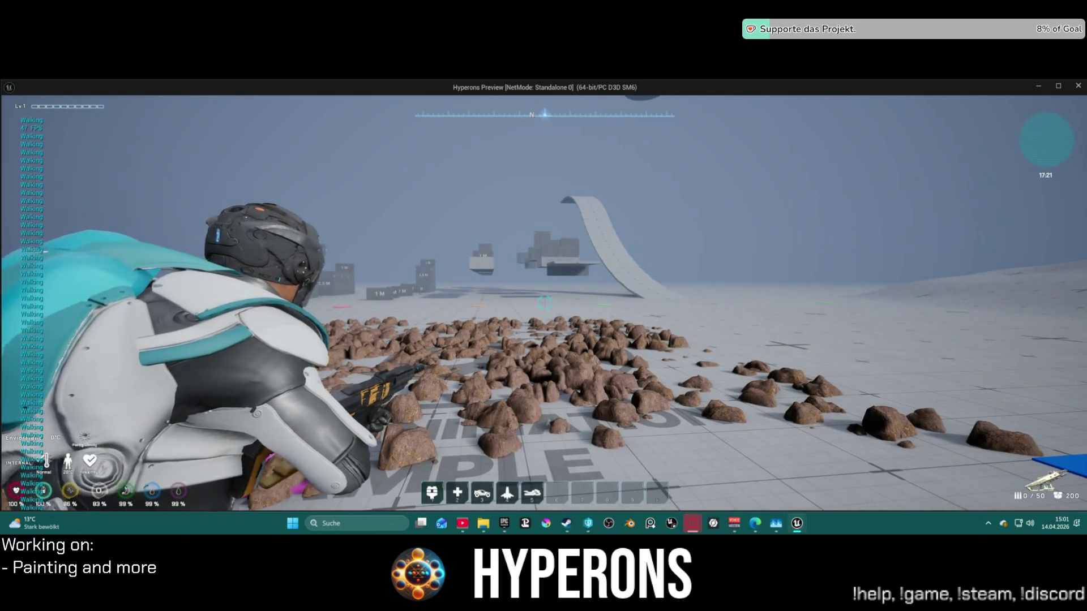
{"action": "key", "text": "w"}
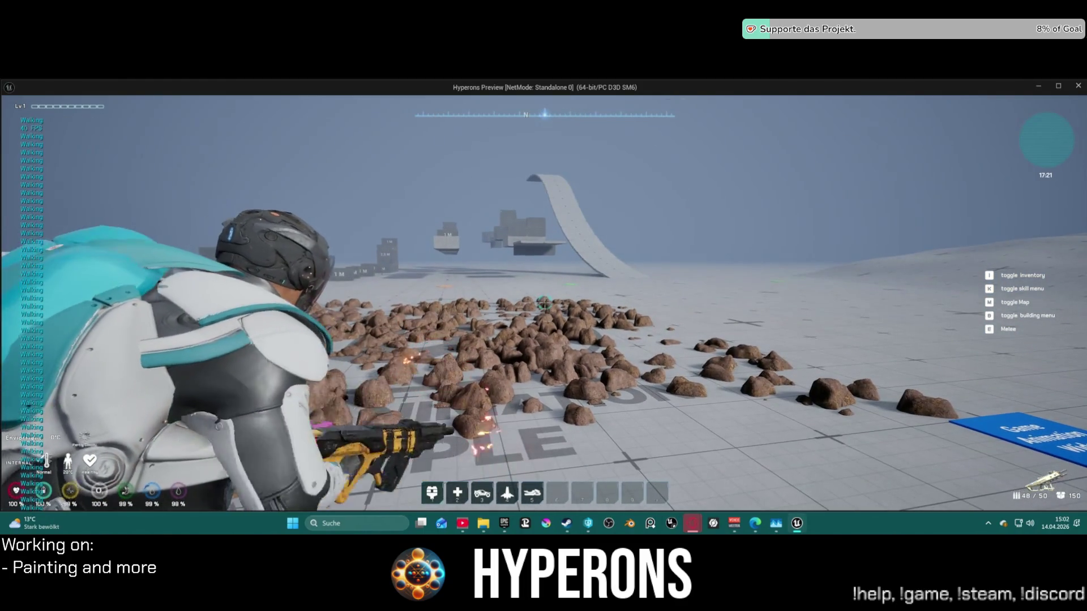
{"action": "left_click", "coordinate": [545, 304]}
{"action": "left_click_drag", "start_coordinate": [545, 304], "coordinate": [545, 304]}
{"action": "left_click", "coordinate": [545, 304]}
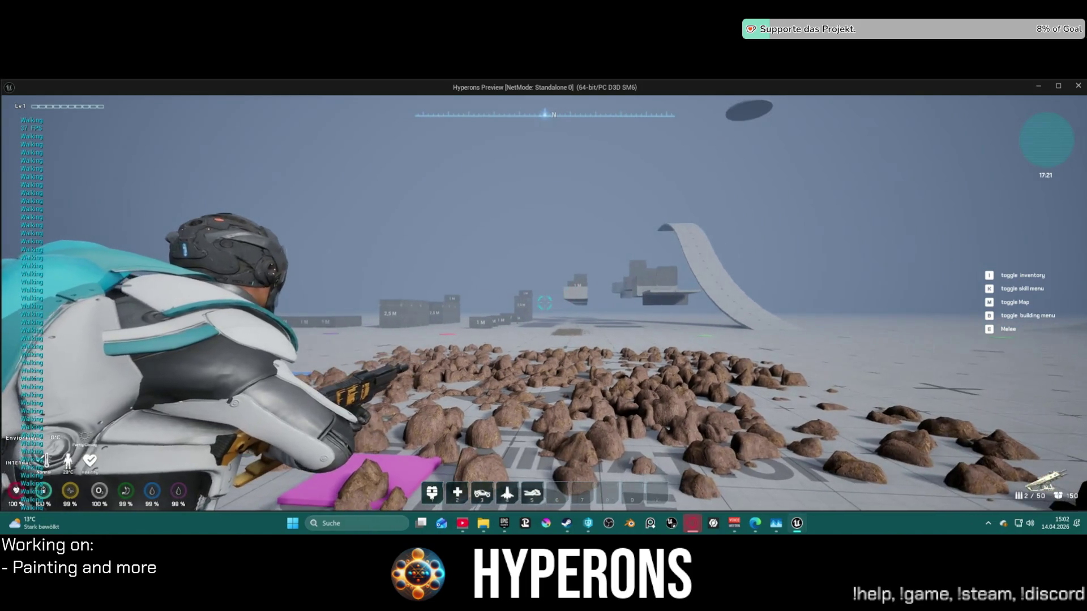
{"action": "key", "text": "Escape"}
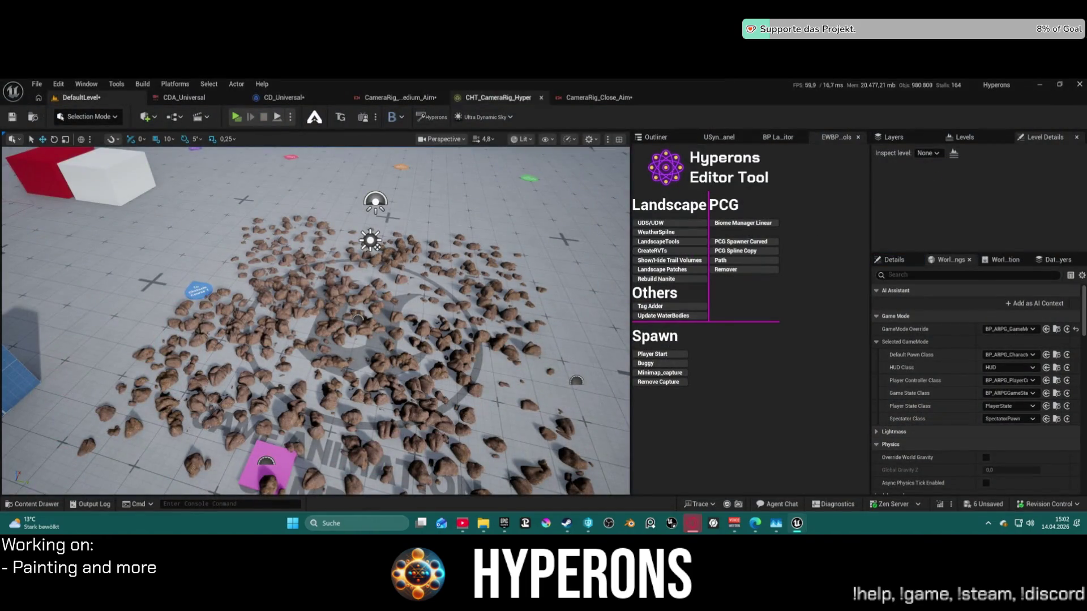
{"action": "left_click", "coordinate": [599, 97]}
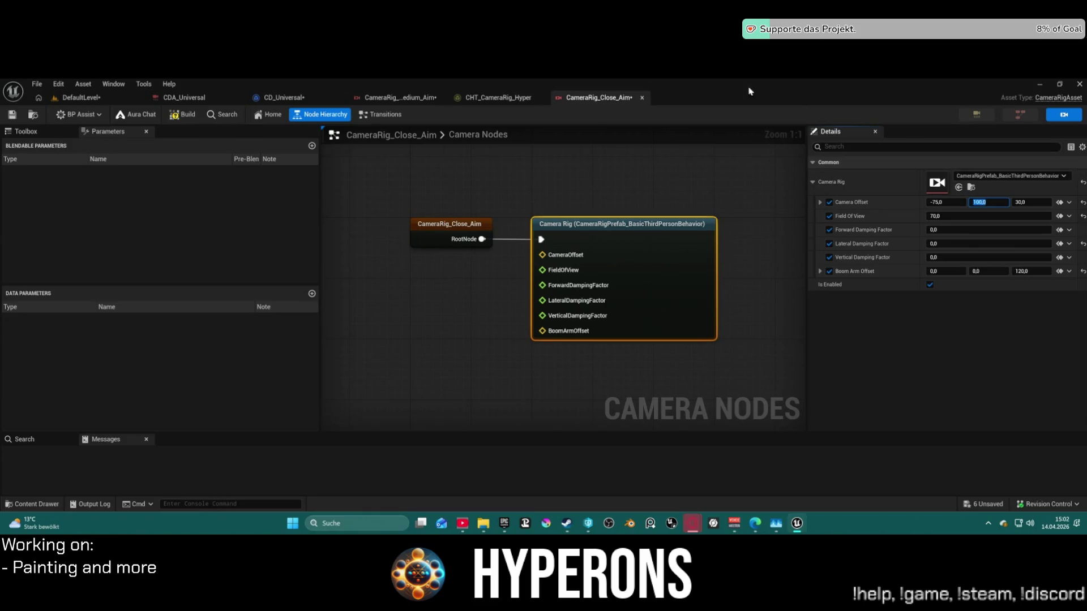
{"action": "left_click", "coordinate": [138, 100]}
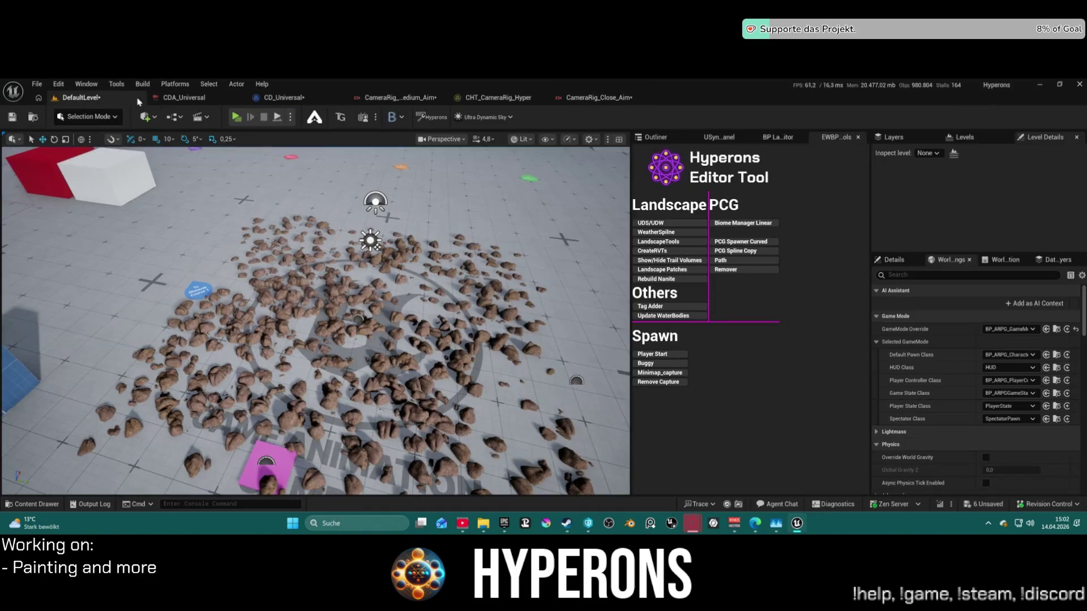
{"action": "key", "text": "alt+p"}
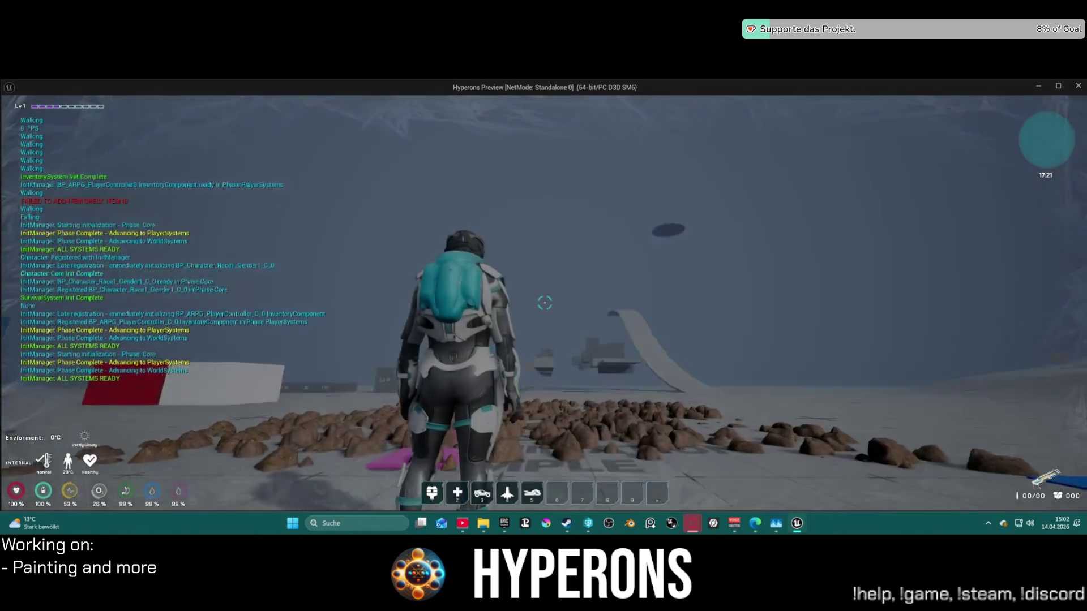
{"action": "key", "text": "i"}
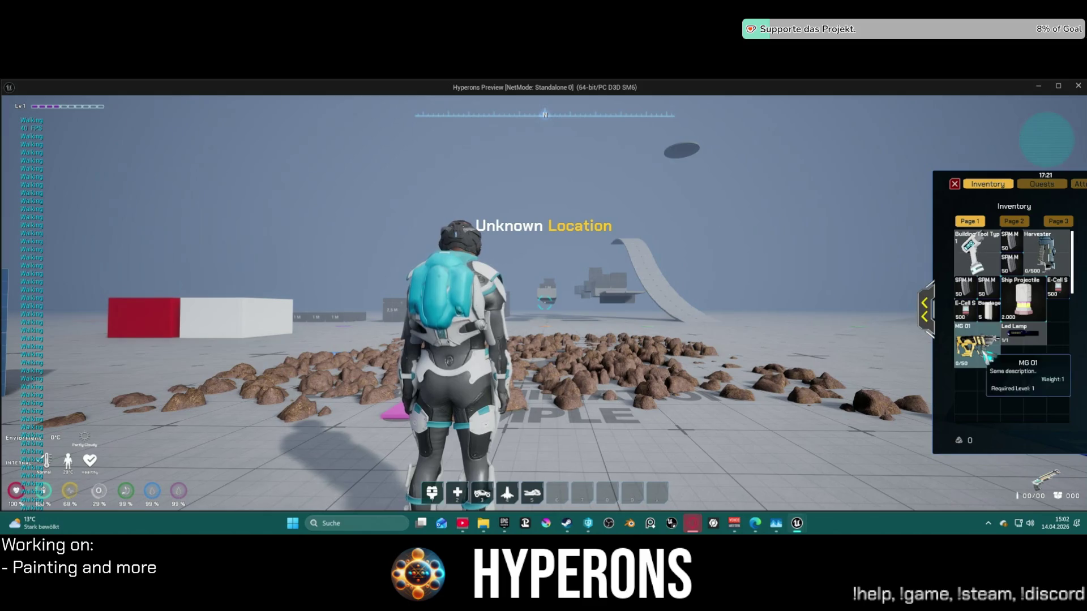
{"action": "key", "text": "i"}
{"action": "key", "text": "r"}
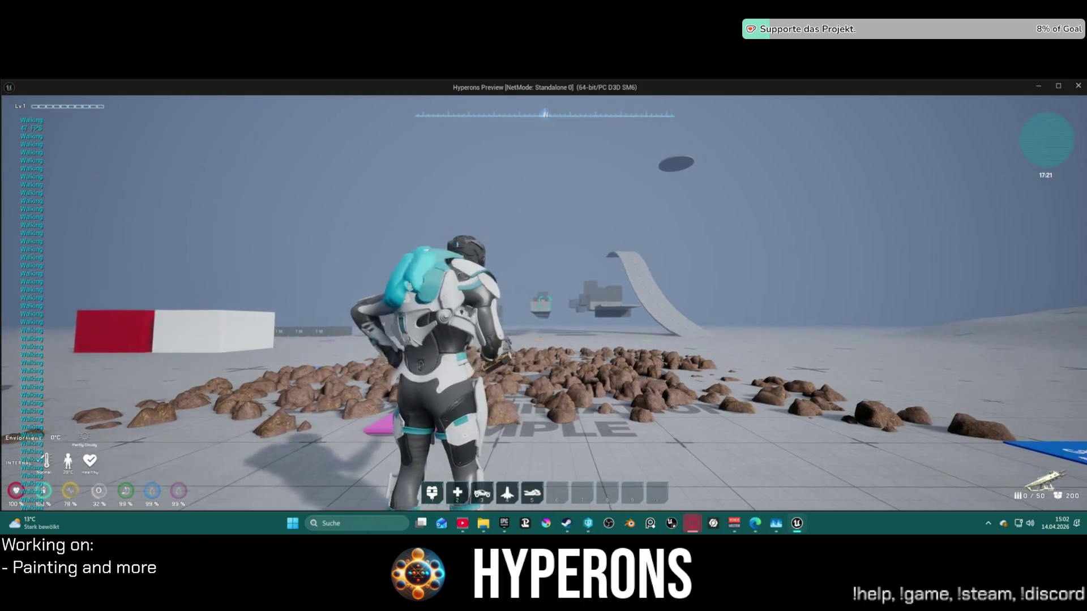
{"action": "right_click", "coordinate": [544, 303]}
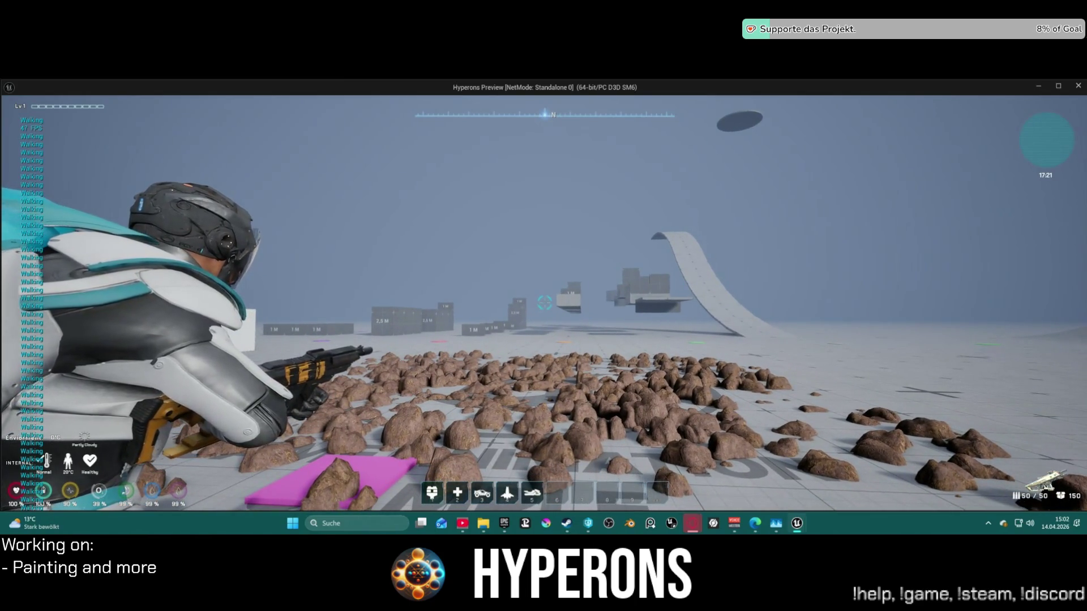
{"action": "left_click_drag", "start_coordinate": [544, 304], "coordinate": [544, 303]}
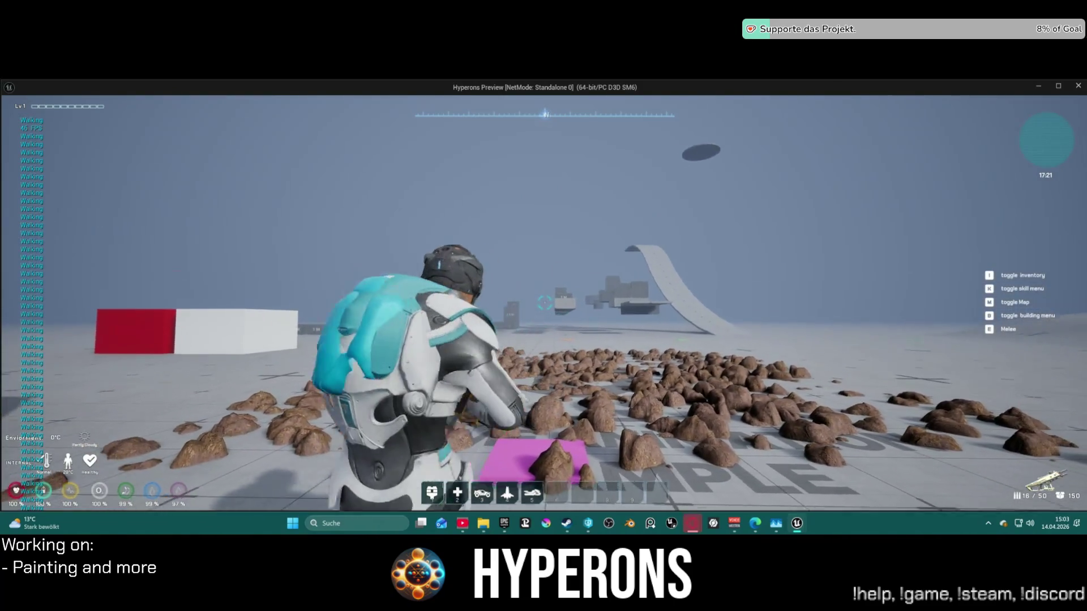
{"action": "right_click", "coordinate": [544, 302]}
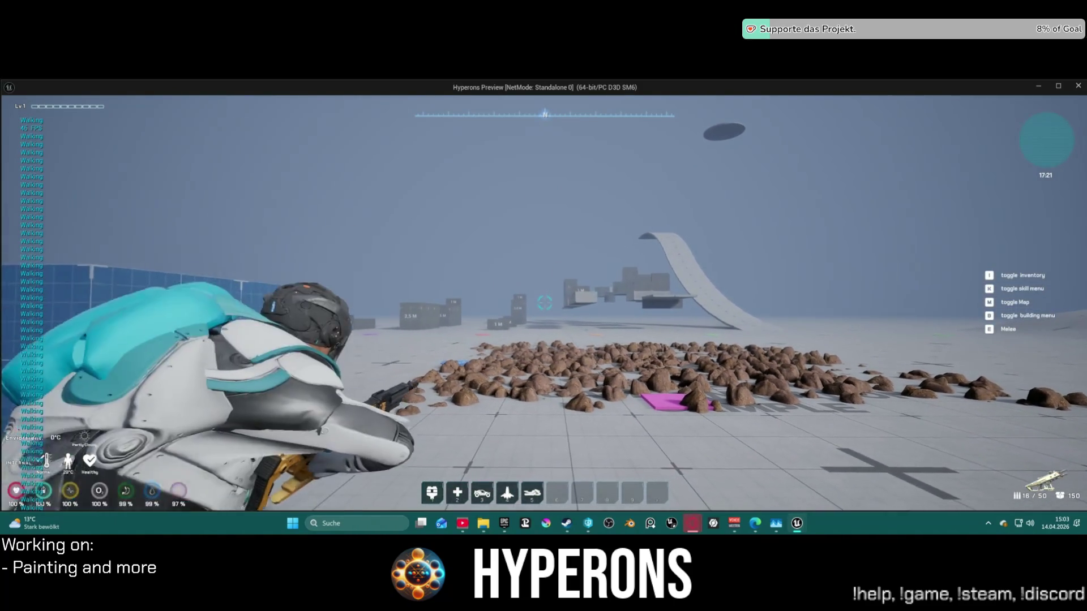
{"action": "left_click", "coordinate": [545, 303]}
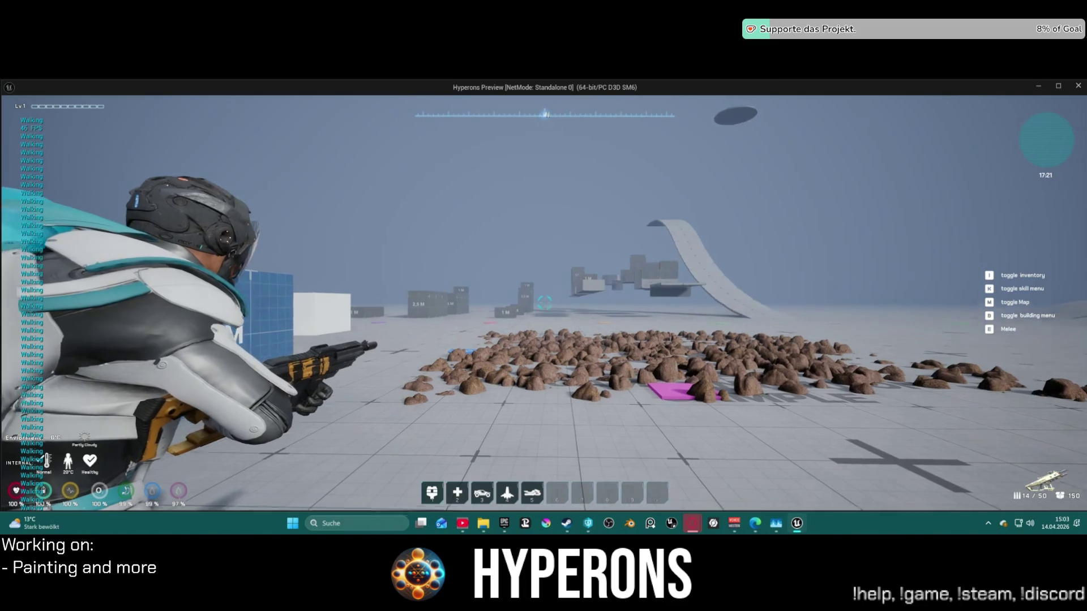
{"action": "key", "text": "Escape"}
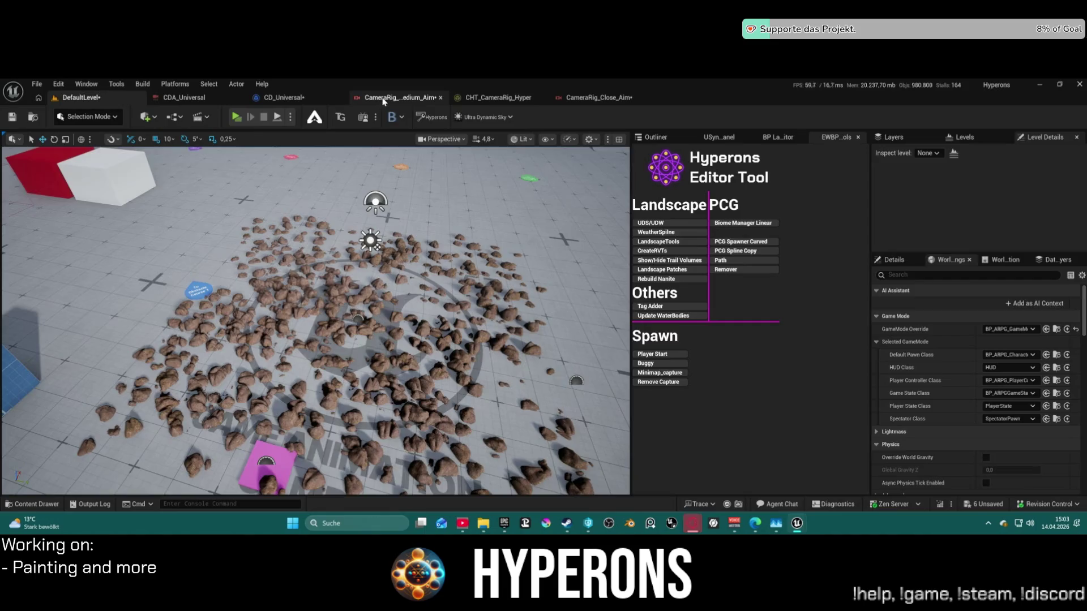
Cycle through the Medium_Aim rig and Hyper chooser, then pan CD_Universal to the Switch's Right branch.
{"action": "left_click", "coordinate": [399, 98]}
{"action": "left_click", "coordinate": [494, 100]}
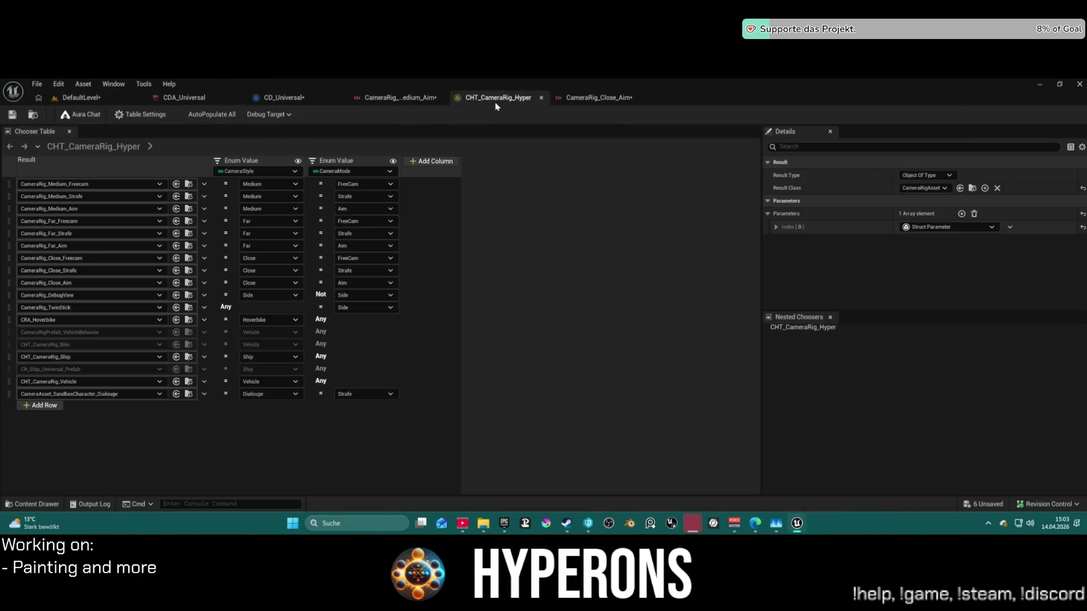
{"action": "left_click", "coordinate": [288, 99]}
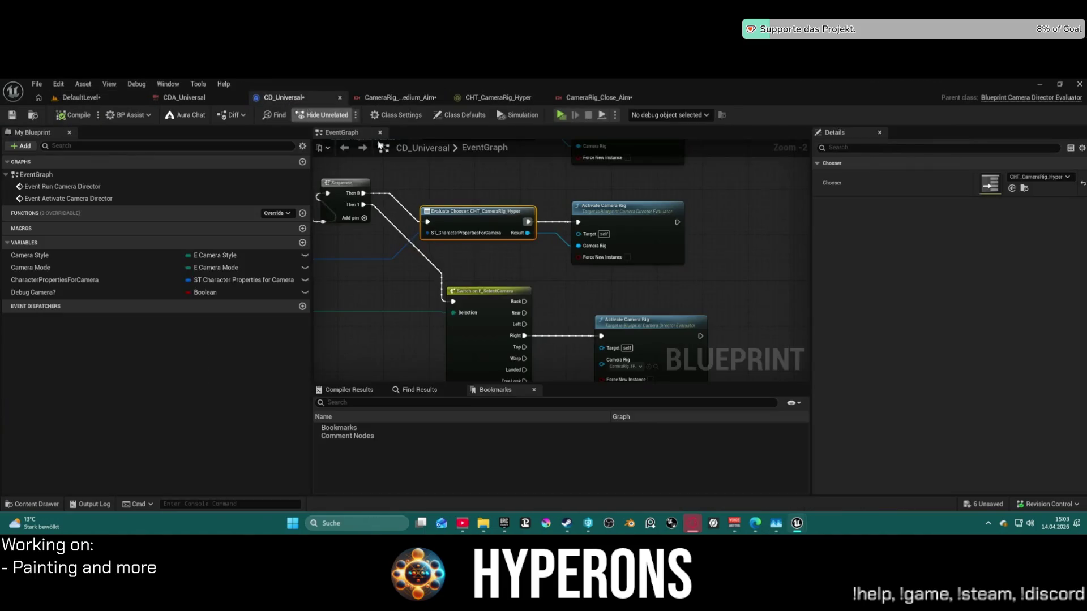
{"action": "left_click_drag", "start_coordinate": [584, 284], "coordinate": [587, 216]}
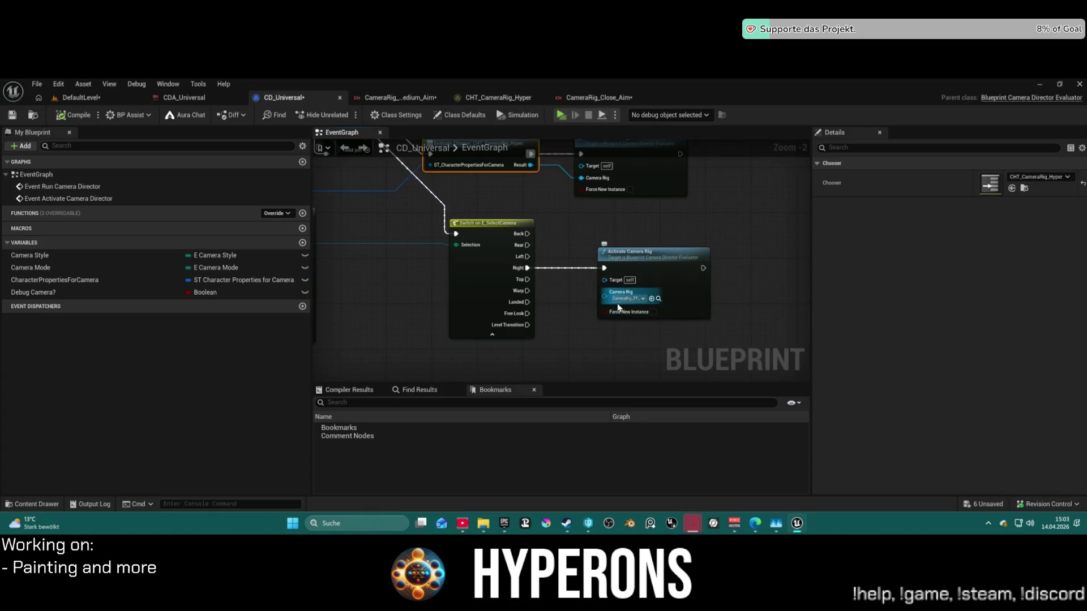
Move the Activate Camera Rig node further right and pan to the character properties break node.
{"action": "left_click_drag", "start_coordinate": [682, 282], "coordinate": [806, 282]}
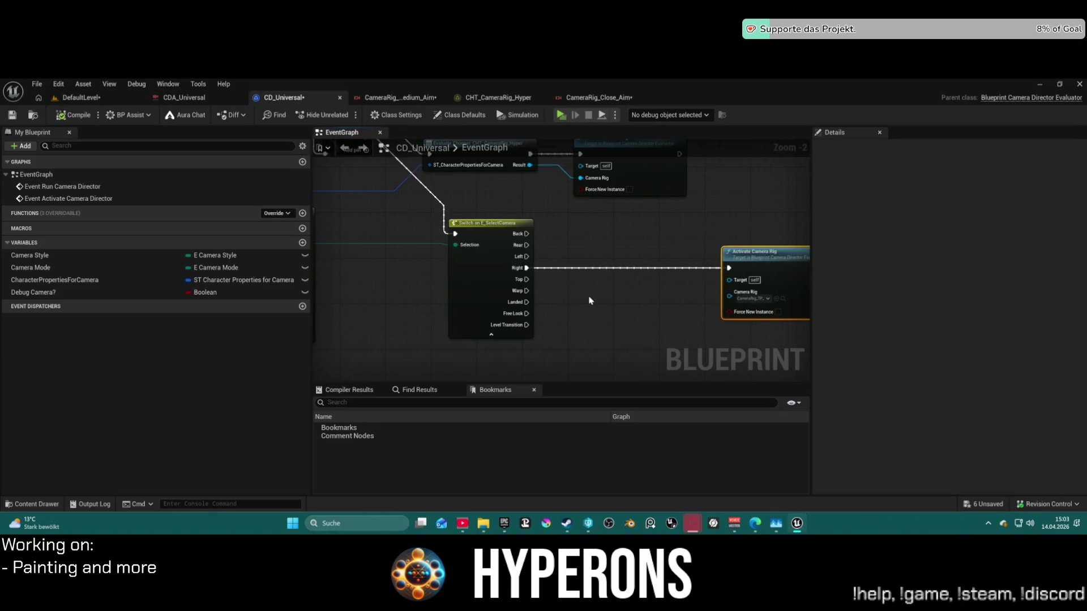
{"action": "mouse_move", "coordinate": [577, 296]}
{"action": "left_mouse_down"}
{"action": "mouse_move", "coordinate": [485, 255]}
{"action": "mouse_move", "coordinate": [800, 255]}
{"action": "mouse_move", "coordinate": [710, 266]}
{"action": "mouse_move", "coordinate": [517, 260]}
{"action": "mouse_move", "coordinate": [460, 291]}
{"action": "mouse_move", "coordinate": [447, 325]}
{"action": "mouse_move", "coordinate": [396, 377]}
{"action": "mouse_move", "coordinate": [393, 351]}
{"action": "mouse_move", "coordinate": [286, 271]}
{"action": "mouse_move", "coordinate": [262, 266]}
{"action": "mouse_move", "coordinate": [257, 278]}
{"action": "mouse_move", "coordinate": [345, 297]}
{"action": "mouse_move", "coordinate": [344, 313]}
{"action": "mouse_move", "coordinate": [456, 294]}
{"action": "left_mouse_up"}
{"action": "scroll", "coordinate": [343, 313], "scroll_direction": "down", "scroll_amount": 1}
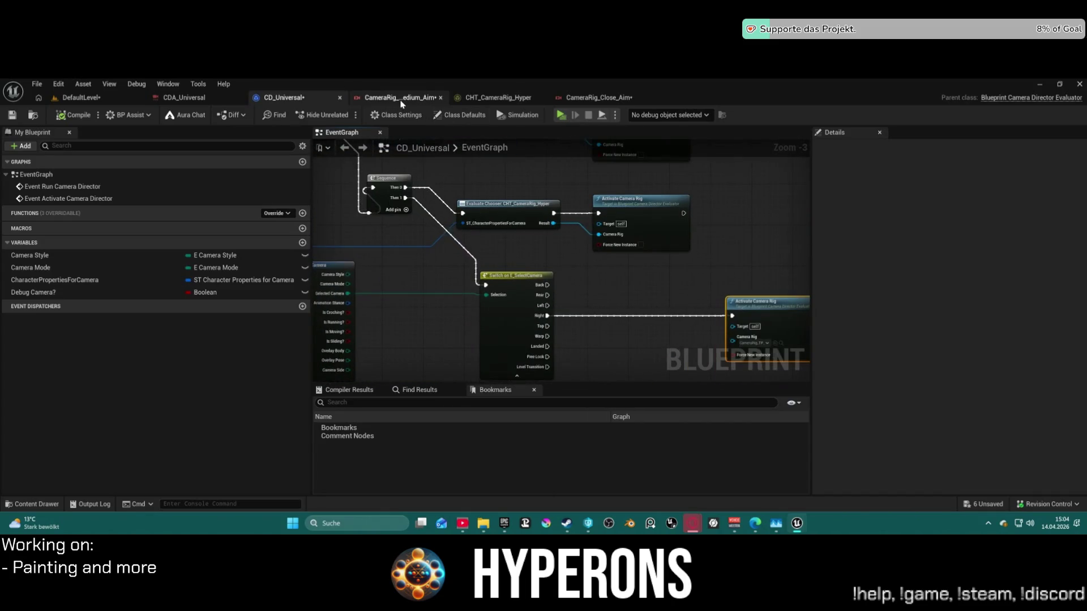
Review the Medium_Aim, Close_Aim, CDA_Universal, level and chooser tabs, then return to CD_Universal.
{"action": "left_click", "coordinate": [392, 99]}
{"action": "left_click", "coordinate": [583, 101]}
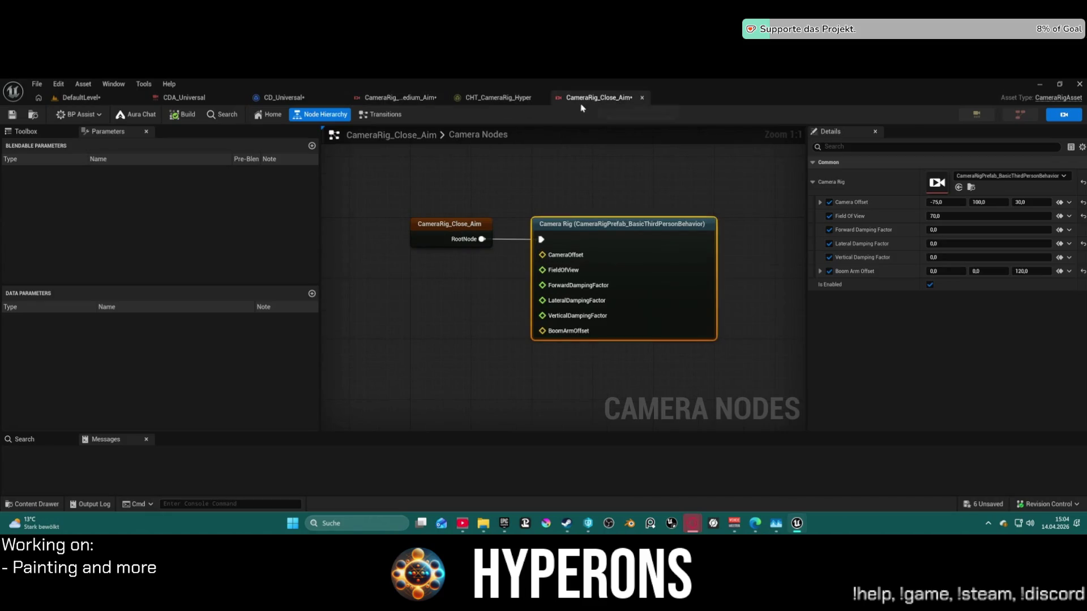
{"action": "left_click", "coordinate": [171, 100]}
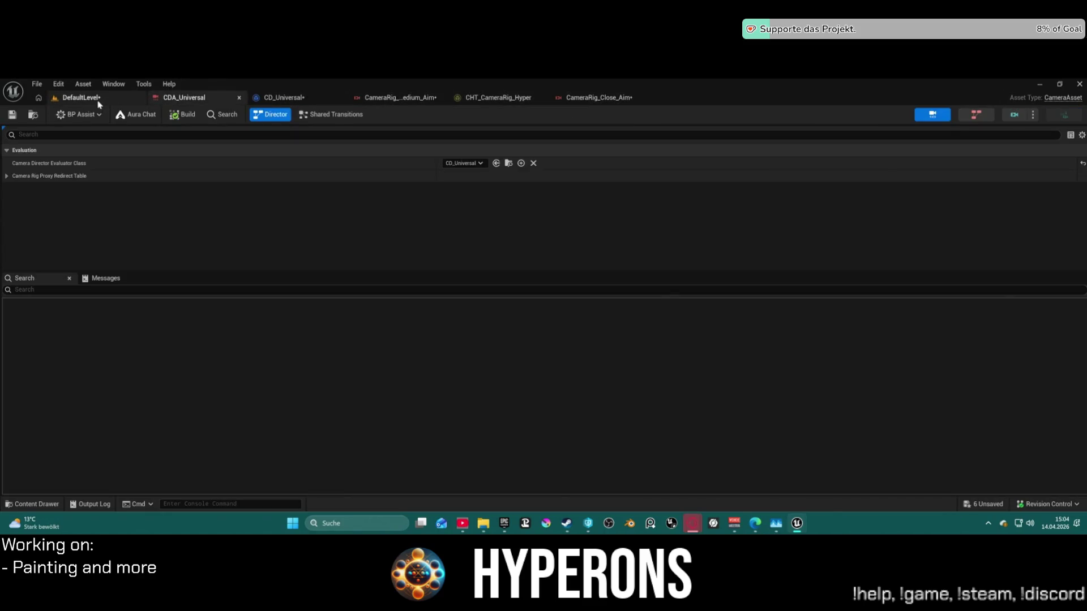
{"action": "left_click", "coordinate": [100, 102]}
{"action": "left_click", "coordinate": [518, 99]}
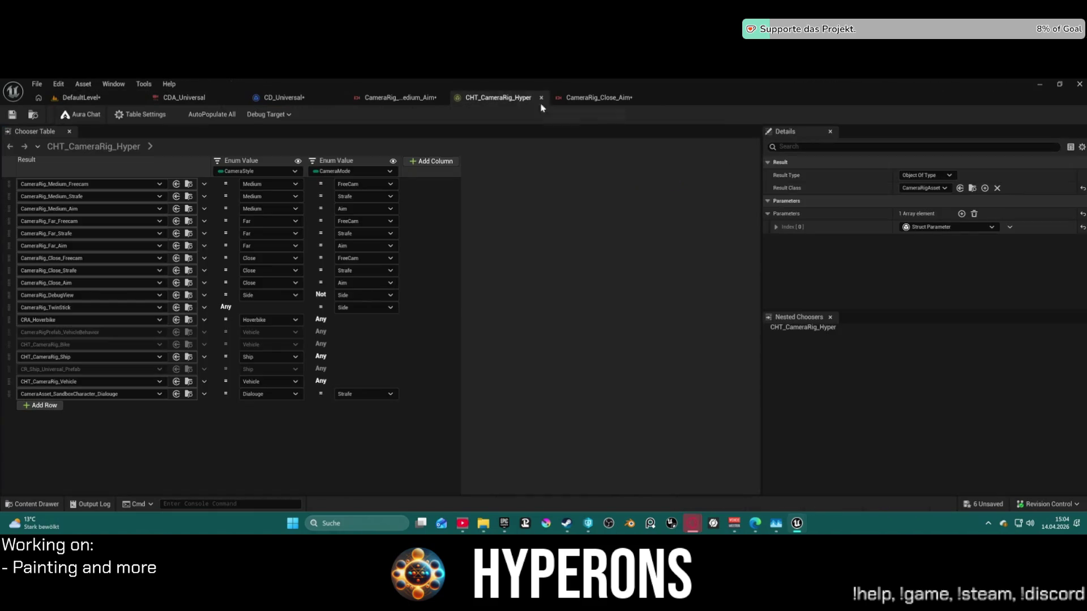
{"action": "left_click", "coordinate": [283, 97]}
{"action": "scroll", "coordinate": [450, 260], "scroll_direction": "down", "scroll_amount": 3}
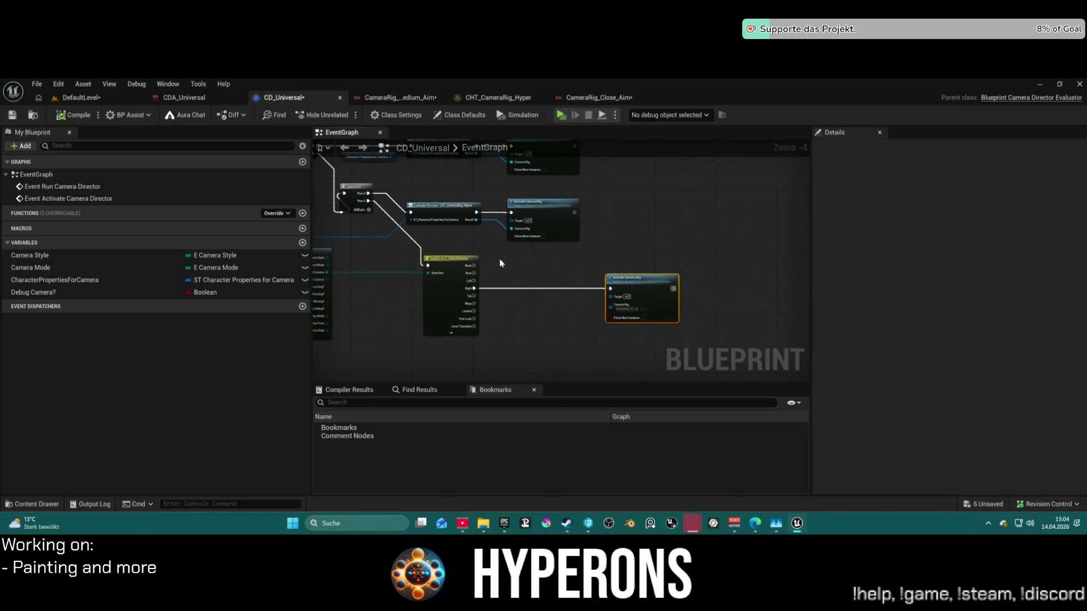
{"action": "scroll", "coordinate": [624, 302], "scroll_direction": "up", "scroll_amount": 4}
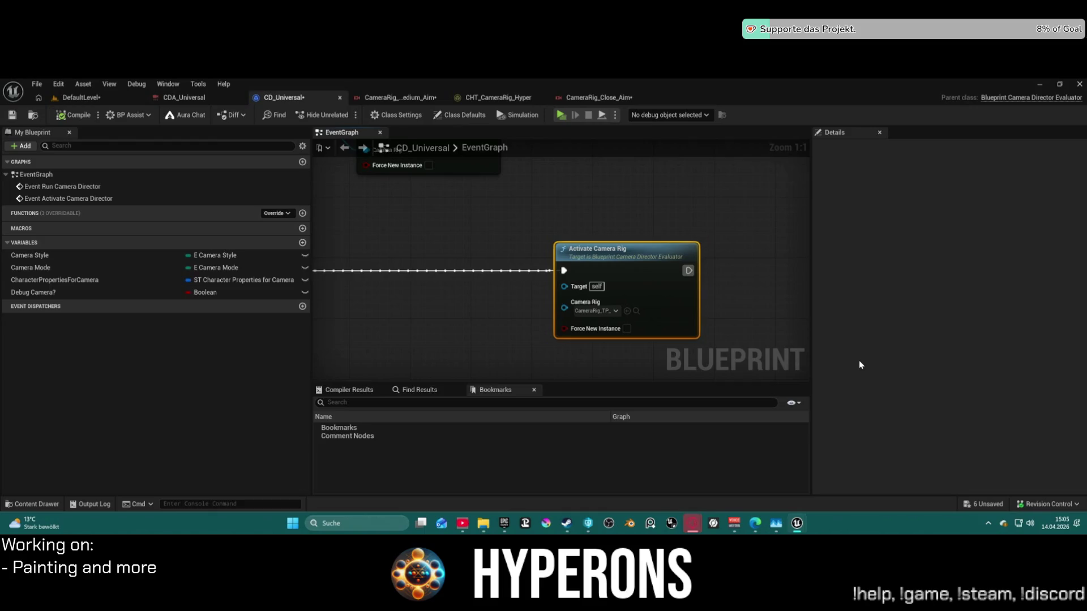
Open the node's CameraRig_TP_Offset_Right rig and check its Offset node translation of 0, -120, 0.
{"action": "scroll", "coordinate": [488, 304], "scroll_direction": "down", "scroll_amount": 4}
{"action": "scroll", "coordinate": [527, 308], "scroll_direction": "up", "scroll_amount": 4}
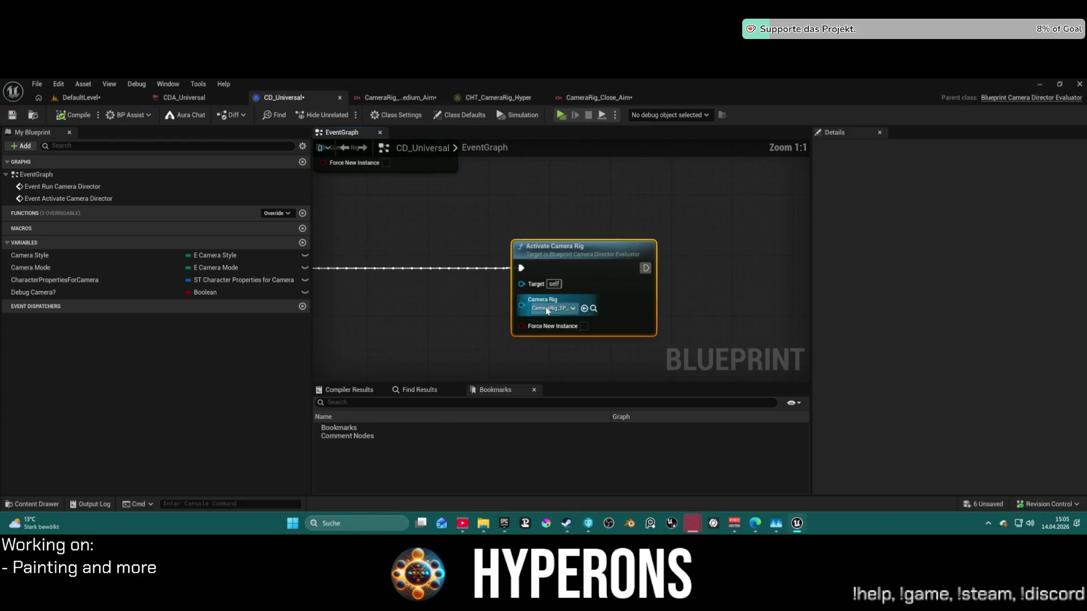
{"action": "left_click", "coordinate": [593, 309]}
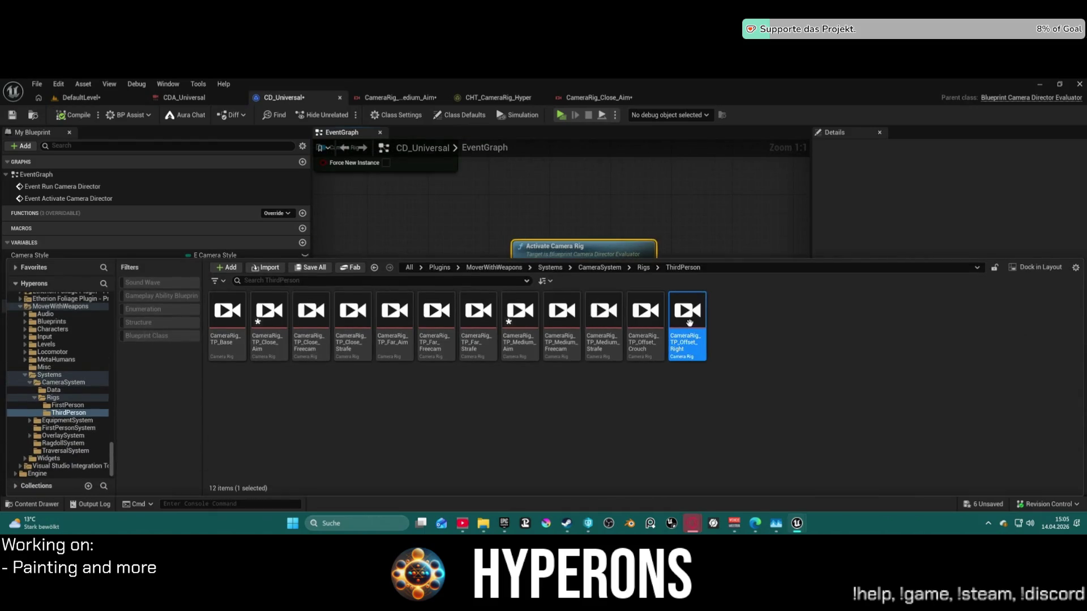
{"action": "double_click", "coordinate": [688, 322]}
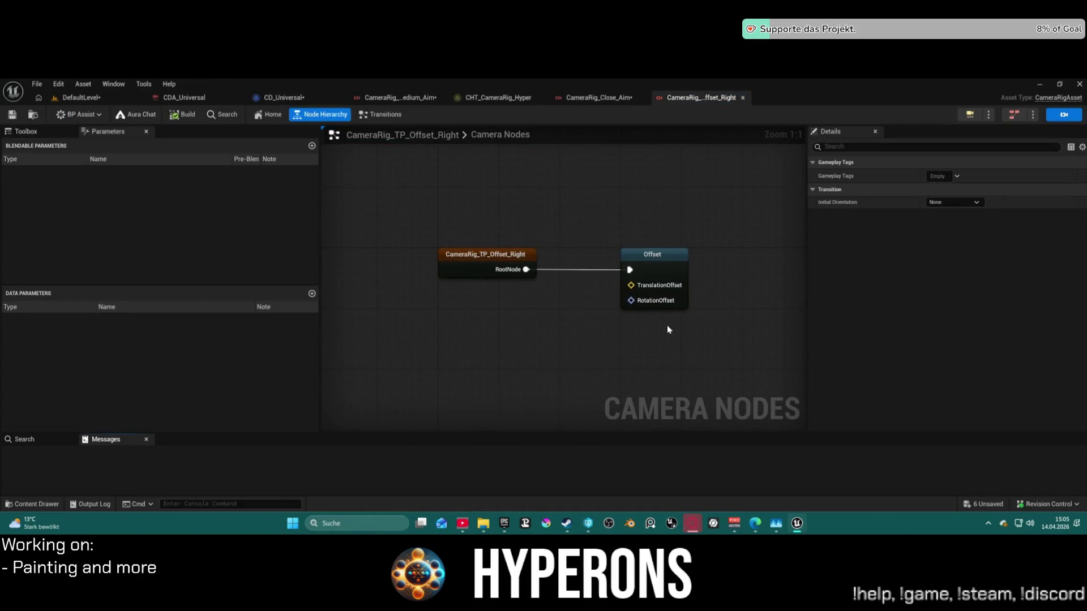
{"action": "left_click", "coordinate": [678, 265]}
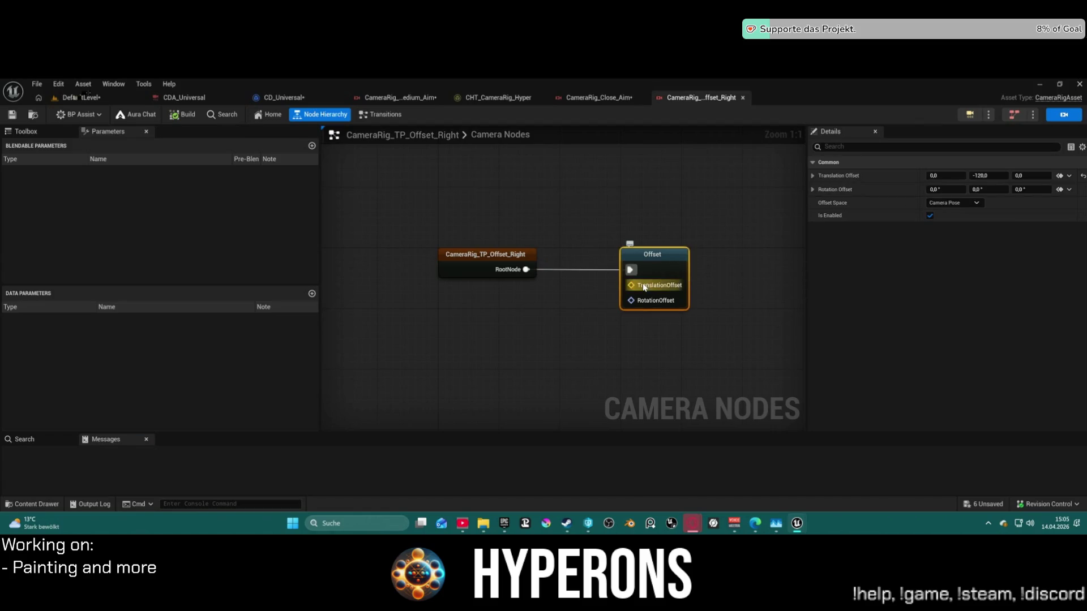
{"action": "left_click", "coordinate": [88, 99]}
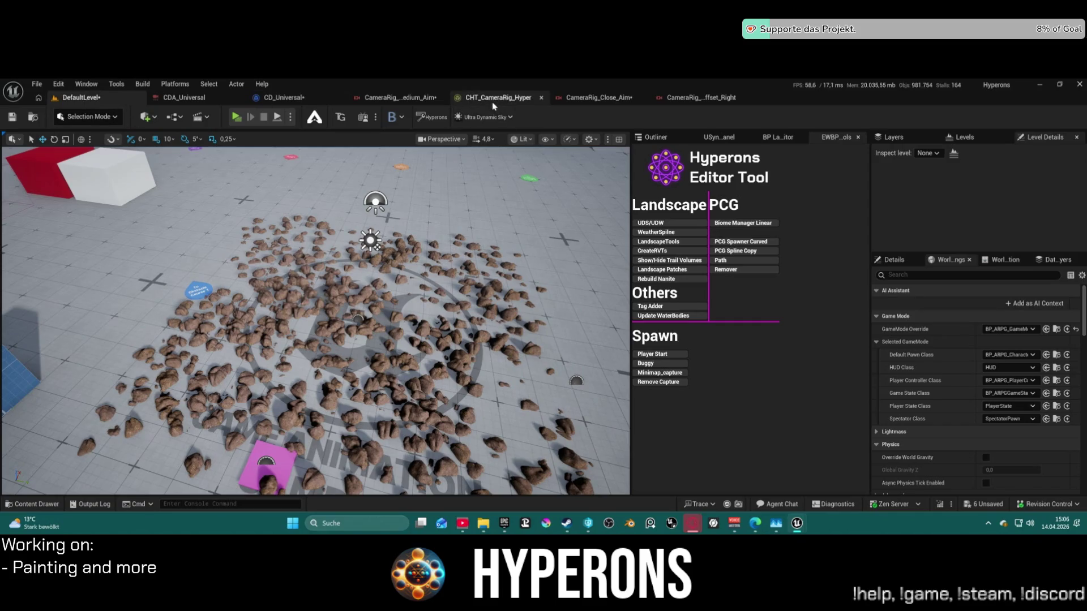
{"action": "left_click", "coordinate": [283, 97]}
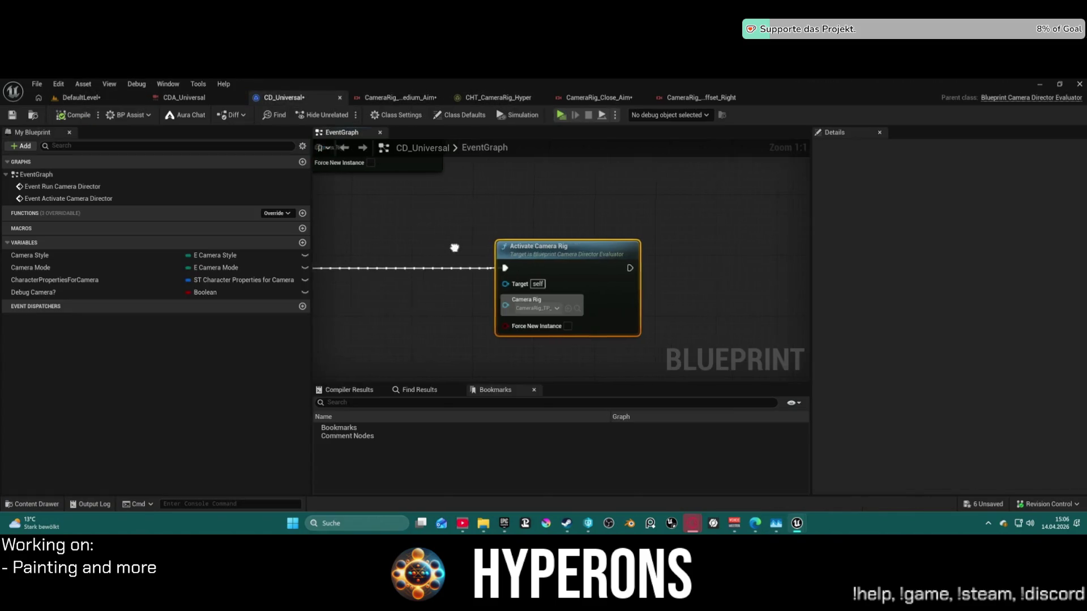
Pan to Switch on E_SelectCamera, then add and discard an unwanted Select node.
{"action": "left_click_drag", "start_coordinate": [454, 247], "coordinate": [595, 258]}
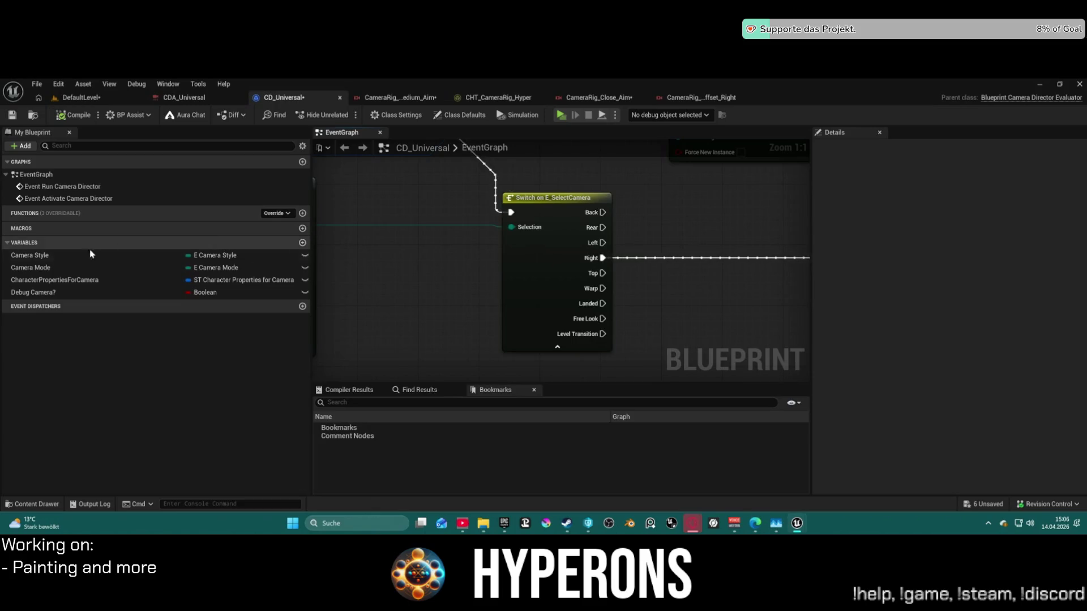
{"action": "scroll", "coordinate": [631, 280], "scroll_direction": "down", "scroll_amount": 3}
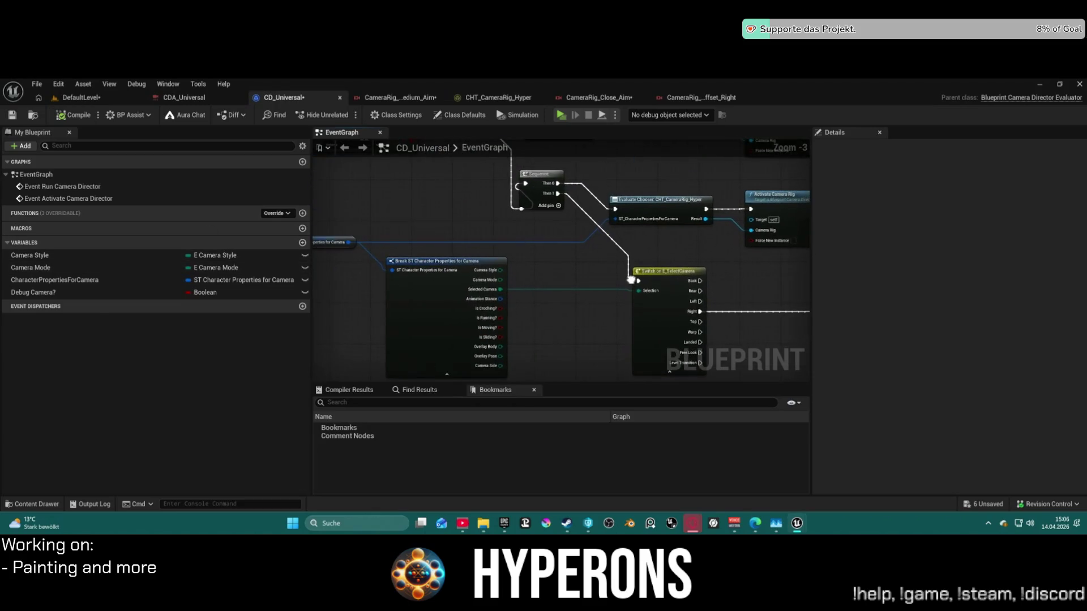
{"action": "left_click_drag", "start_coordinate": [630, 279], "coordinate": [531, 279]}
{"action": "left_click_drag", "start_coordinate": [401, 270], "coordinate": [665, 280]}
{"action": "type", "text": "sele"}
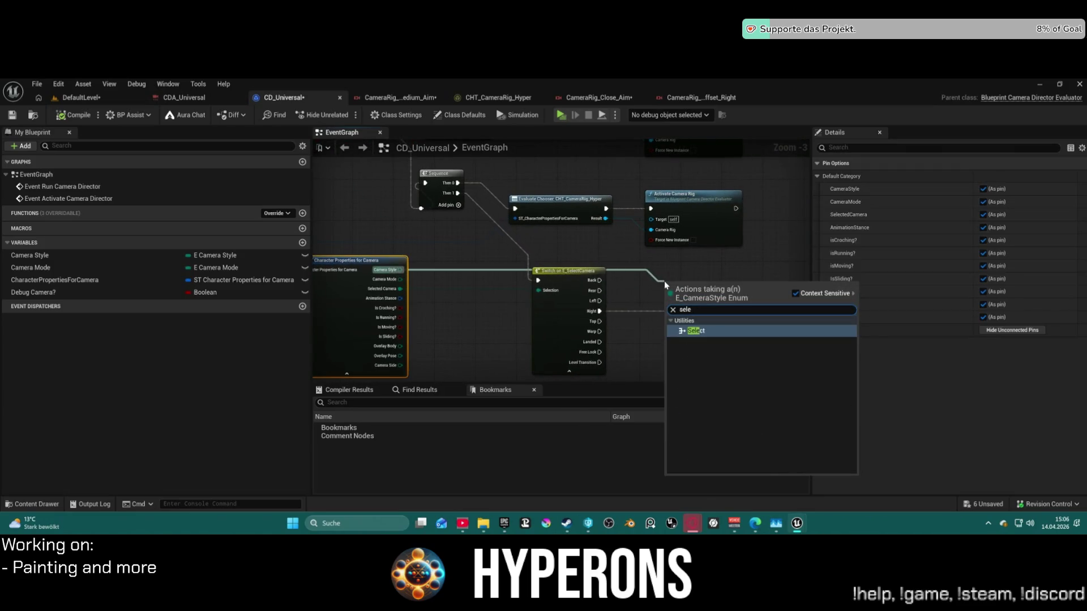
{"action": "key", "text": "Return"}
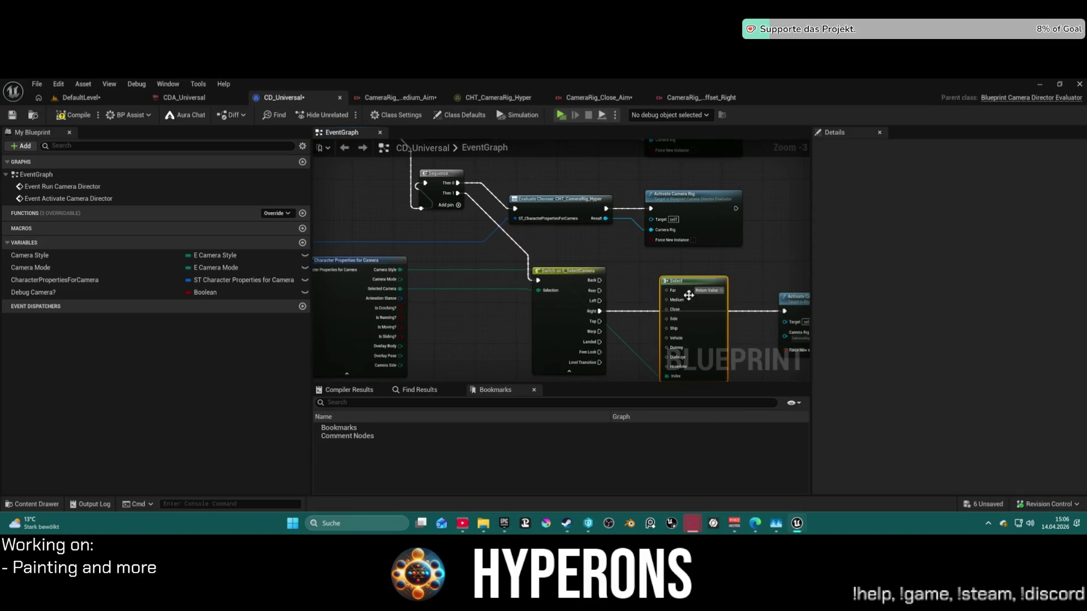
{"action": "key", "text": "Delete"}
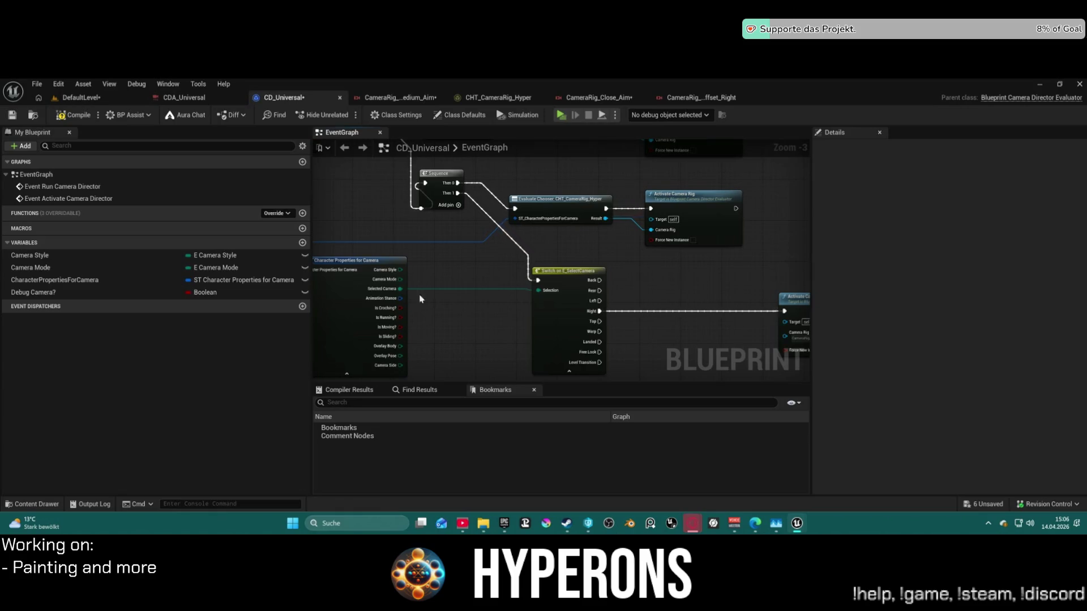
Place a Camera Style getter in the graph, then delete it as misplaced.
{"action": "left_click", "coordinate": [80, 255]}
{"action": "mouse_move", "coordinate": [556, 311]}
{"action": "left_mouse_down"}
{"action": "mouse_move", "coordinate": [692, 283]}
{"action": "mouse_move", "coordinate": [677, 278]}
{"action": "left_mouse_up"}
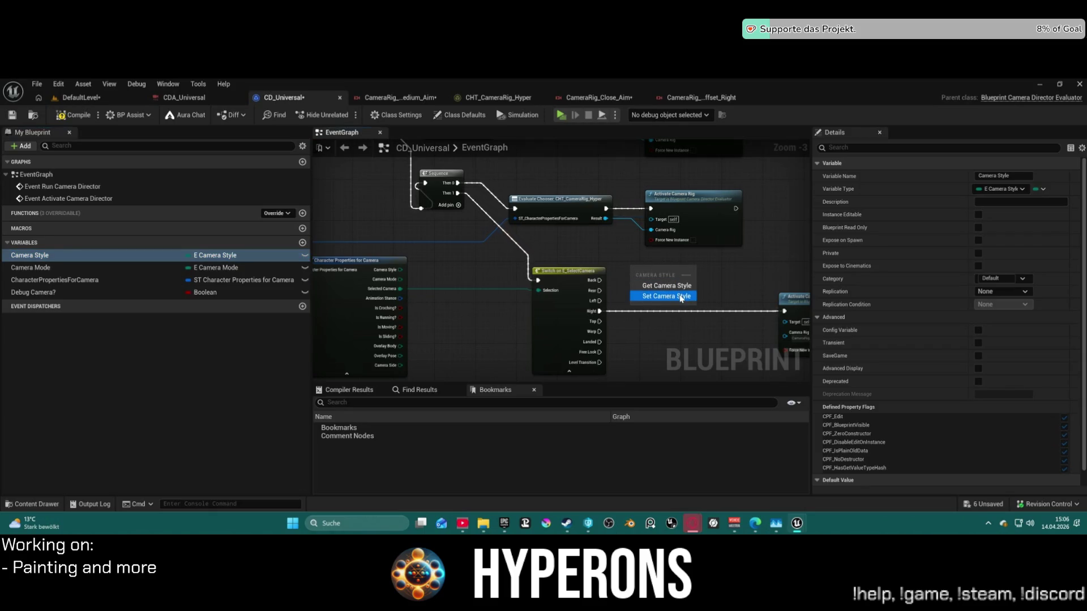
{"action": "left_click", "coordinate": [666, 286]}
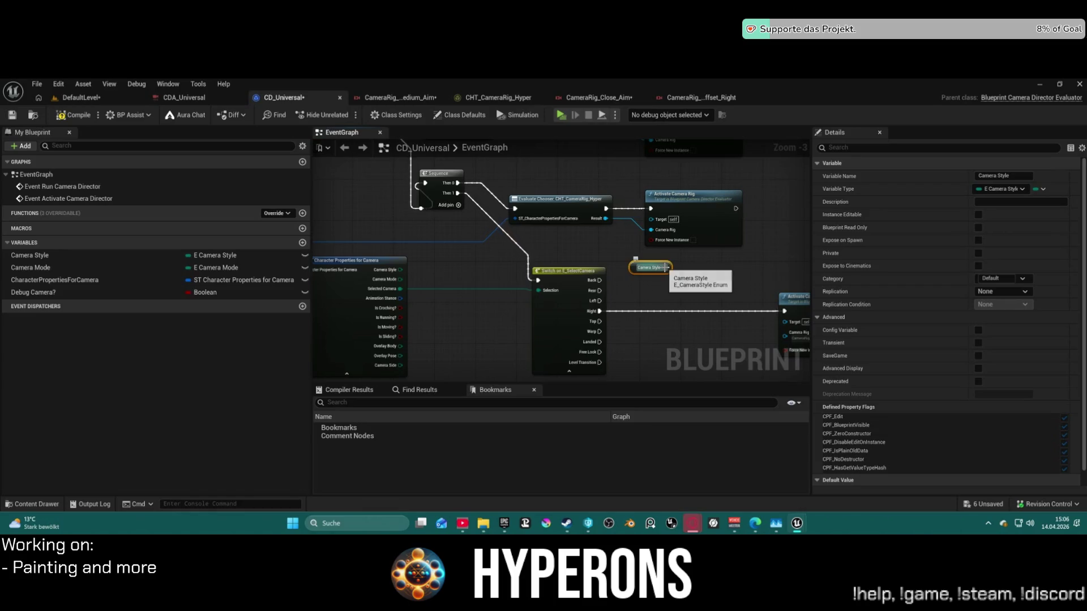
{"action": "scroll", "coordinate": [665, 267], "scroll_direction": "down", "scroll_amount": 1}
{"action": "left_click_drag", "start_coordinate": [665, 267], "coordinate": [593, 282]}
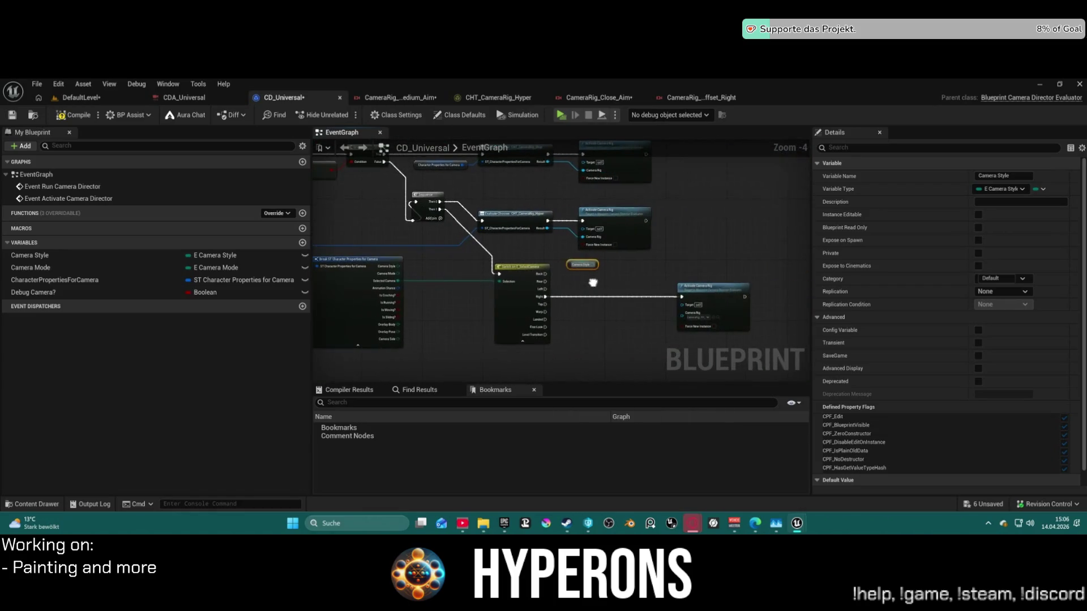
{"action": "key", "text": "Delete"}
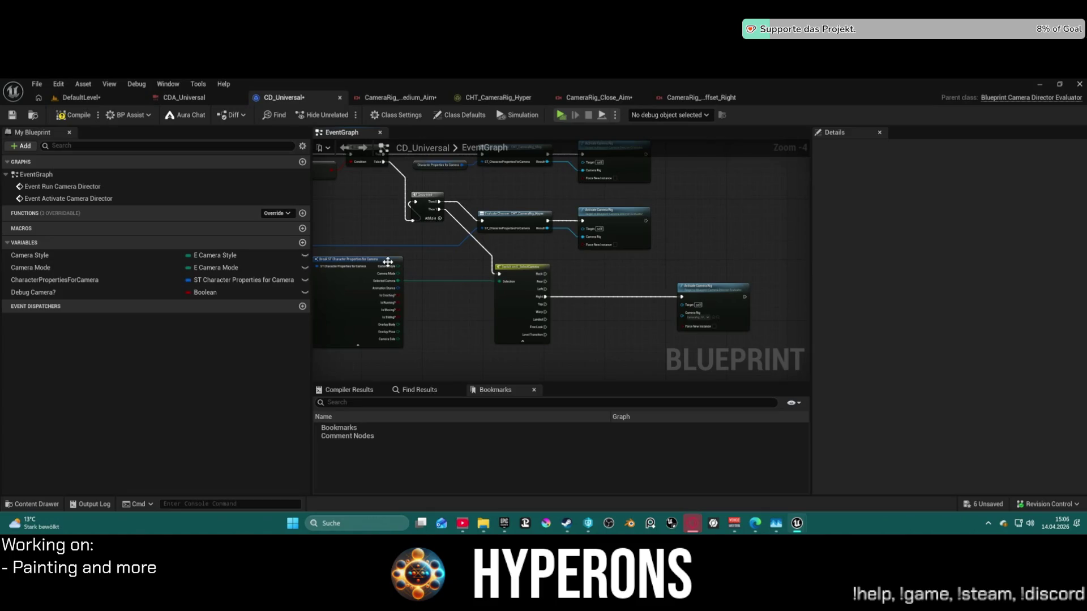
Add a Camera Style getter beside the Right branch of Switch on E_SelectCamera.
{"action": "left_click_drag", "start_coordinate": [351, 249], "coordinate": [747, 266]}
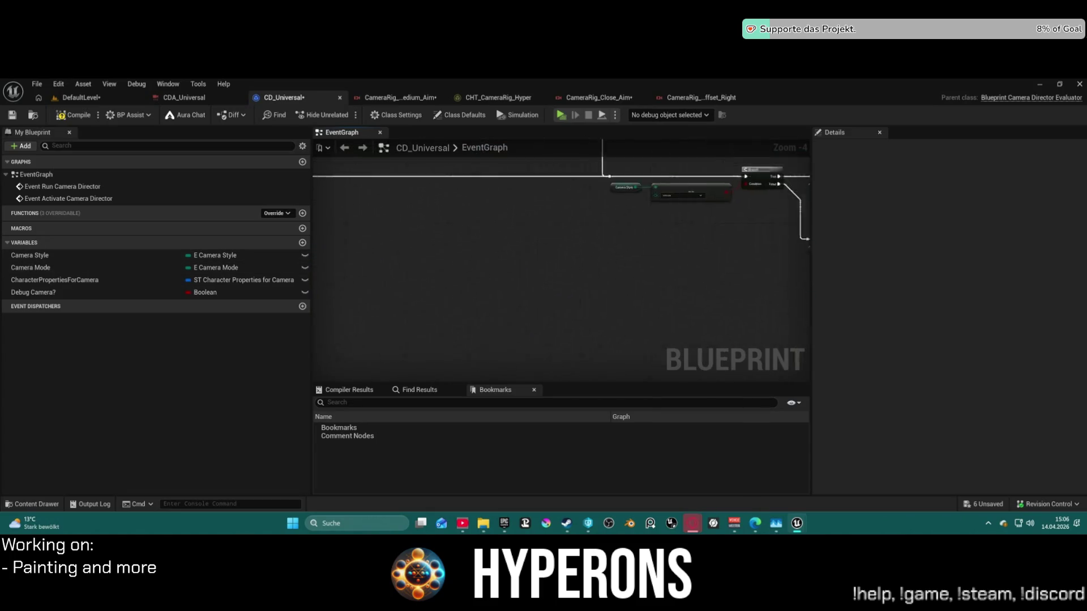
{"action": "mouse_move", "coordinate": [397, 199]}
{"action": "left_mouse_down"}
{"action": "mouse_move", "coordinate": [566, 260]}
{"action": "mouse_move", "coordinate": [656, 266]}
{"action": "left_mouse_up"}
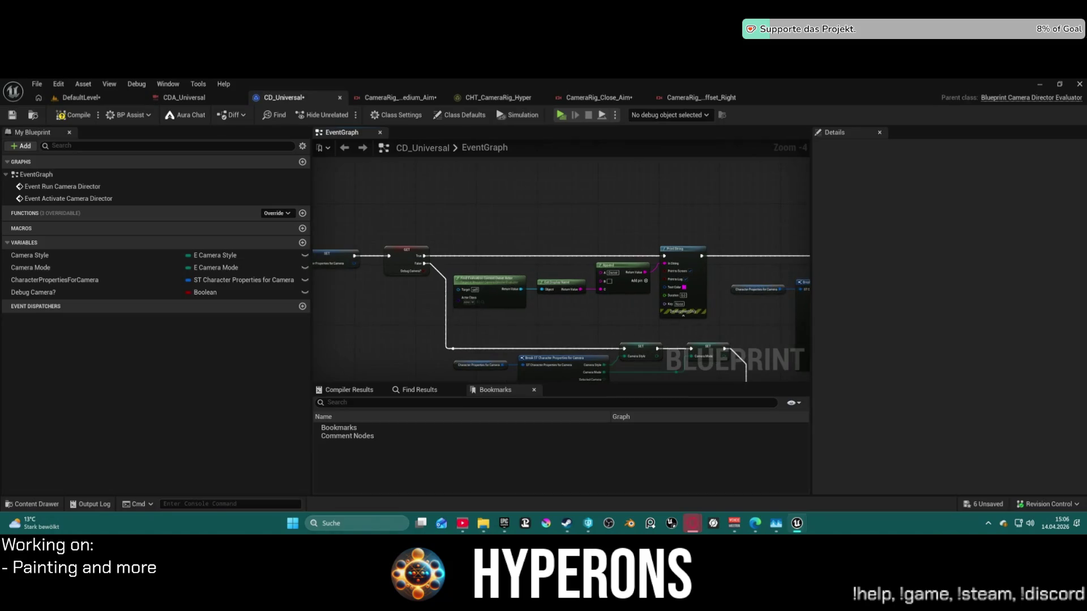
{"action": "mouse_move", "coordinate": [396, 238]}
{"action": "left_mouse_down"}
{"action": "mouse_move", "coordinate": [464, 261]}
{"action": "mouse_move", "coordinate": [339, 222]}
{"action": "left_mouse_up"}
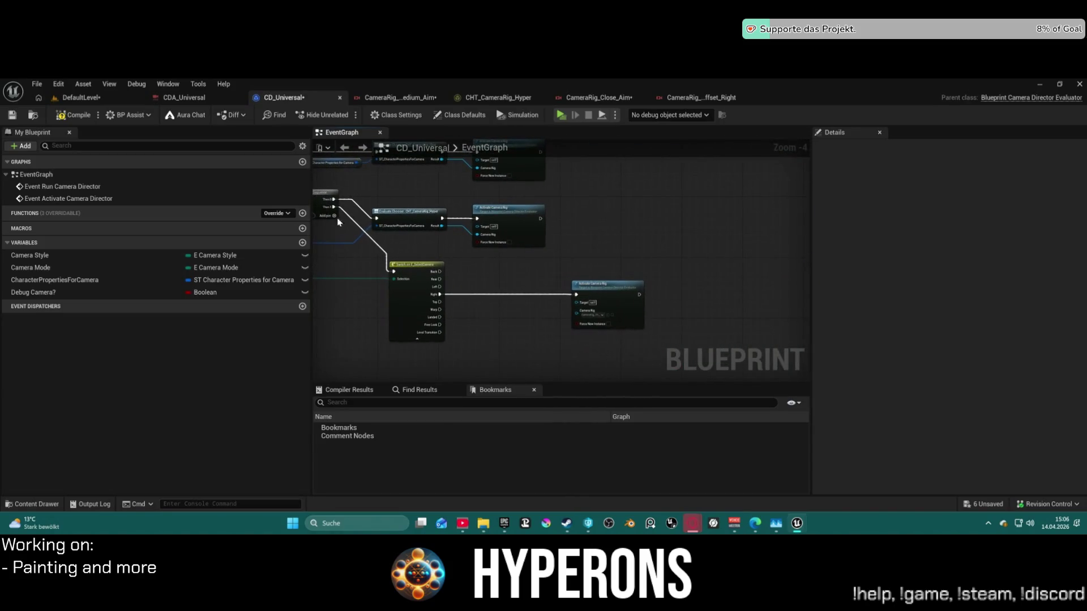
{"action": "left_click_drag", "start_coordinate": [49, 255], "coordinate": [537, 283]}
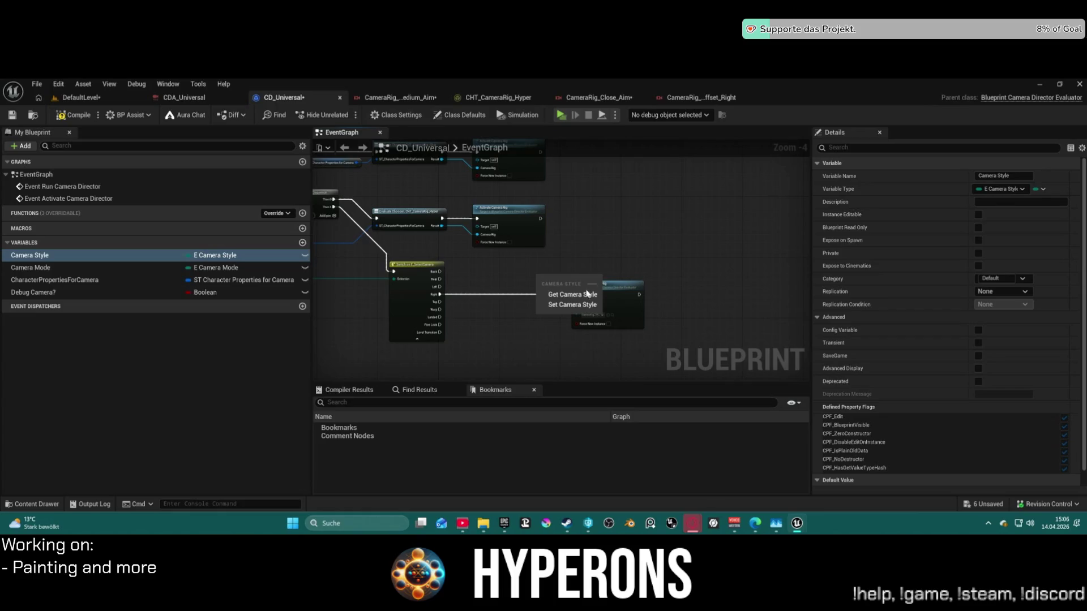
{"action": "left_click", "coordinate": [587, 293]}
{"action": "left_click_drag", "start_coordinate": [594, 247], "coordinate": [566, 247]}
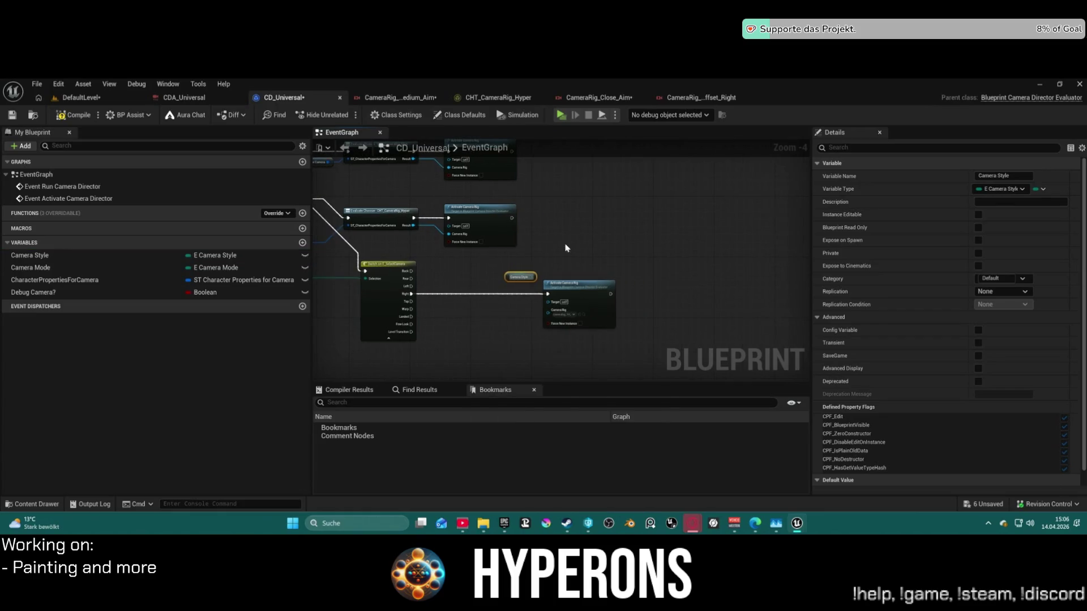
{"action": "mouse_move", "coordinate": [506, 278]}
{"action": "left_mouse_down"}
{"action": "mouse_move", "coordinate": [469, 287]}
{"action": "mouse_move", "coordinate": [430, 276]}
{"action": "mouse_move", "coordinate": [476, 279]}
{"action": "left_mouse_up"}
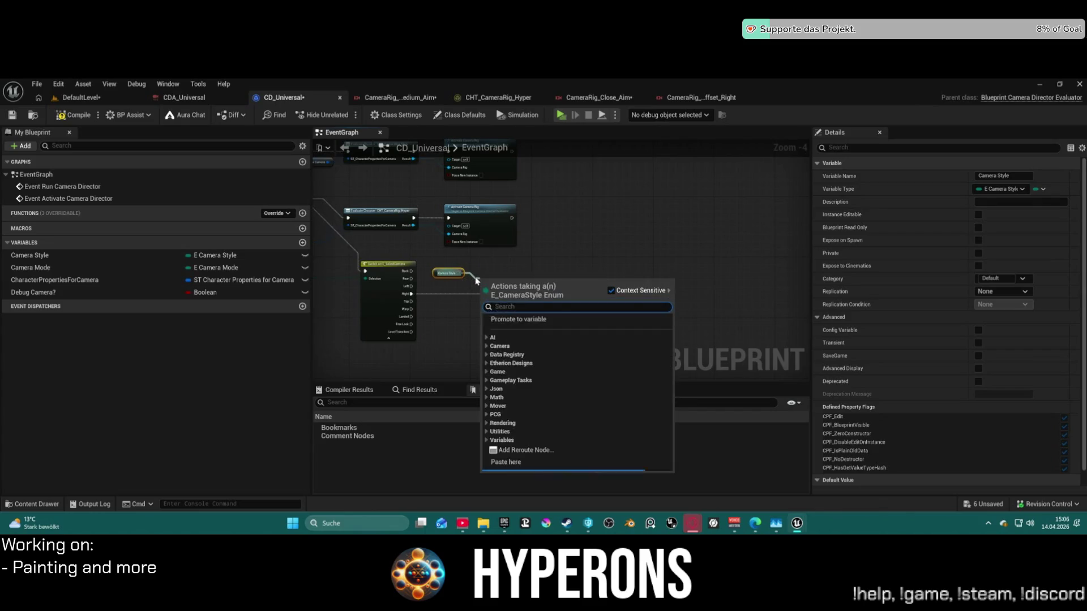
Add a Switch on E_CameraStyle node from the getter and wire it toward the Right branch.
{"action": "type", "text": "switc"}
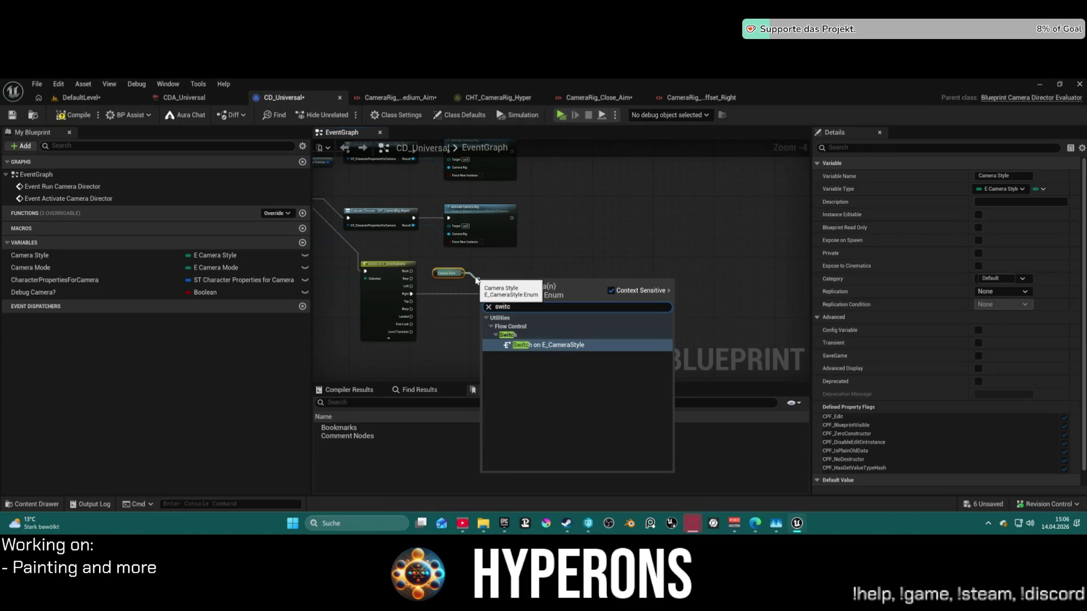
{"action": "key", "text": "Return"}
{"action": "scroll", "coordinate": [453, 269], "scroll_direction": "up", "scroll_amount": 4}
{"action": "mouse_move", "coordinate": [442, 248]}
{"action": "left_mouse_down"}
{"action": "mouse_move", "coordinate": [357, 284]}
{"action": "mouse_move", "coordinate": [388, 279]}
{"action": "mouse_move", "coordinate": [395, 266]}
{"action": "left_mouse_up"}
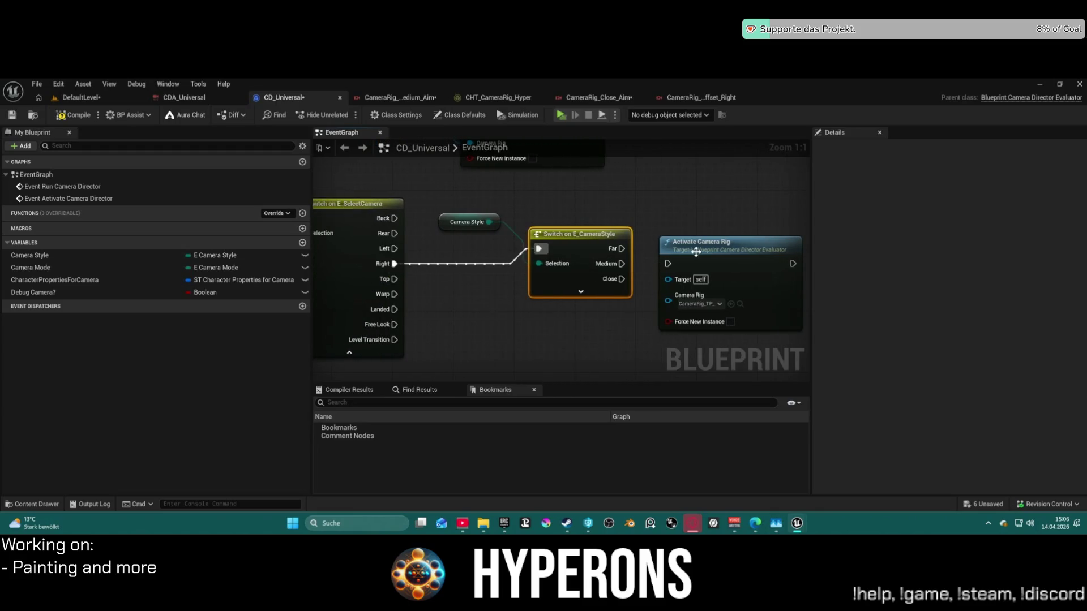
Link Right to the Camera Style switch and connect an Activate Camera Rig node to Medium.
{"action": "left_click_drag", "start_coordinate": [696, 252], "coordinate": [581, 238]}
{"action": "left_click_drag", "start_coordinate": [643, 268], "coordinate": [681, 260]}
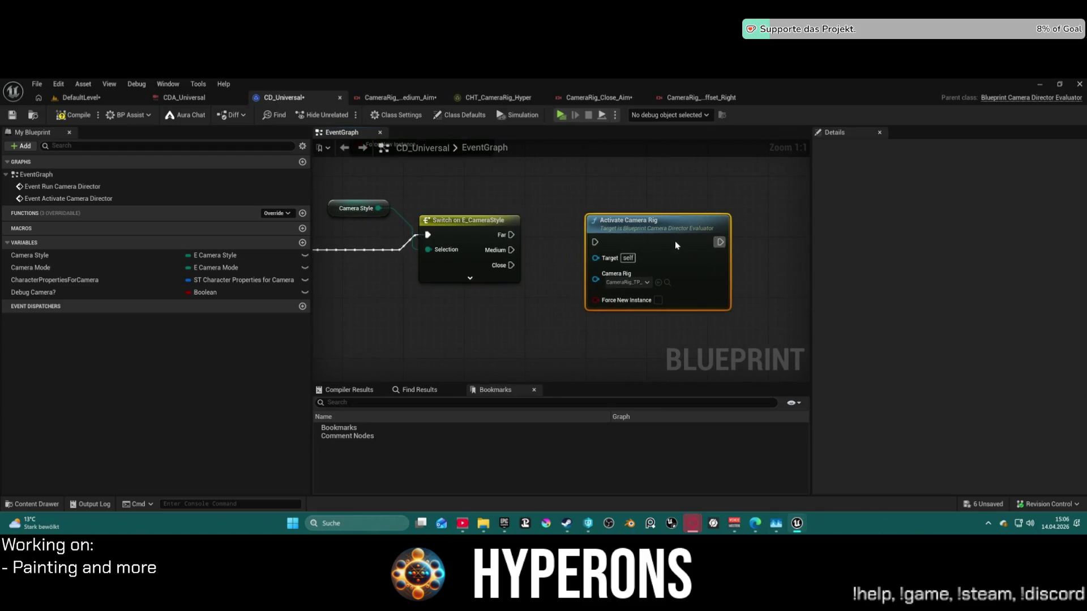
{"action": "left_click_drag", "start_coordinate": [596, 242], "coordinate": [512, 253]}
{"action": "mouse_move", "coordinate": [662, 248]}
{"action": "left_mouse_down"}
{"action": "mouse_move", "coordinate": [698, 284]}
{"action": "mouse_move", "coordinate": [690, 270]}
{"action": "left_mouse_up"}
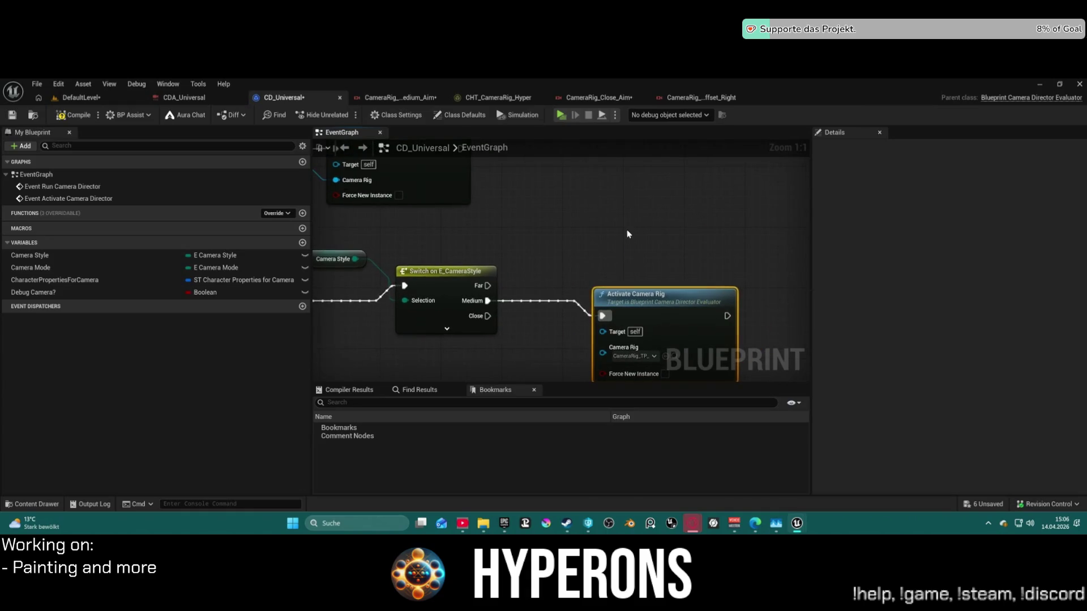
Duplicate Activate Camera Rig and connect the copies to the Close and Far outputs.
{"action": "key", "text": "ctrl+w"}
{"action": "key", "text": "ctrl+w"}
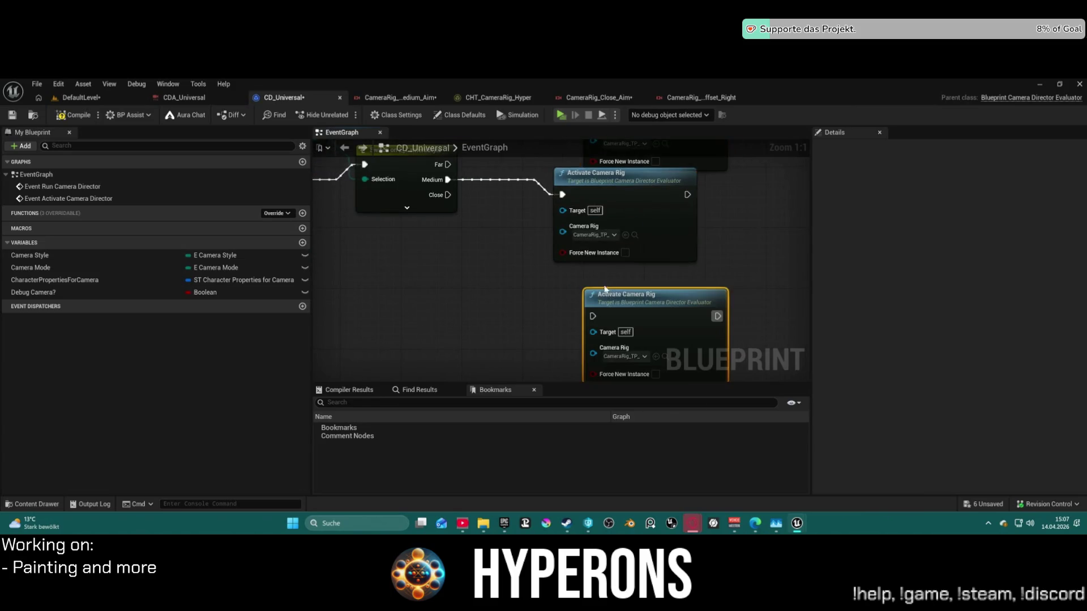
{"action": "left_click_drag", "start_coordinate": [592, 316], "coordinate": [448, 195]}
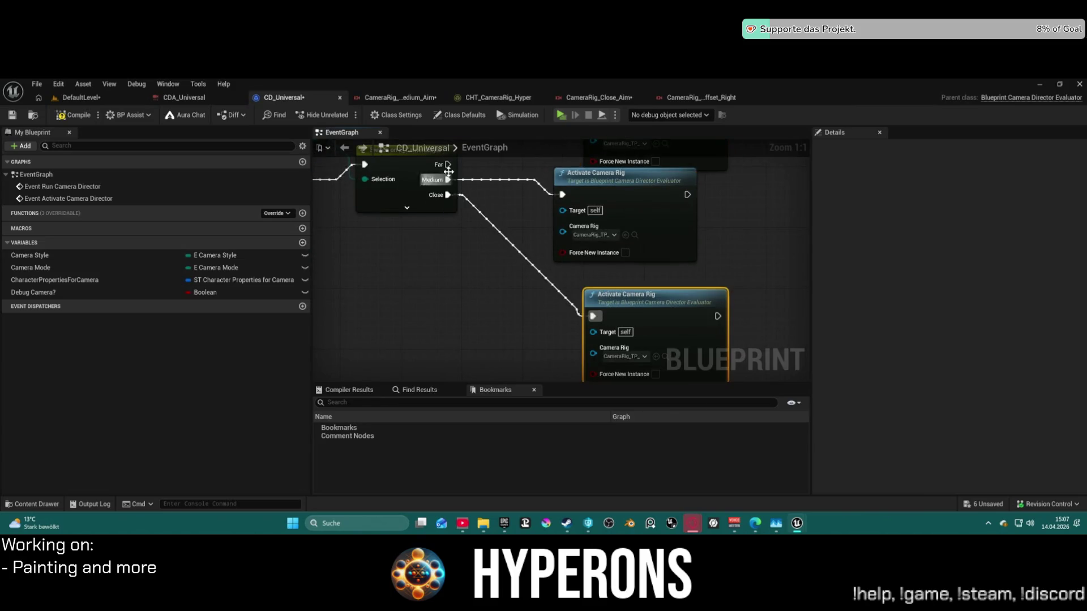
{"action": "left_click_drag", "start_coordinate": [600, 316], "coordinate": [600, 316]}
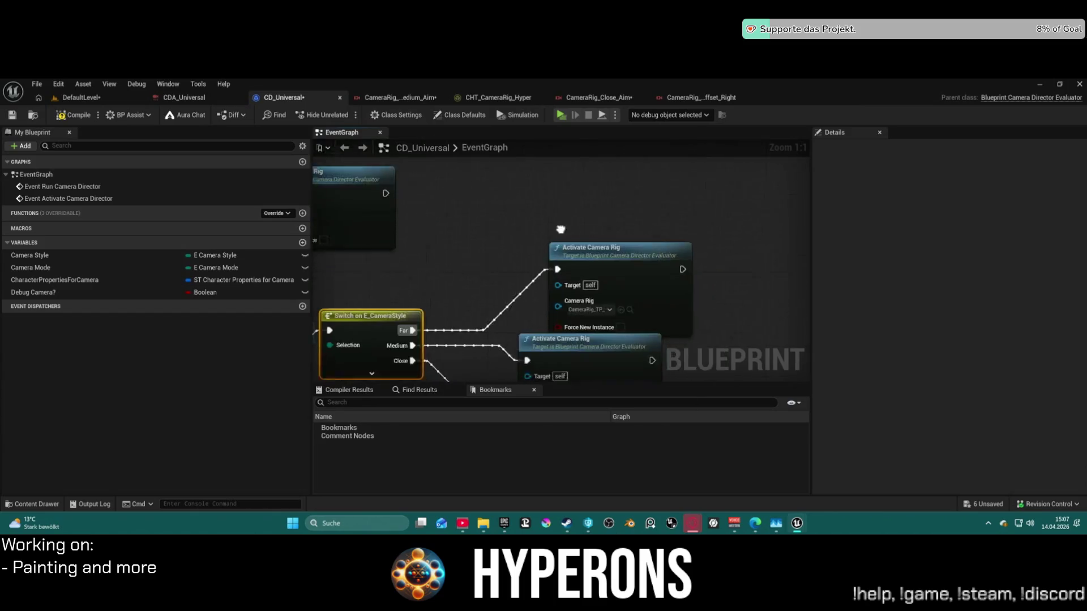
{"action": "left_click", "coordinate": [694, 196]}
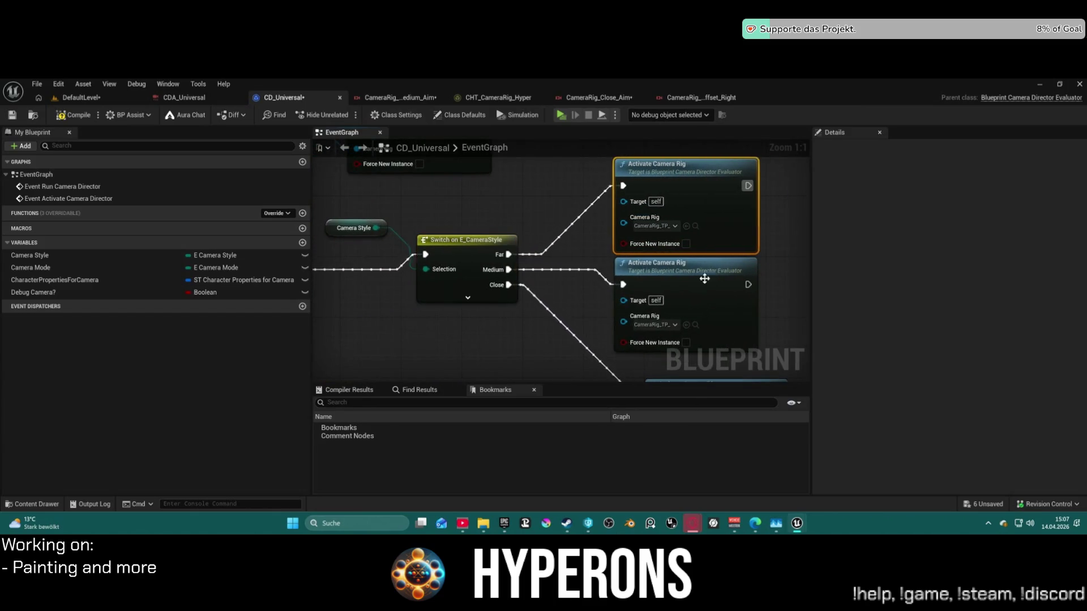
{"action": "left_click_drag", "start_coordinate": [638, 359], "coordinate": [606, 351]}
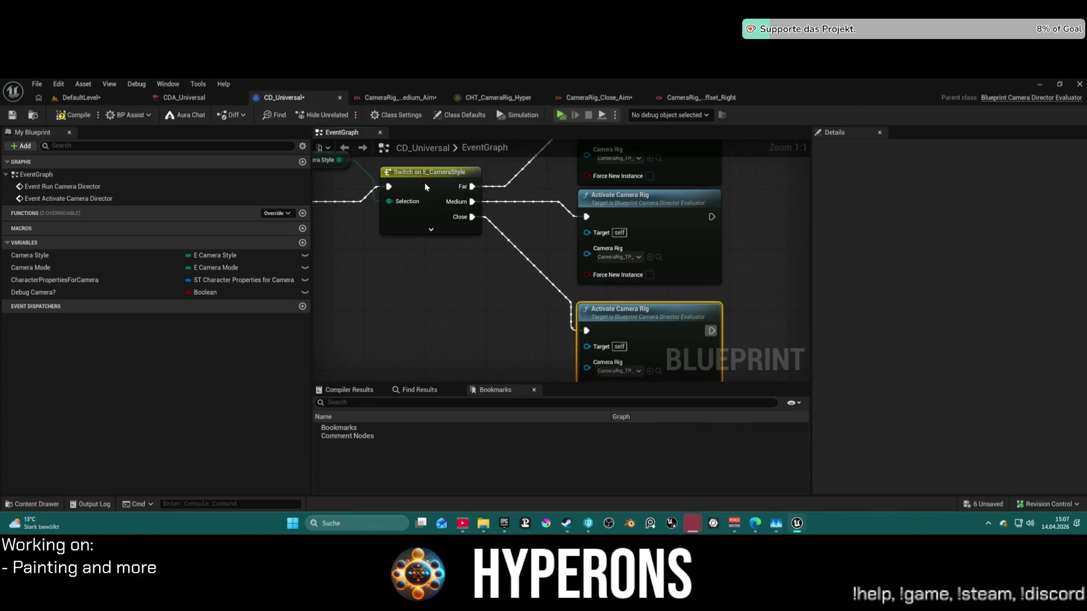
Review the new switch wiring, then switch to the CHT_CameraRig_Hyper chooser table.
{"action": "left_click", "coordinate": [433, 203]}
{"action": "scroll", "coordinate": [539, 209], "scroll_direction": "down", "scroll_amount": 4}
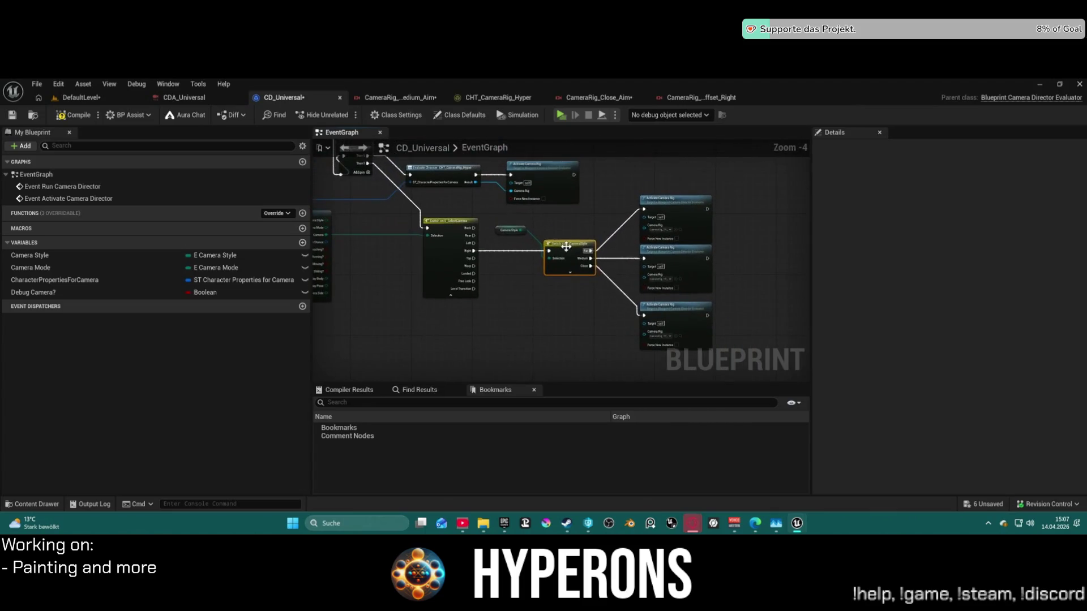
{"action": "left_click", "coordinate": [470, 228]}
{"action": "left_click_drag", "start_coordinate": [470, 227], "coordinate": [622, 226]}
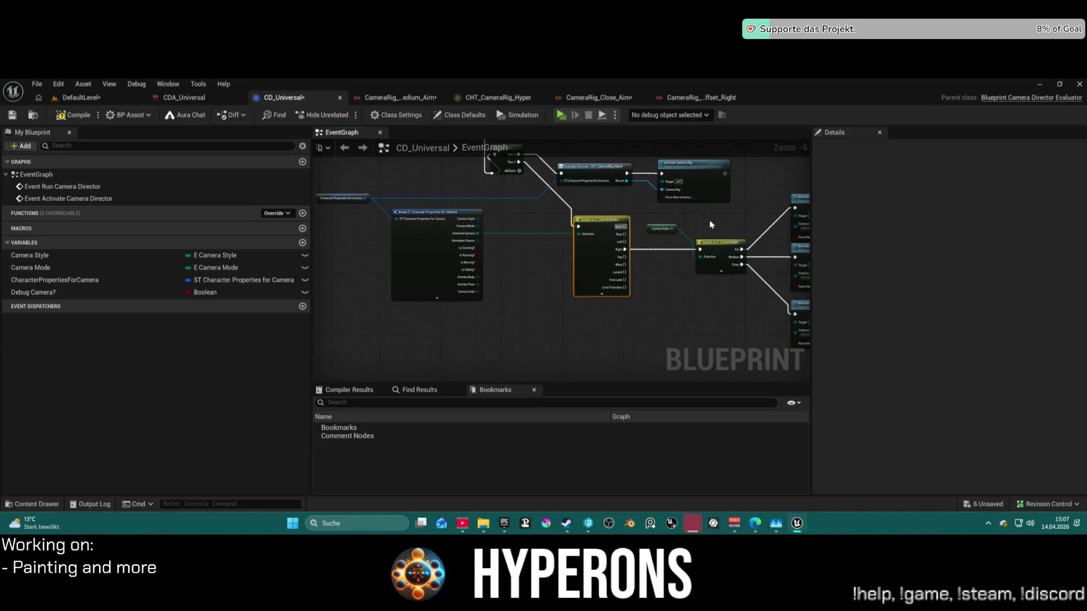
{"action": "left_click", "coordinate": [503, 97]}
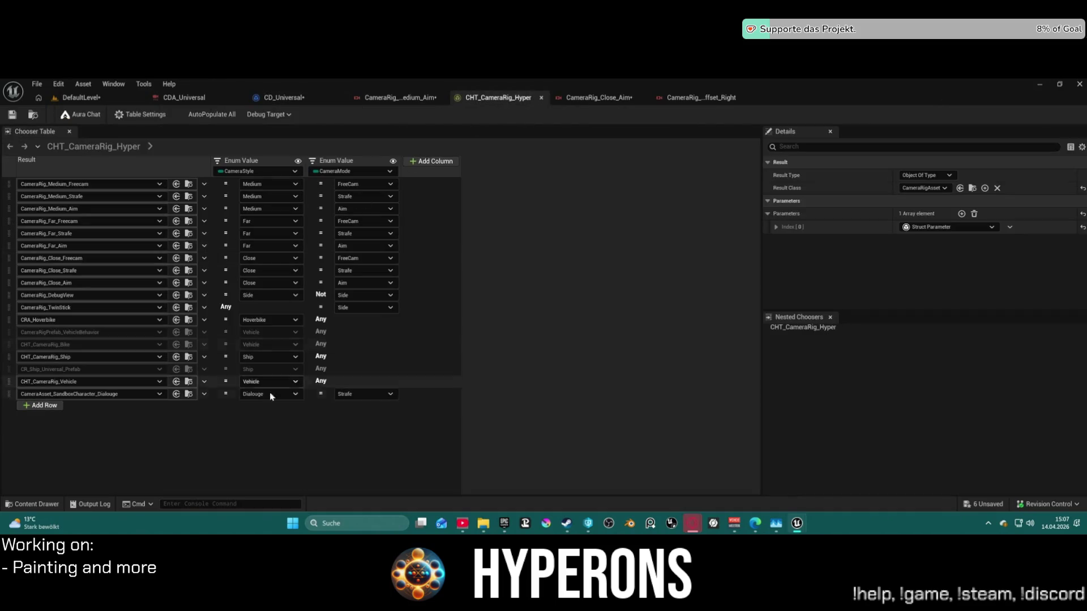
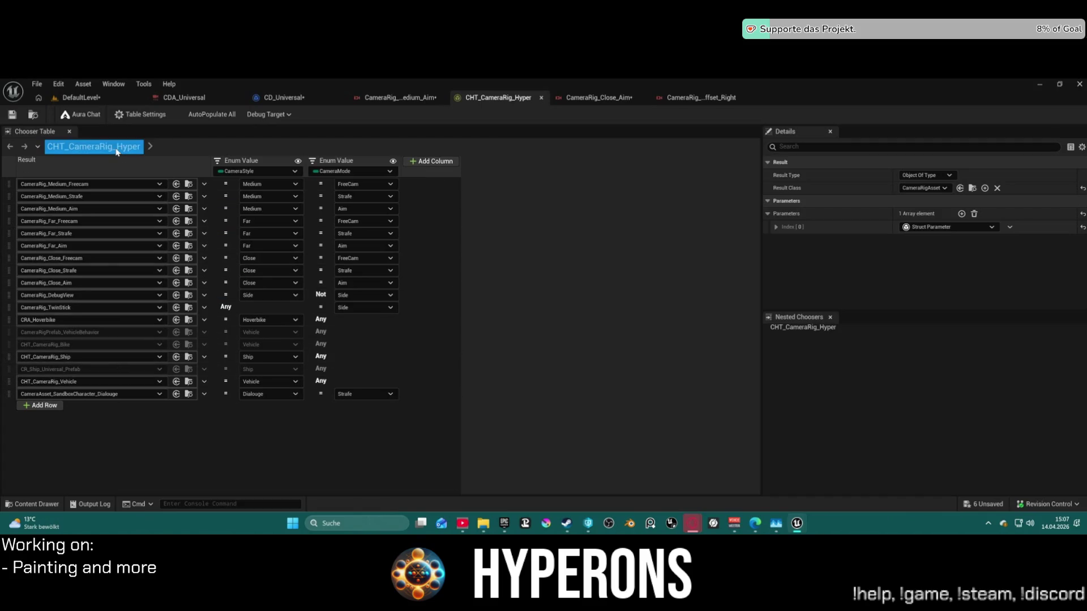
Duplicate the CHT_CameraRig_Hyper chooser table and name the copy CHT_CameraRig_AIM.
{"action": "left_click", "coordinate": [48, 145]}
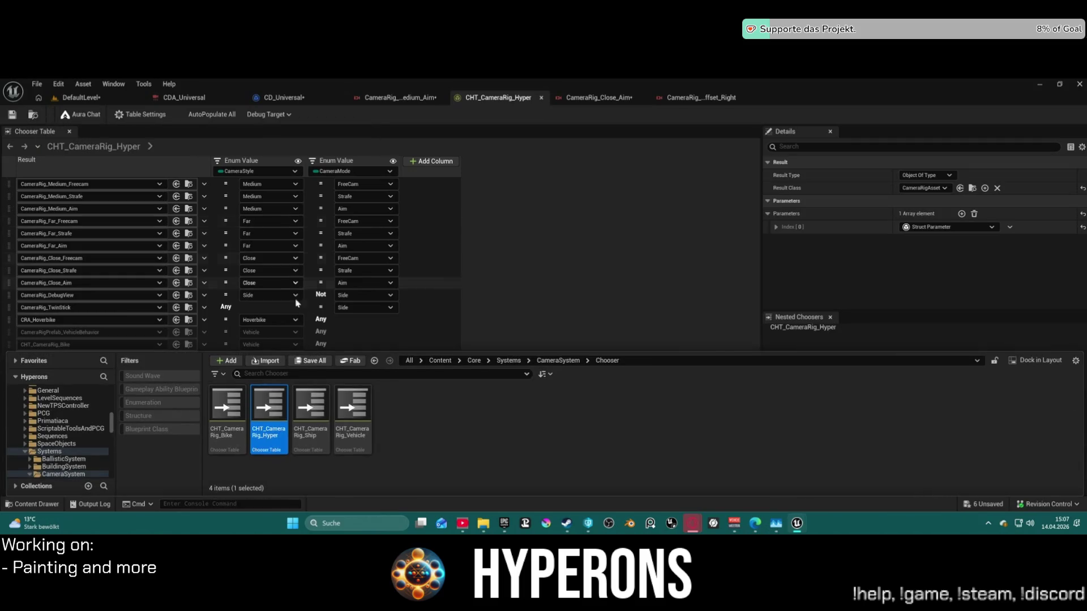
{"action": "right_click", "coordinate": [279, 436]}
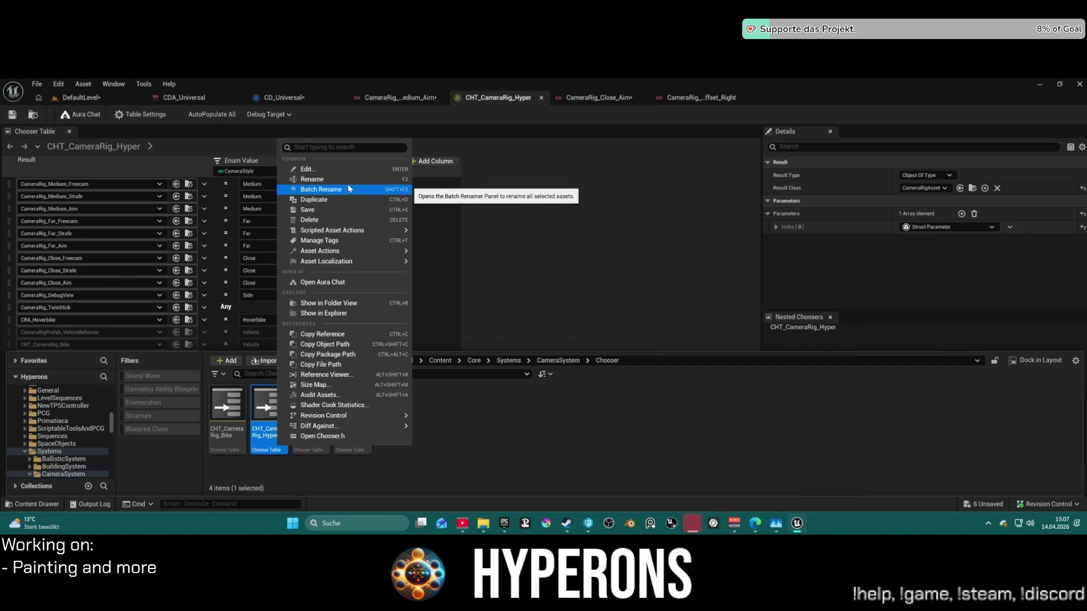
{"action": "left_click", "coordinate": [345, 201]}
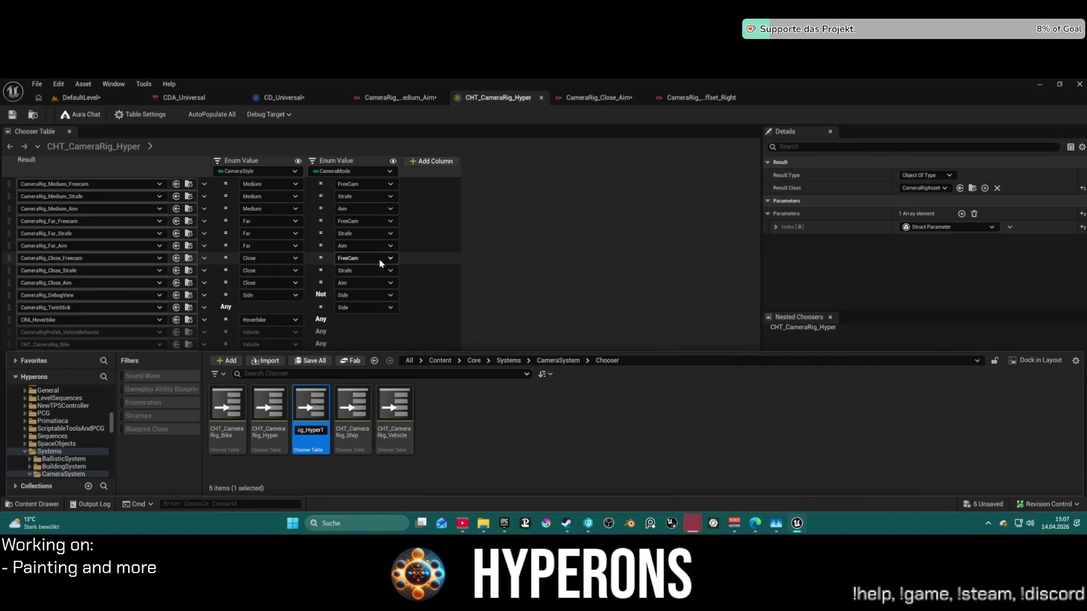
{"action": "key", "text": "BackSpace"}
{"action": "key", "text": "BackSpace"}
{"action": "key", "text": "BackSpace"}
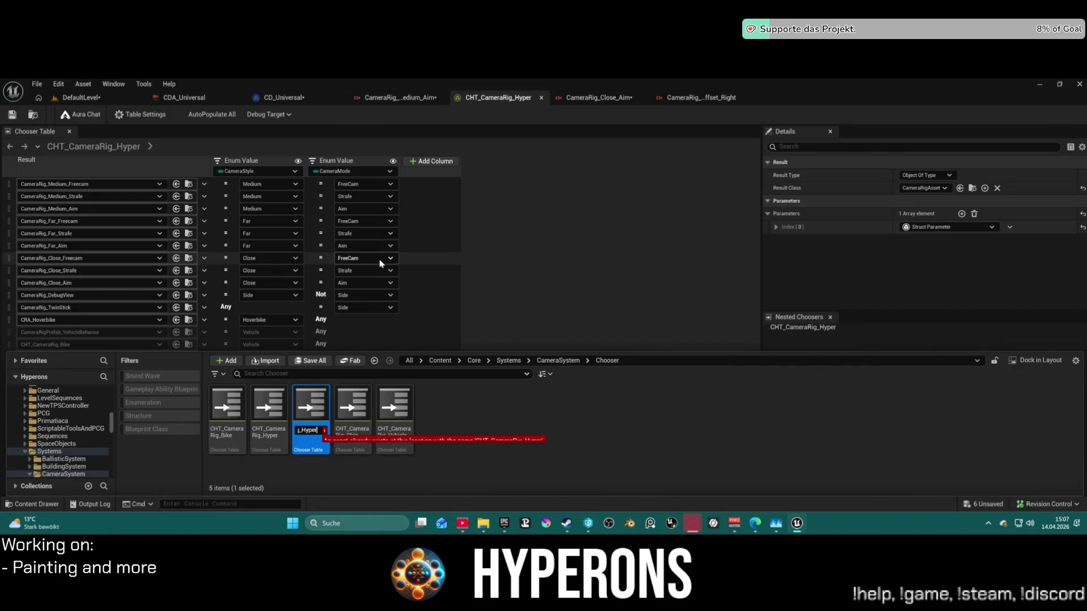
{"action": "type", "text": "raRig_AIM"}
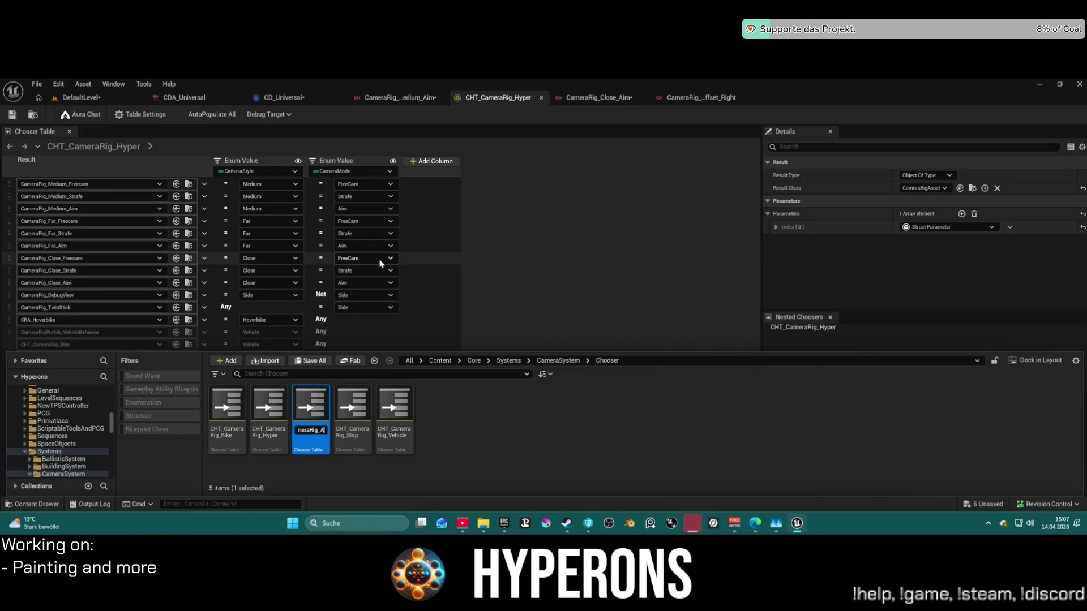
{"action": "key", "text": "Return"}
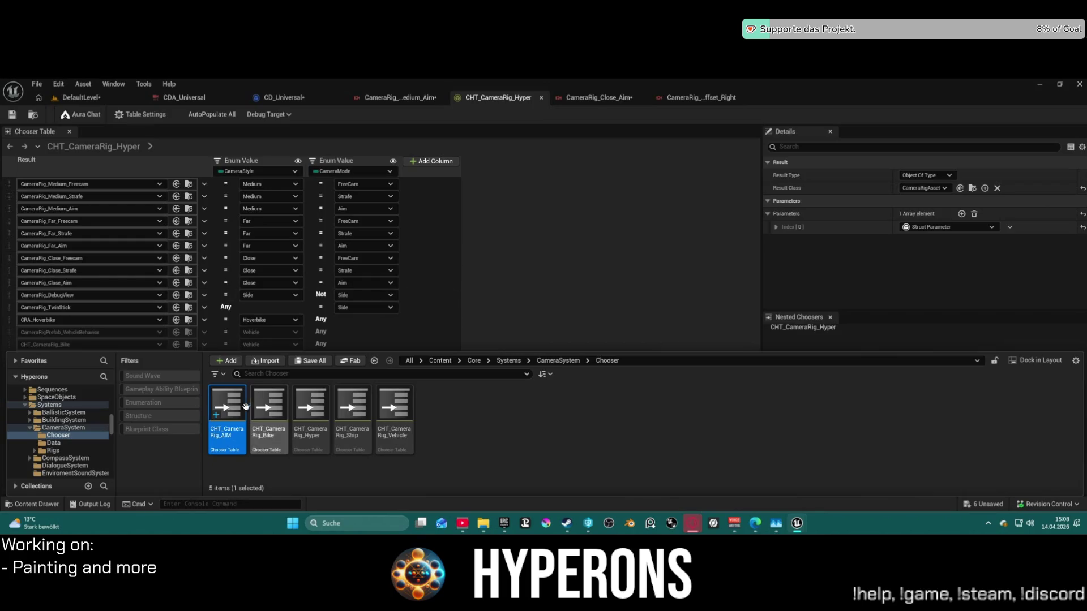
Open CHT_CameraRig_AIM and delete the Dialouge, Vehicle, CR_Ship_Universal_Prefab and Ship rows.
{"action": "double_click", "coordinate": [238, 411]}
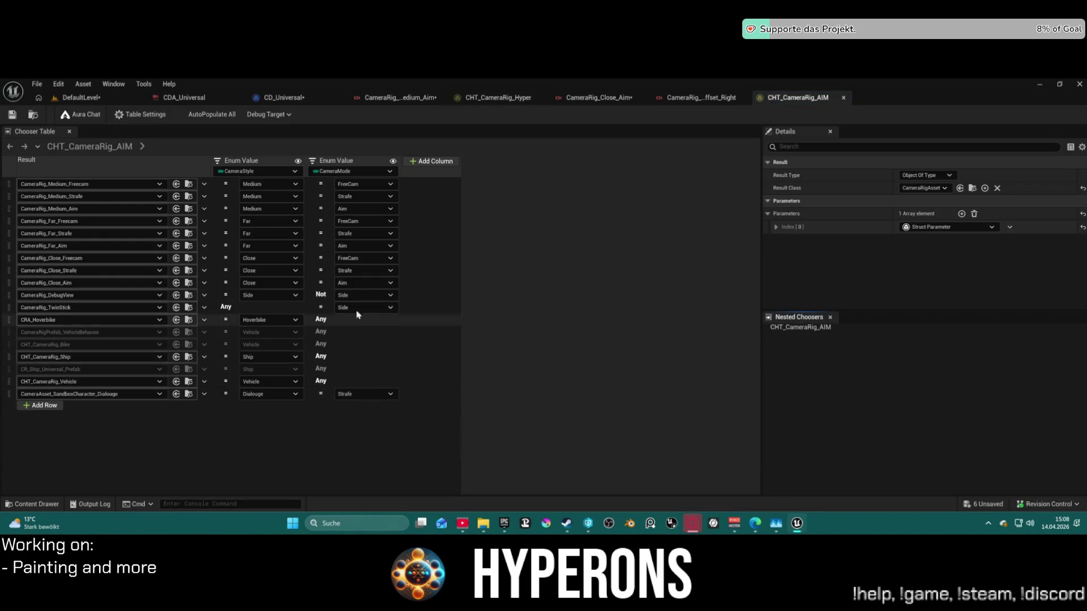
{"action": "left_click", "coordinate": [9, 397]}
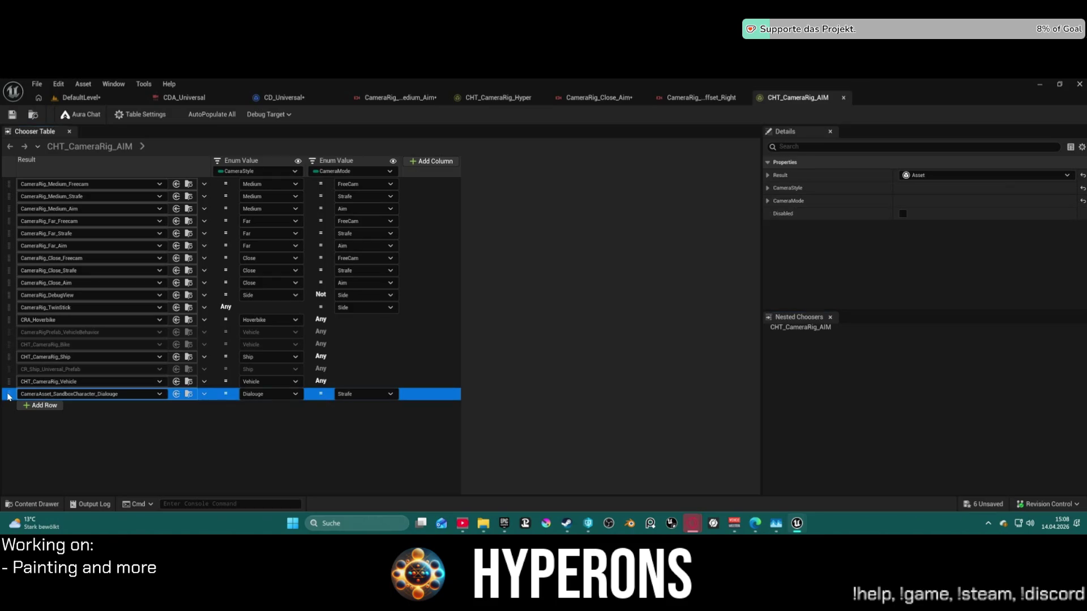
{"action": "right_click", "coordinate": [11, 396]}
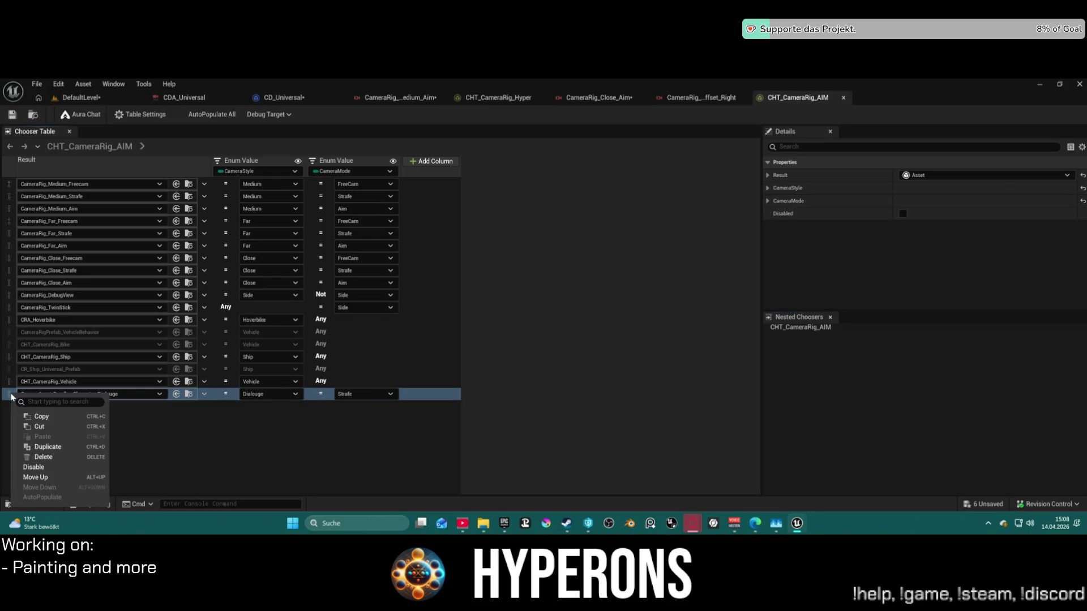
{"action": "left_click", "coordinate": [43, 456]}
{"action": "right_click", "coordinate": [8, 385]}
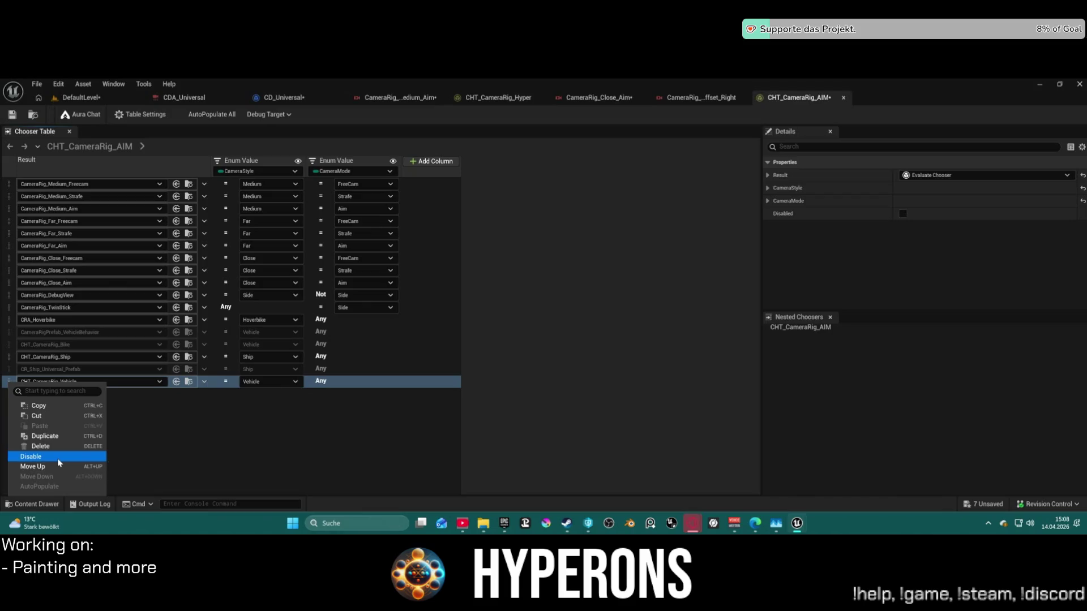
{"action": "left_click", "coordinate": [57, 458]}
{"action": "right_click", "coordinate": [8, 374]}
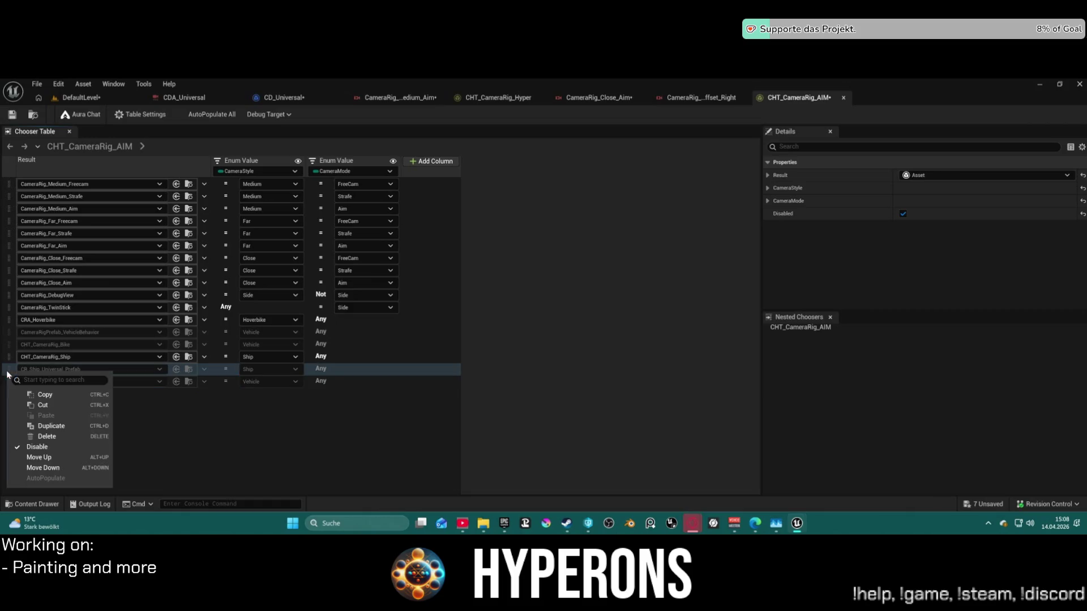
{"action": "left_click", "coordinate": [47, 437]}
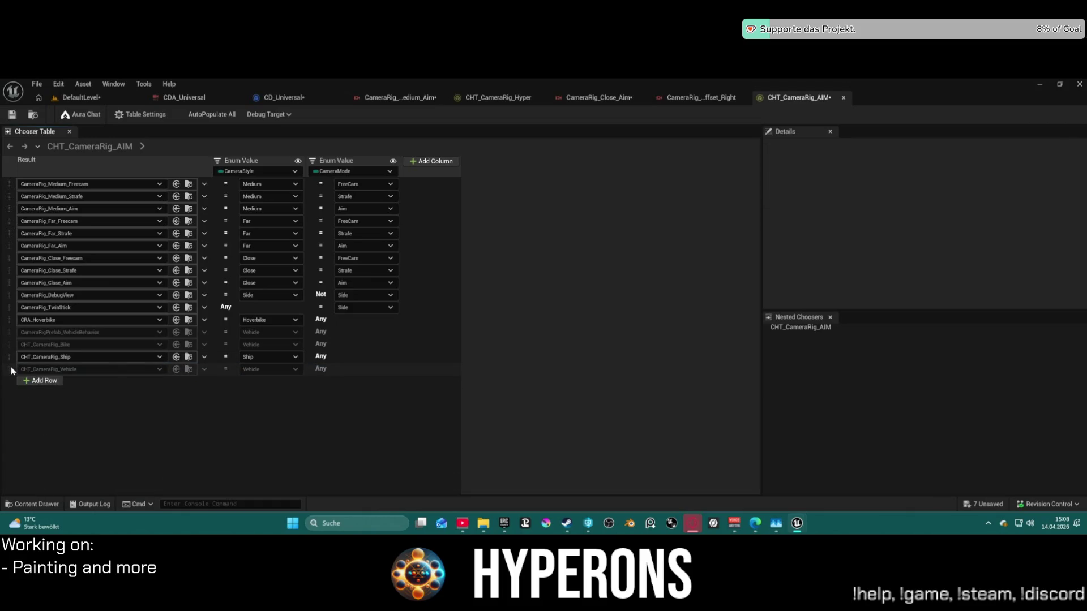
{"action": "right_click", "coordinate": [11, 371]}
{"action": "left_click", "coordinate": [64, 436]}
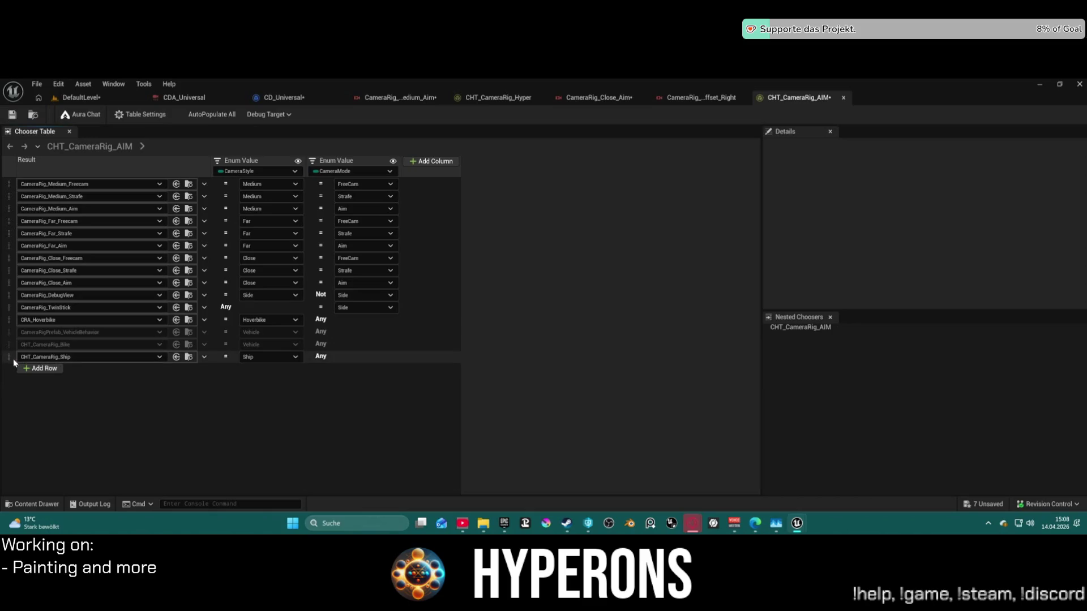
{"action": "right_click", "coordinate": [14, 362]}
{"action": "left_click", "coordinate": [63, 422]}
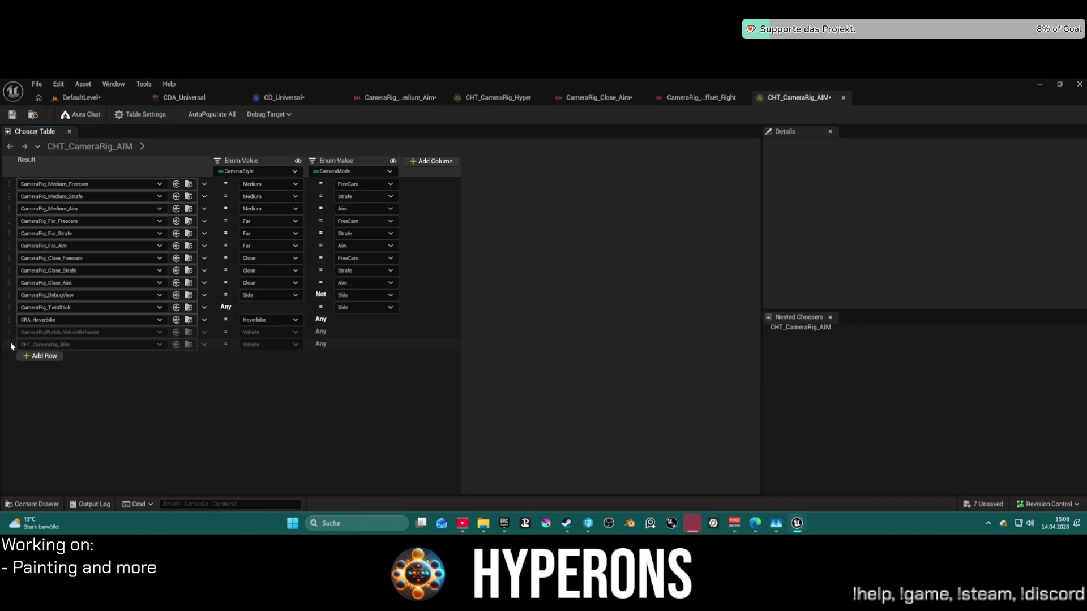
Delete the Bike, VehicleBehavior, CRA_Hoverbike and CameraRig_DebugView rows.
{"action": "right_click", "coordinate": [11, 345]}
{"action": "left_click", "coordinate": [70, 406]}
{"action": "right_click", "coordinate": [12, 331]}
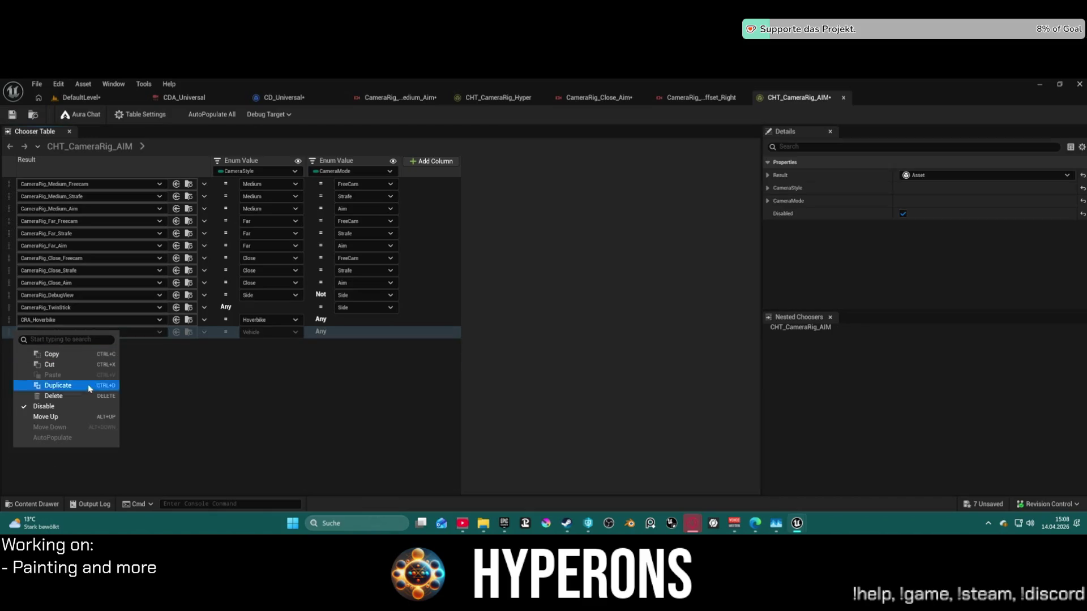
{"action": "left_click", "coordinate": [83, 393]}
{"action": "right_click", "coordinate": [11, 320]}
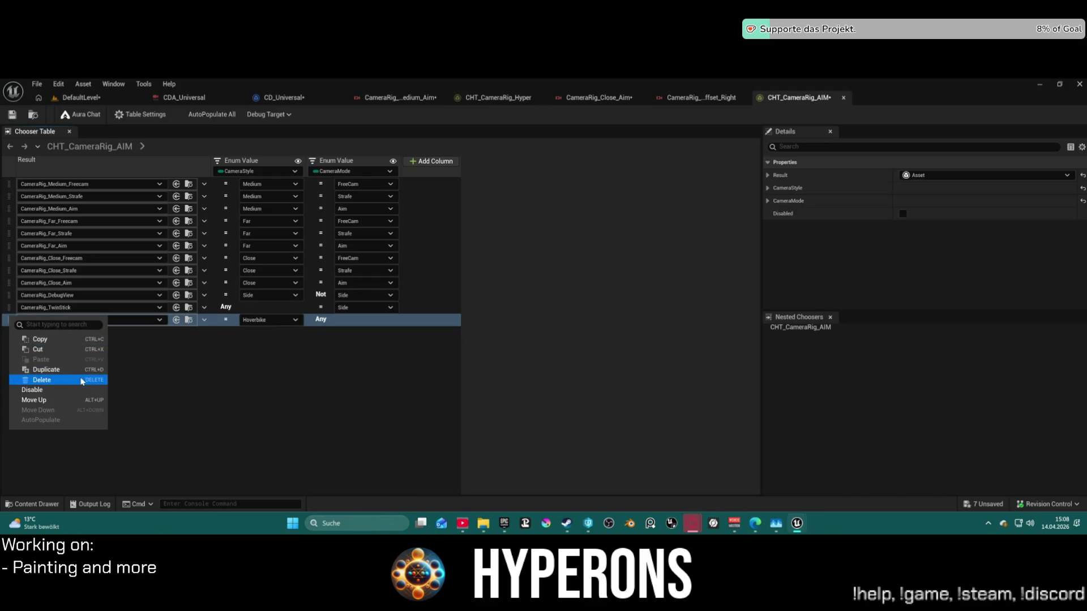
{"action": "left_click", "coordinate": [86, 380]}
{"action": "right_click", "coordinate": [11, 295]}
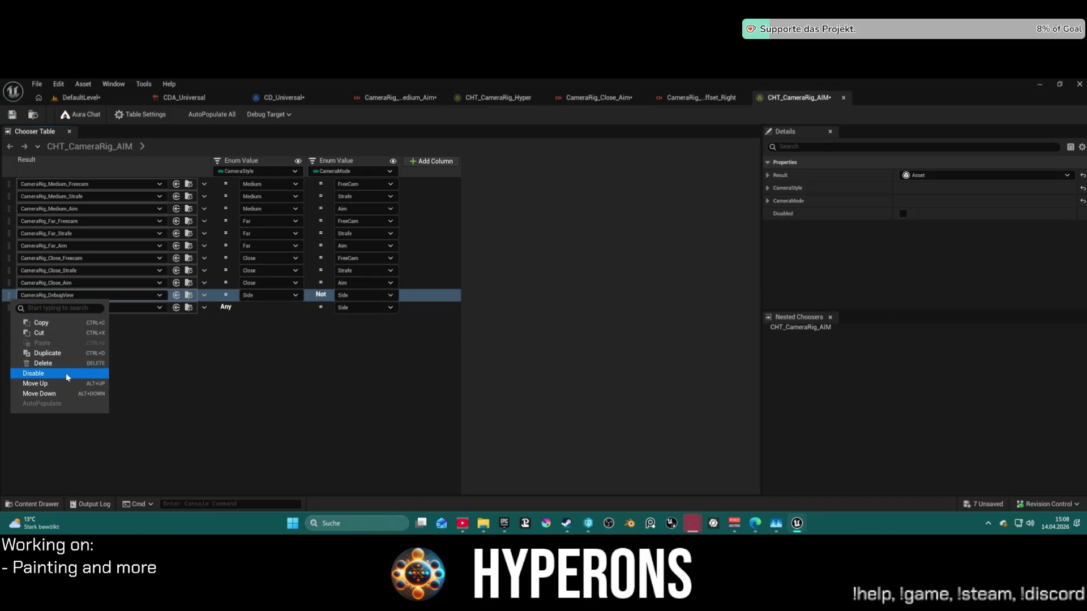
{"action": "left_click", "coordinate": [68, 375]}
{"action": "right_click", "coordinate": [16, 306]}
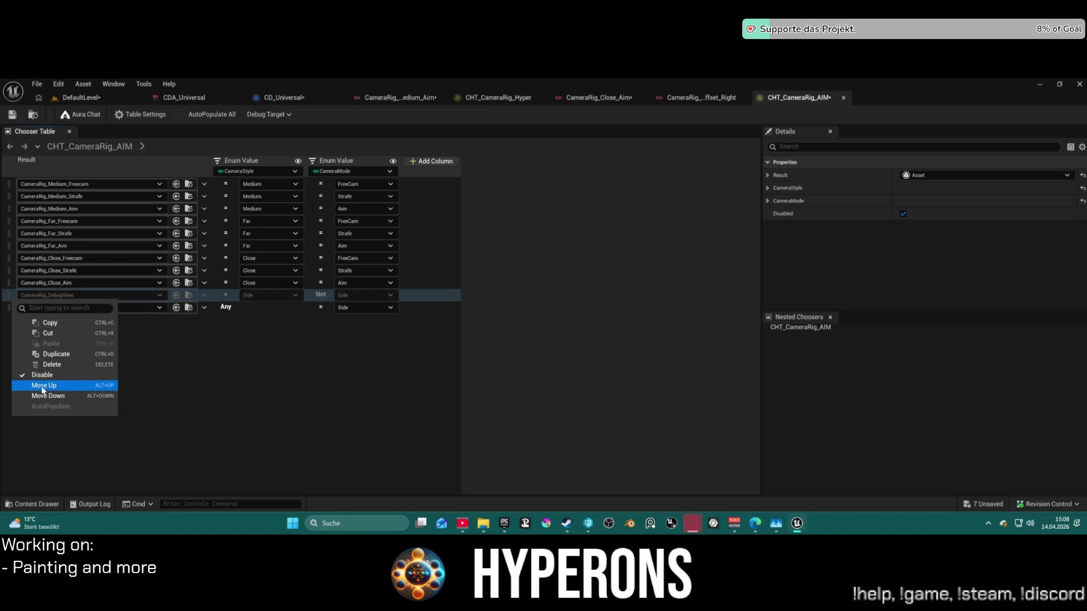
{"action": "left_click", "coordinate": [51, 365]}
Delete the TwinStick, Close_Strafe, Close_Freecam and Far_Strafe rows.
{"action": "left_click", "coordinate": [10, 295]}
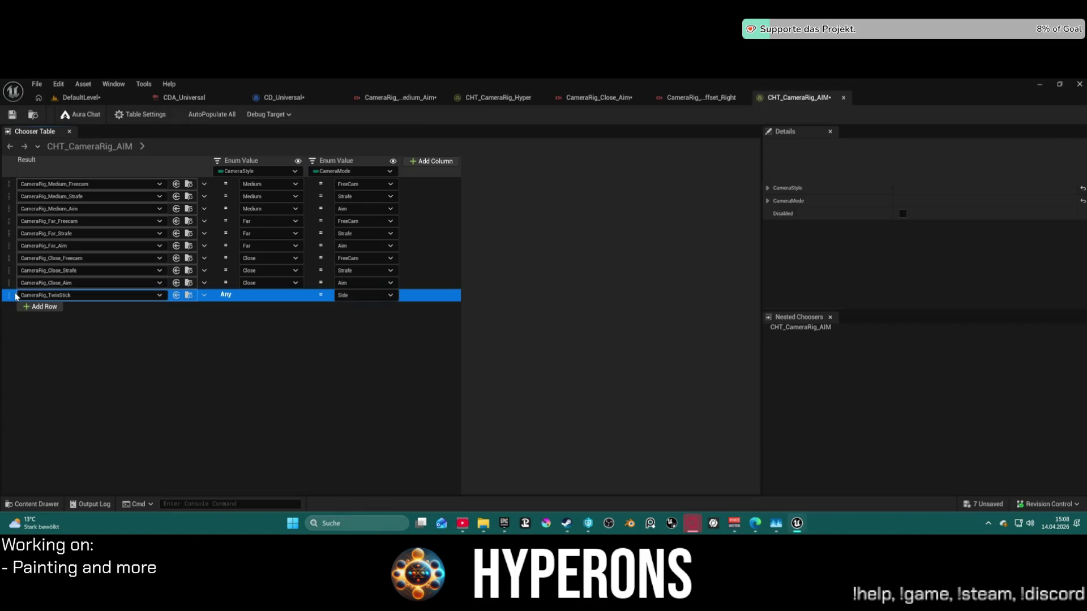
{"action": "key", "text": "Delete"}
{"action": "left_click", "coordinate": [11, 283]}
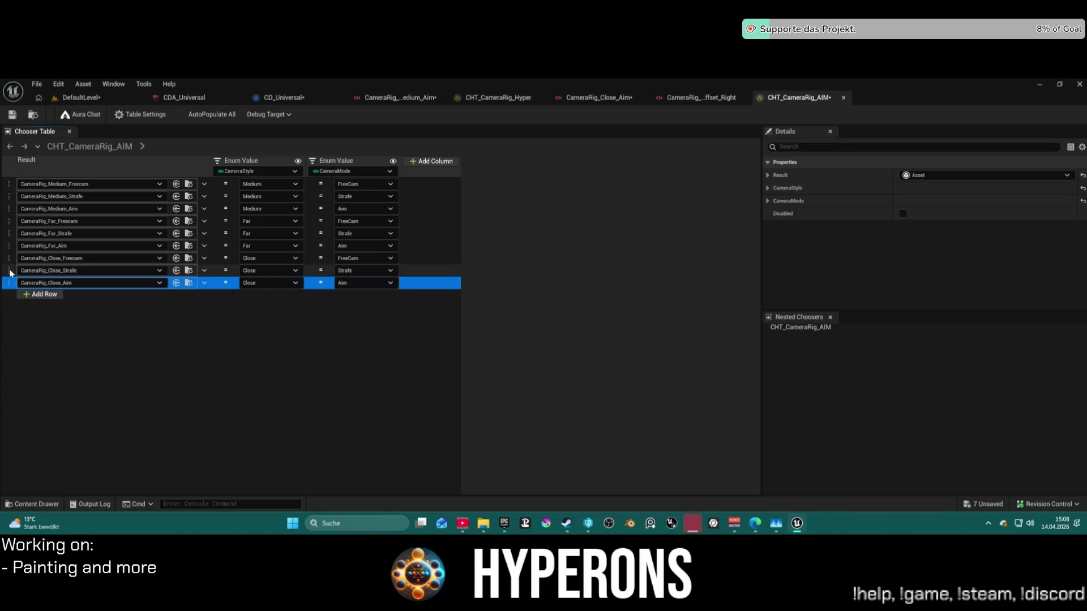
{"action": "left_click", "coordinate": [10, 271]}
{"action": "key", "text": "Delete"}
{"action": "left_click", "coordinate": [7, 258]}
{"action": "key", "text": "Delete"}
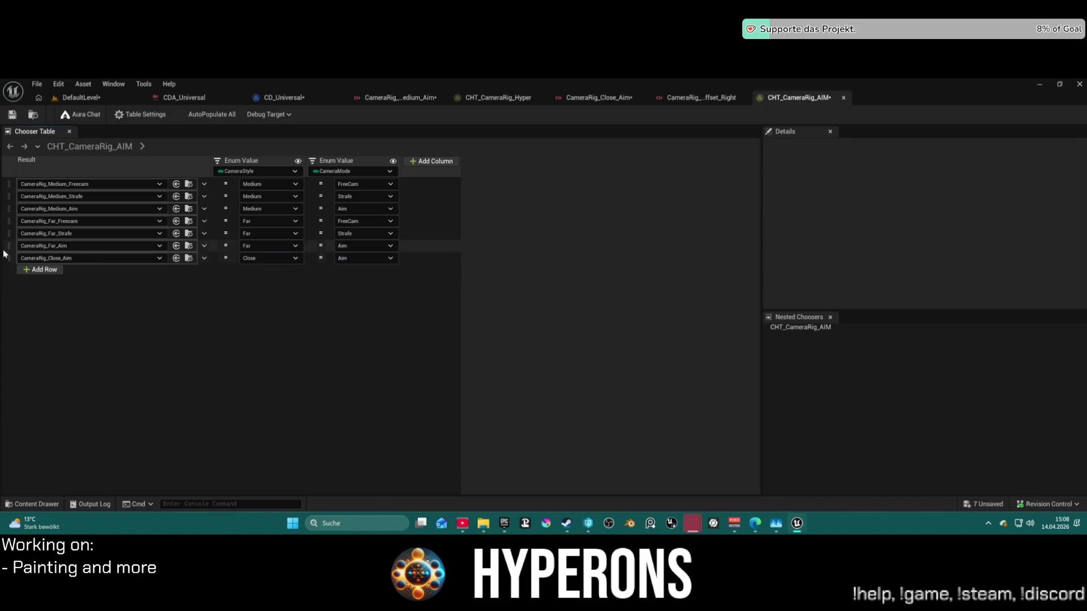
{"action": "left_click", "coordinate": [8, 233]}
{"action": "key", "text": "Delete"}
Delete the Far_Freecam, Medium_Strafe and Medium_Freecam rows, leaving only the Aim rows.
{"action": "left_click", "coordinate": [9, 221]}
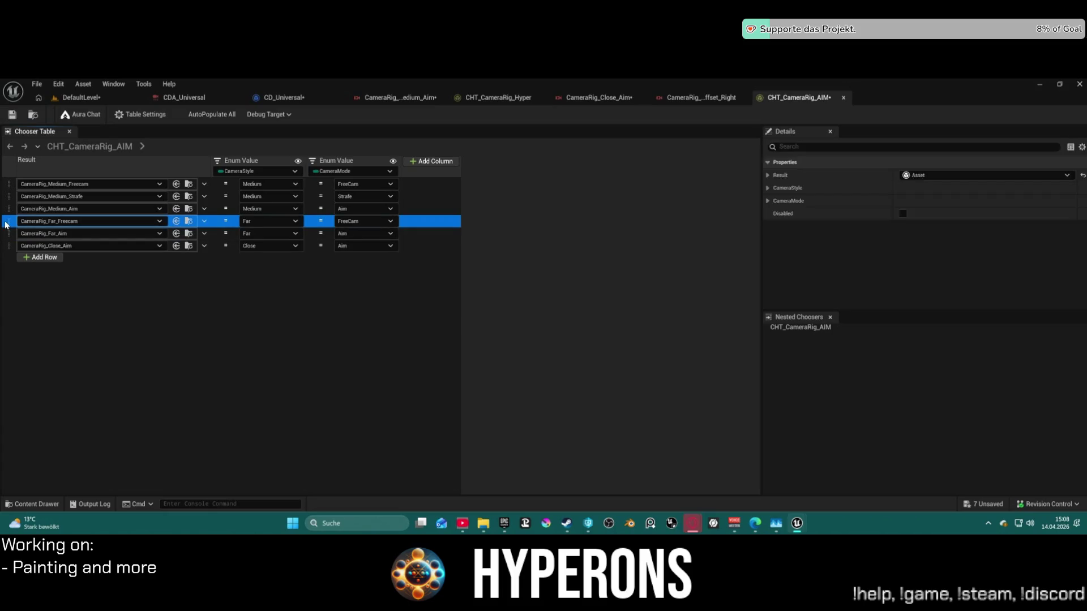
{"action": "key", "text": "Delete"}
{"action": "left_click", "coordinate": [7, 196]}
{"action": "key", "text": "Delete"}
{"action": "left_click", "coordinate": [9, 184]}
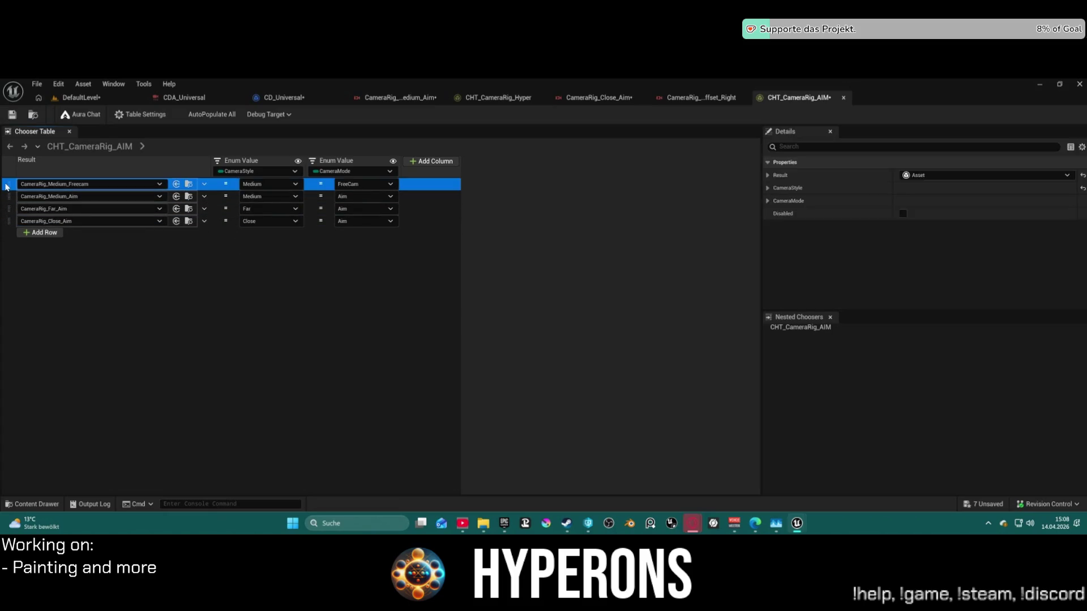
{"action": "key", "text": "Delete"}
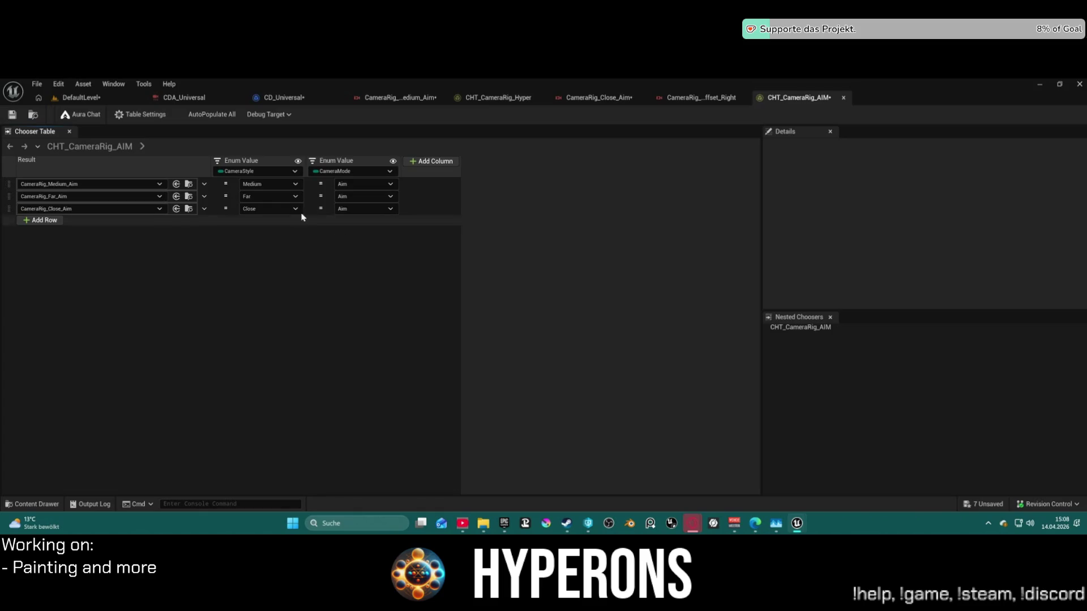
{"action": "left_click", "coordinate": [93, 149]}
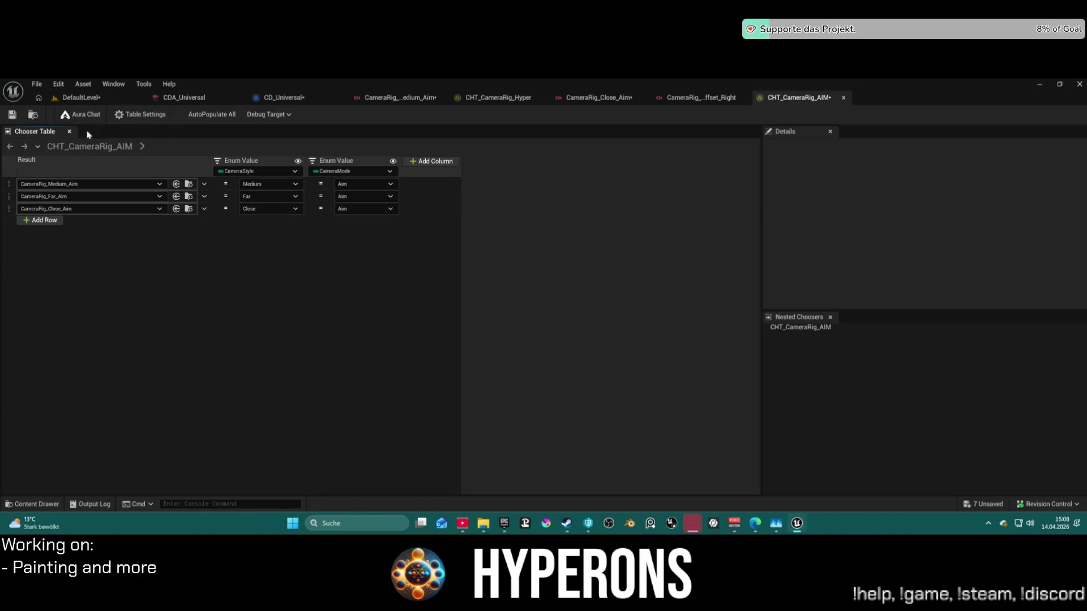
In CD_Universal, shift the camera style switch, Activate Camera Rig nodes and getter right.
{"action": "left_click", "coordinate": [295, 98]}
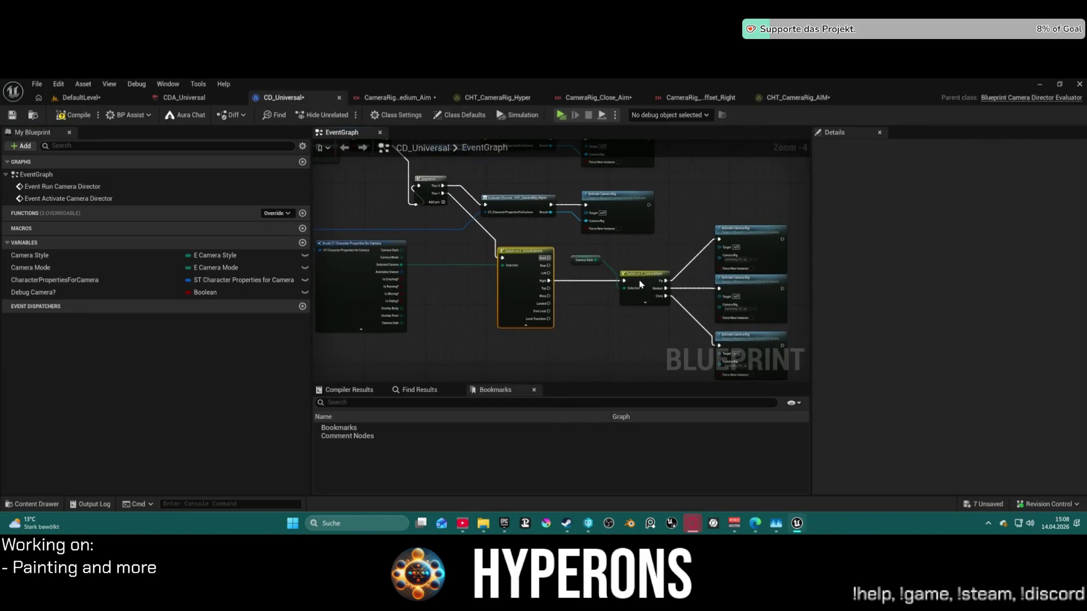
{"action": "left_click", "coordinate": [596, 198]}
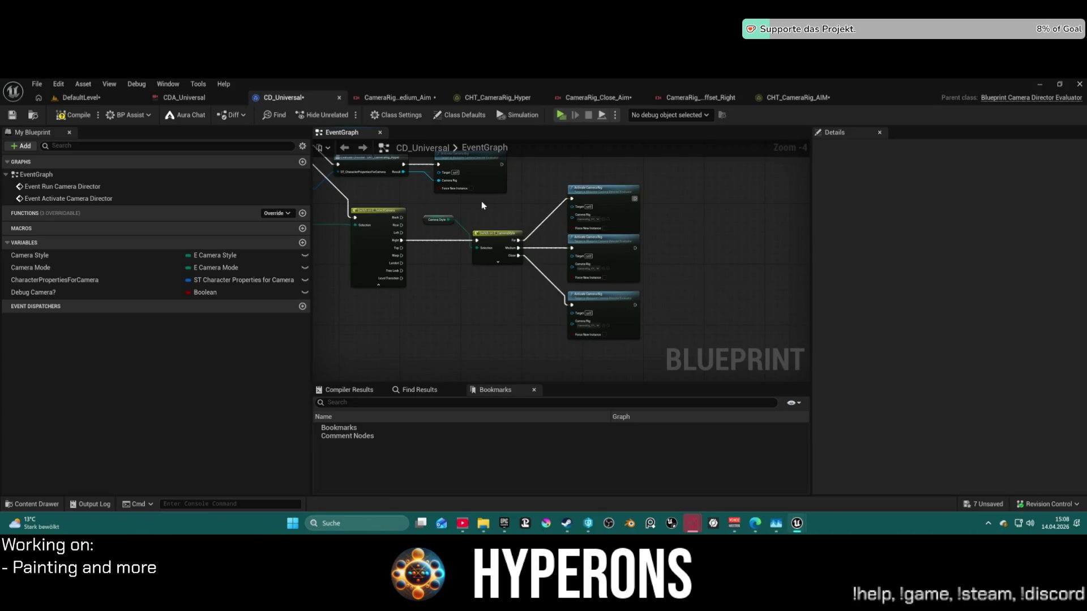
{"action": "left_click_drag", "start_coordinate": [489, 202], "coordinate": [641, 342]}
{"action": "mouse_move", "coordinate": [500, 240]}
{"action": "left_mouse_down"}
{"action": "mouse_move", "coordinate": [714, 250]}
{"action": "mouse_move", "coordinate": [720, 266]}
{"action": "left_mouse_up"}
{"action": "left_click_drag", "start_coordinate": [437, 220], "coordinate": [644, 213]}
{"action": "left_click_drag", "start_coordinate": [733, 217], "coordinate": [750, 257]}
Duplicate the Evaluate Chooser node after the switch and set its chooser to CHT_CameraRig_AIM.
{"action": "left_click", "coordinate": [553, 216]}
{"action": "key", "text": "ctrl+c"}
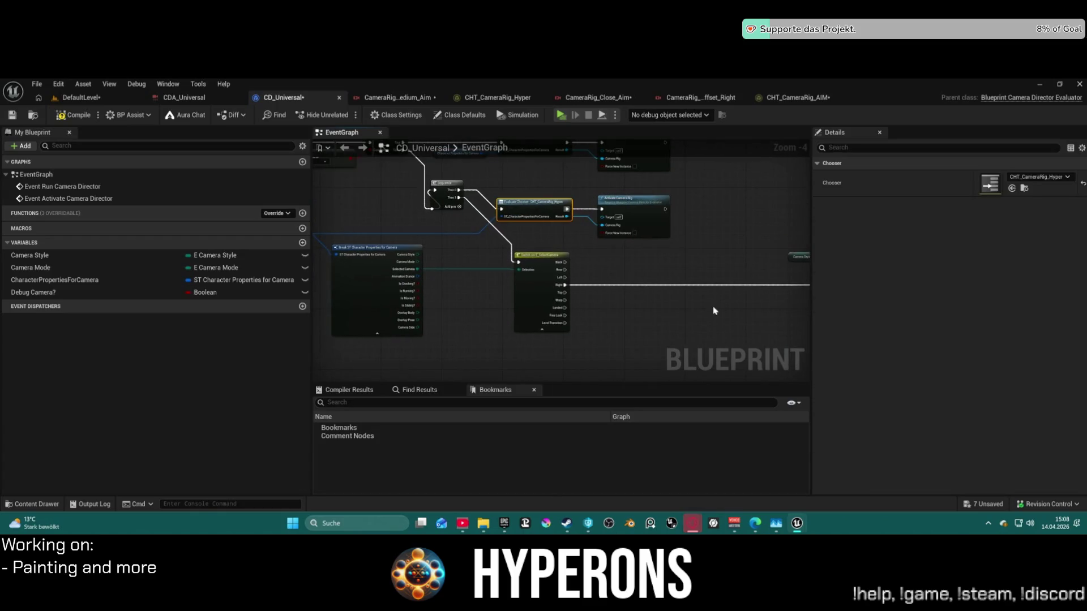
{"action": "key", "text": "ctrl+v"}
{"action": "left_click_drag", "start_coordinate": [739, 320], "coordinate": [583, 285]}
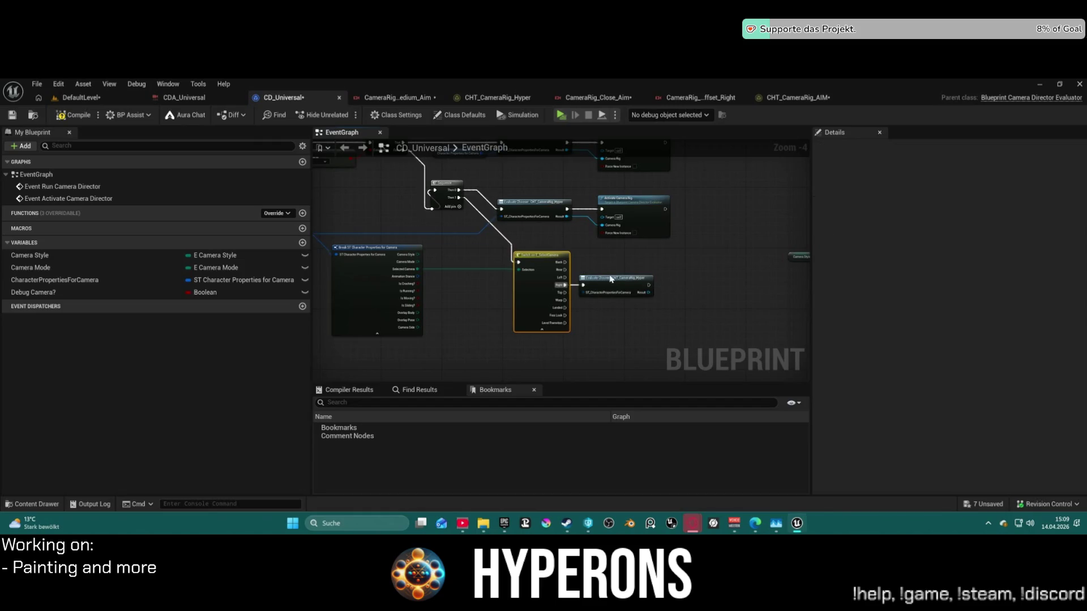
{"action": "left_click", "coordinate": [611, 278]}
{"action": "left_click", "coordinate": [1038, 176]}
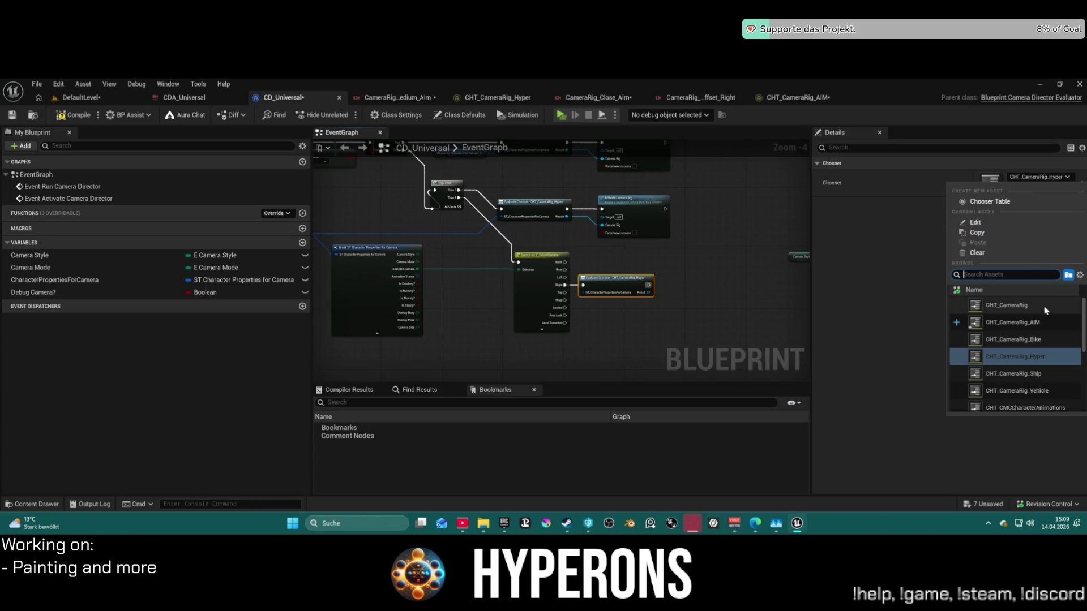
{"action": "left_click", "coordinate": [1013, 322]}
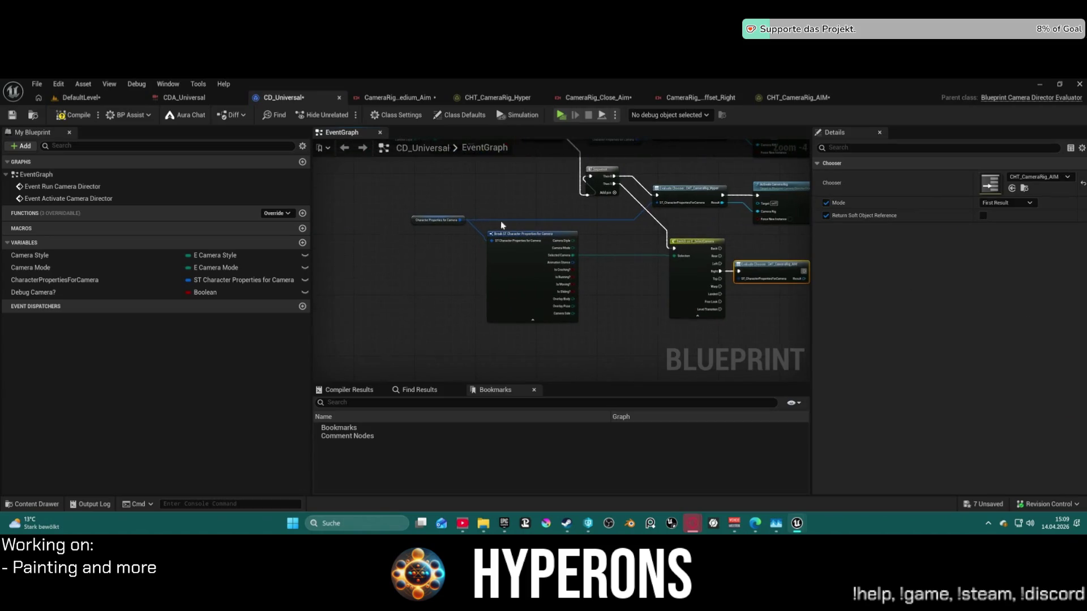
Place the AIM Evaluate Chooser beside the Right branch and copy the CameraRig_TP_Offset_Right pin reference.
{"action": "left_click", "coordinate": [465, 220]}
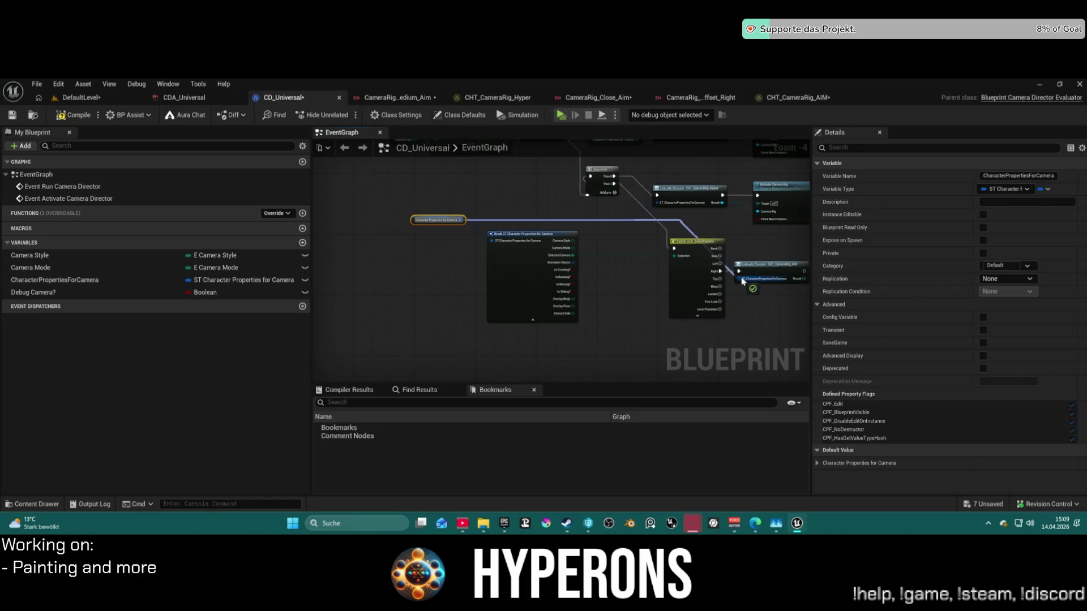
{"action": "scroll", "coordinate": [556, 275], "scroll_direction": "up", "scroll_amount": 4}
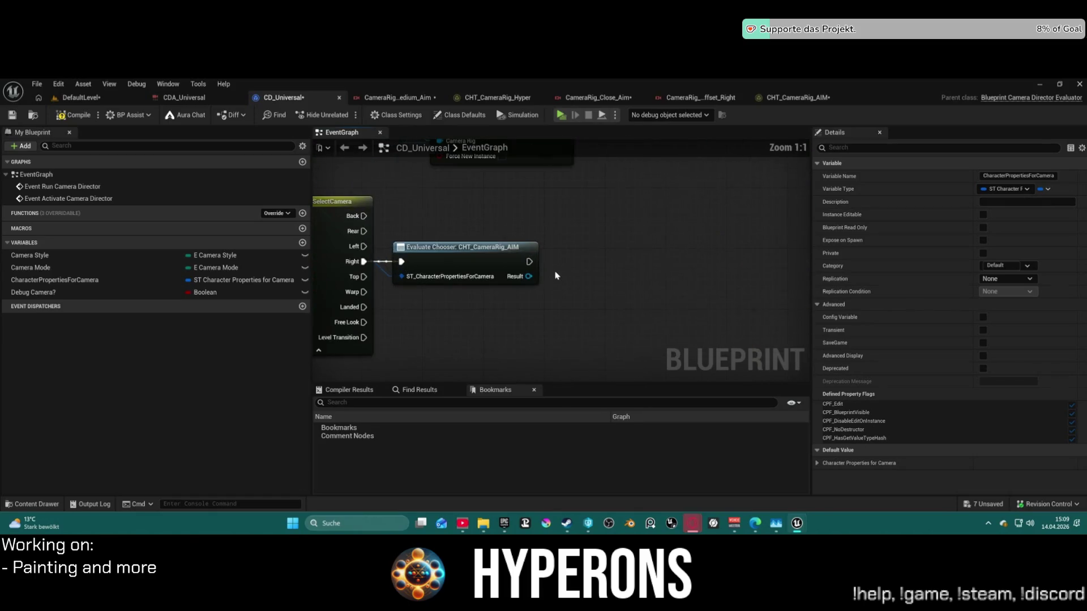
{"action": "scroll", "coordinate": [555, 276], "scroll_direction": "down", "scroll_amount": 5}
{"action": "scroll", "coordinate": [397, 250], "scroll_direction": "up", "scroll_amount": 2}
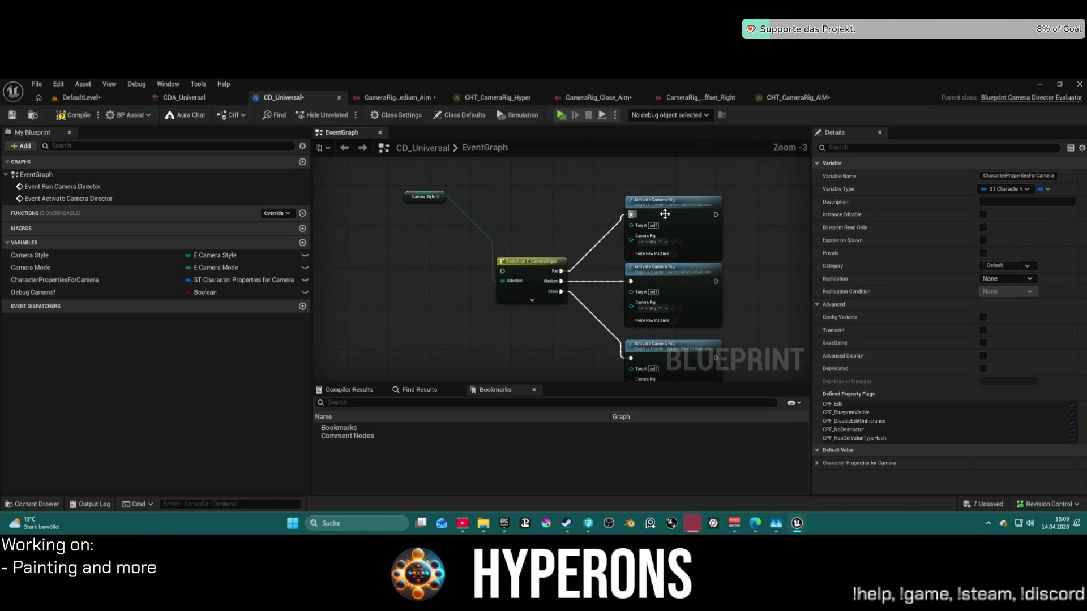
{"action": "left_click", "coordinate": [699, 219]}
{"action": "left_click_drag", "start_coordinate": [384, 225], "coordinate": [684, 235]}
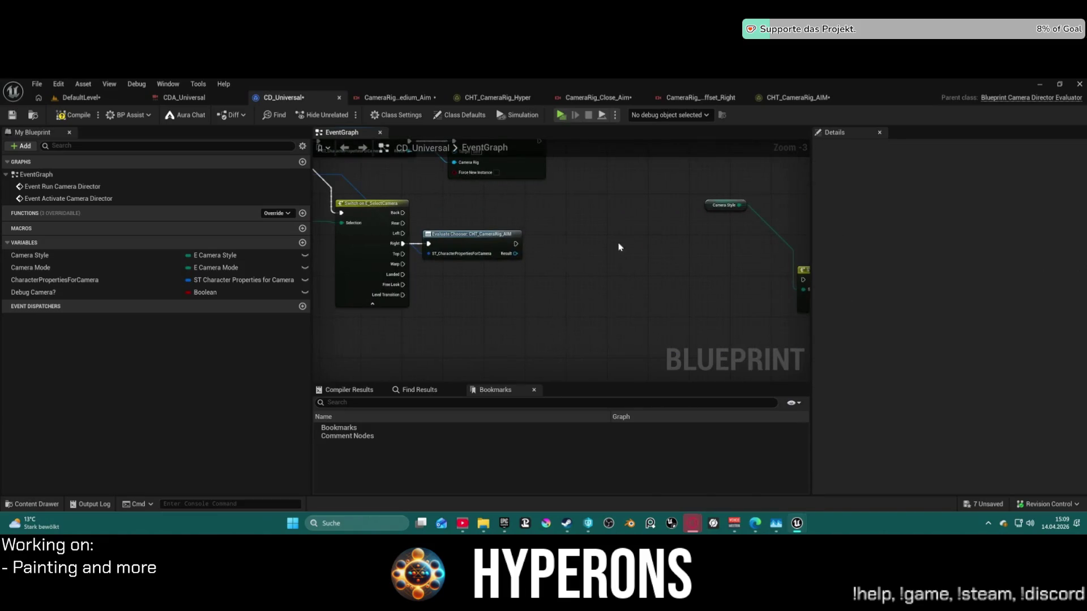
{"action": "left_click", "coordinate": [580, 238]}
{"action": "left_click_drag", "start_coordinate": [516, 255], "coordinate": [583, 276]}
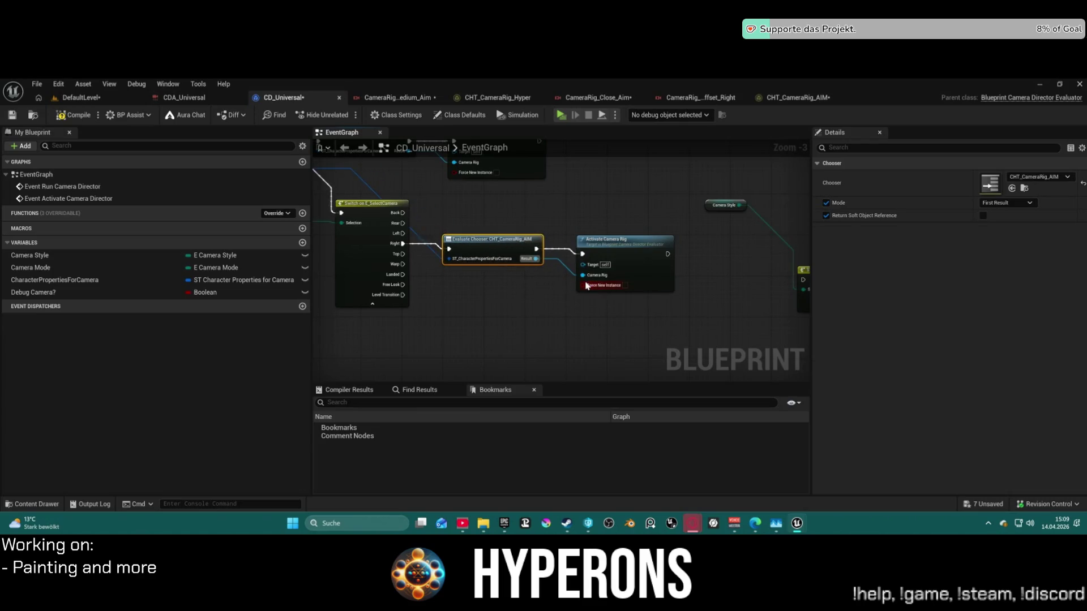
{"action": "left_click_drag", "start_coordinate": [689, 260], "coordinate": [404, 238]}
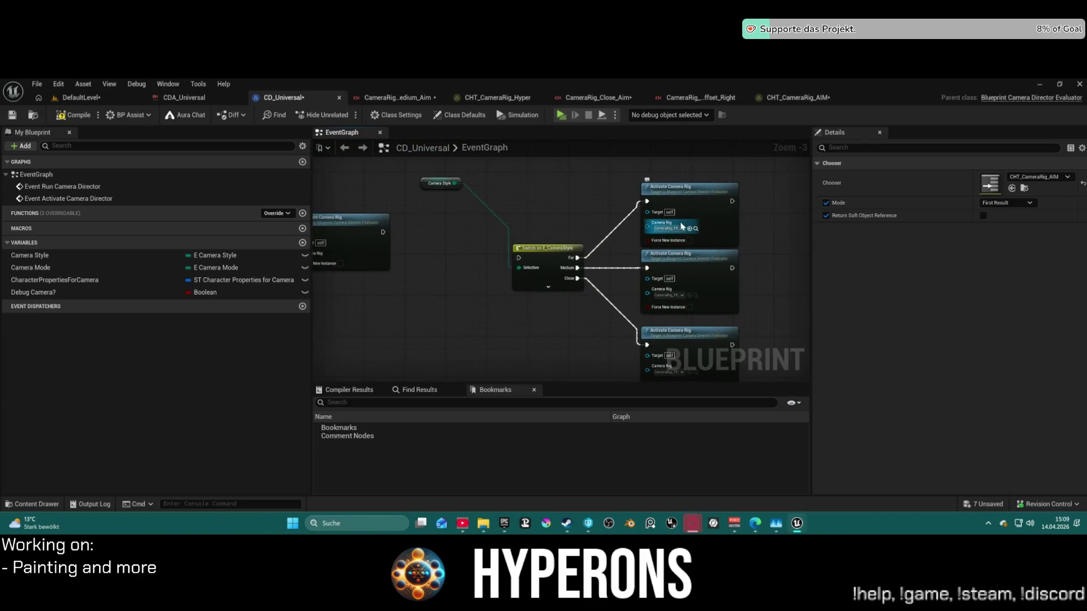
{"action": "key", "text": "ctrl+c"}
{"action": "left_click", "coordinate": [786, 101]}
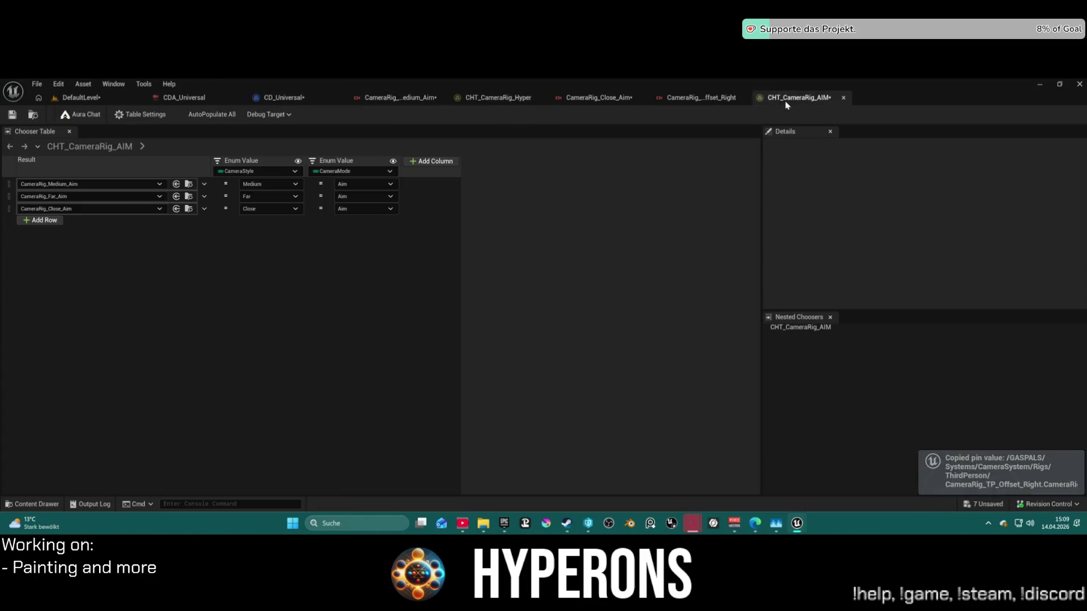
Search the first row's Result asset picker, then bring up the CameraRig_TP_Offset_Right rig graph.
{"action": "left_click", "coordinate": [105, 185]}
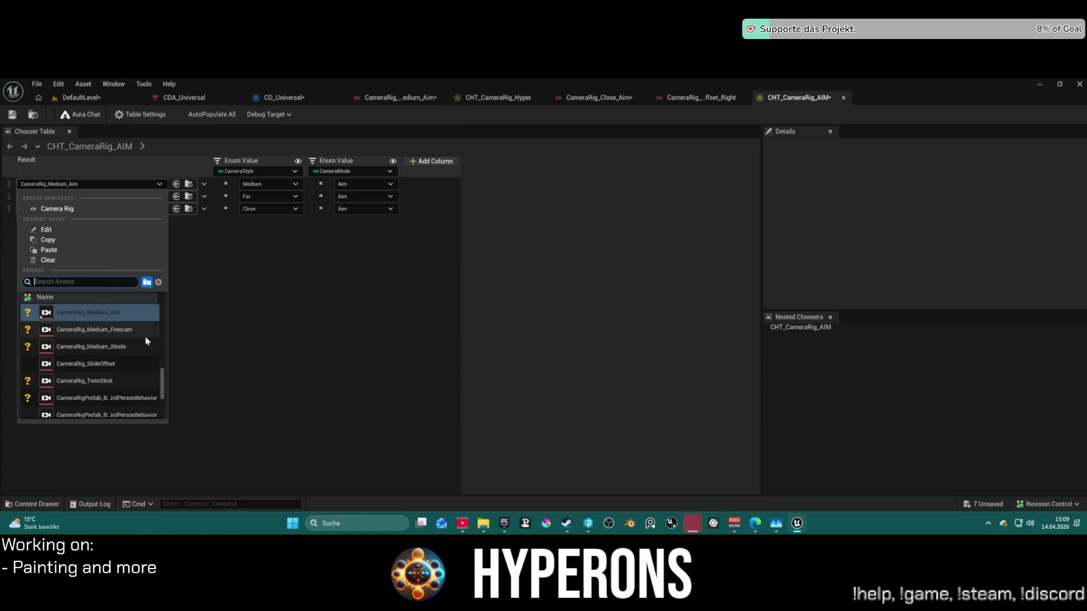
{"action": "left_click", "coordinate": [235, 247]}
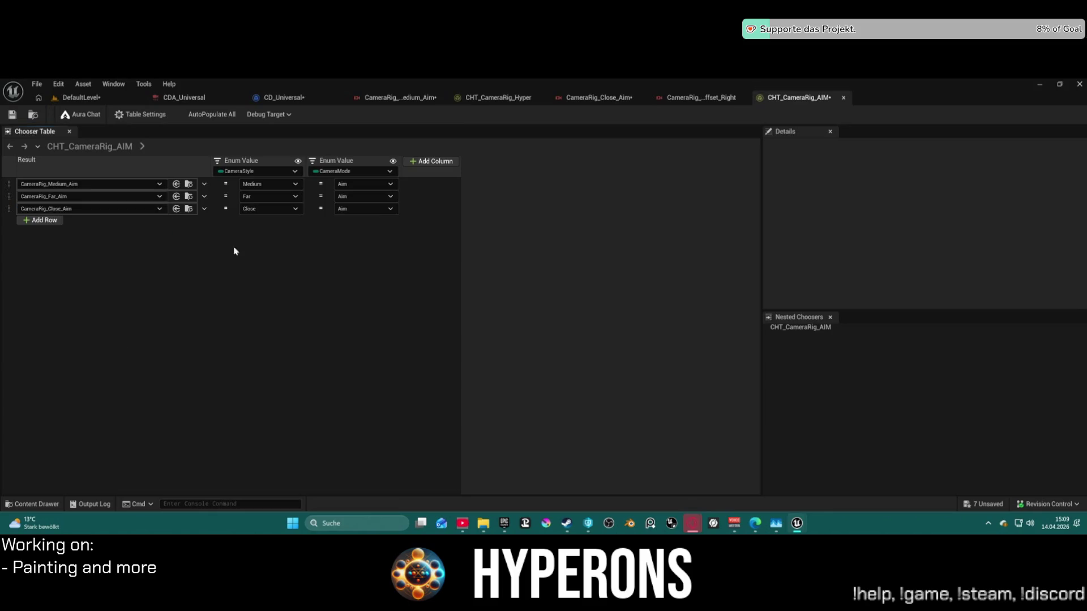
{"action": "left_click", "coordinate": [159, 186]}
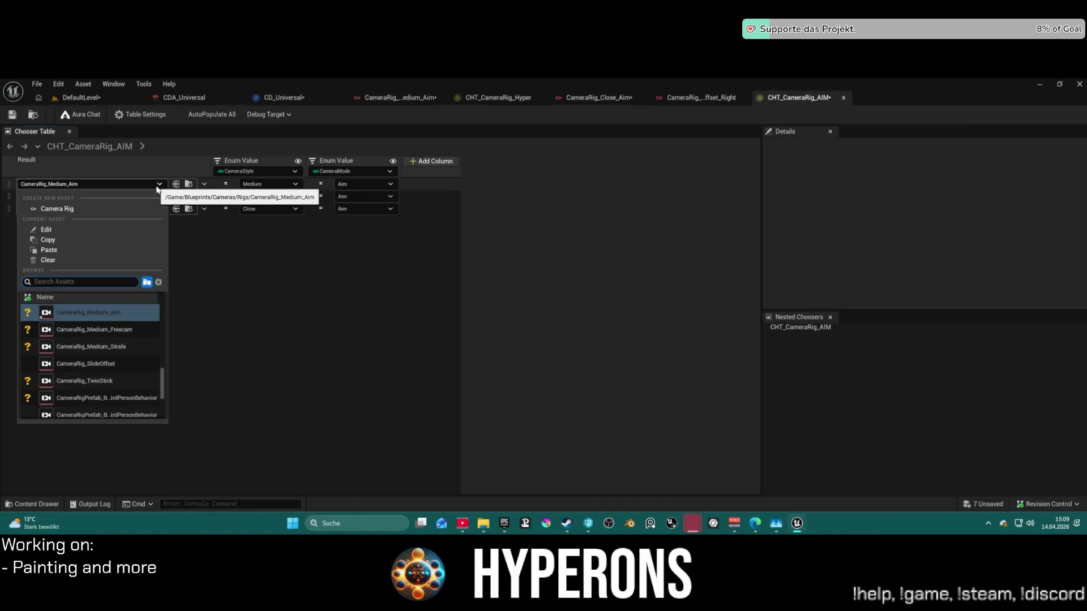
{"action": "type", "text": "fight"}
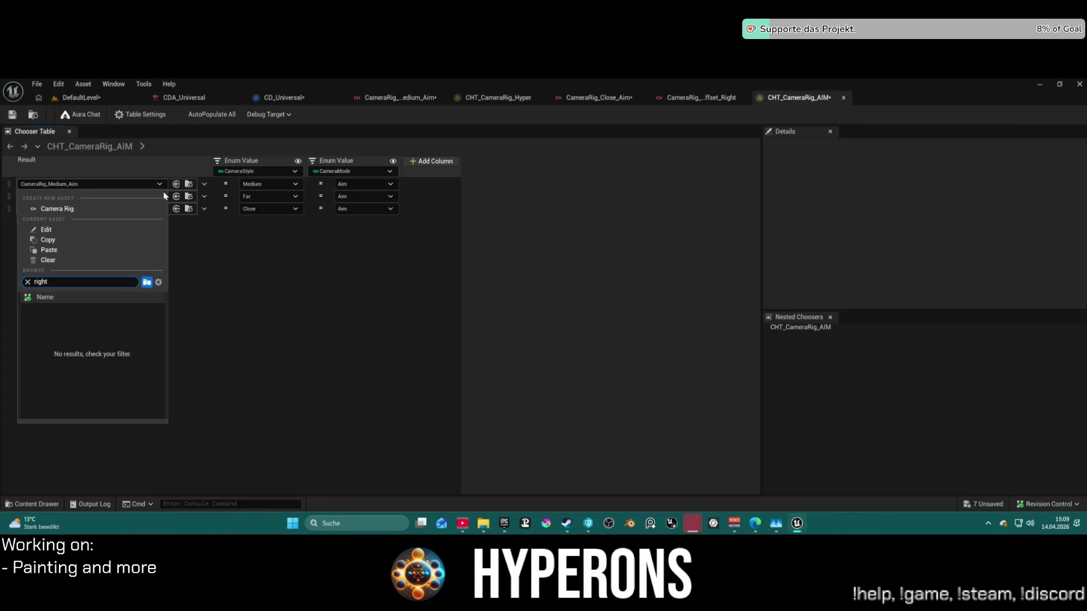
{"action": "key", "text": "BackSpace"}
{"action": "key", "text": "BackSpace"}
{"action": "key", "text": "BackSpace"}
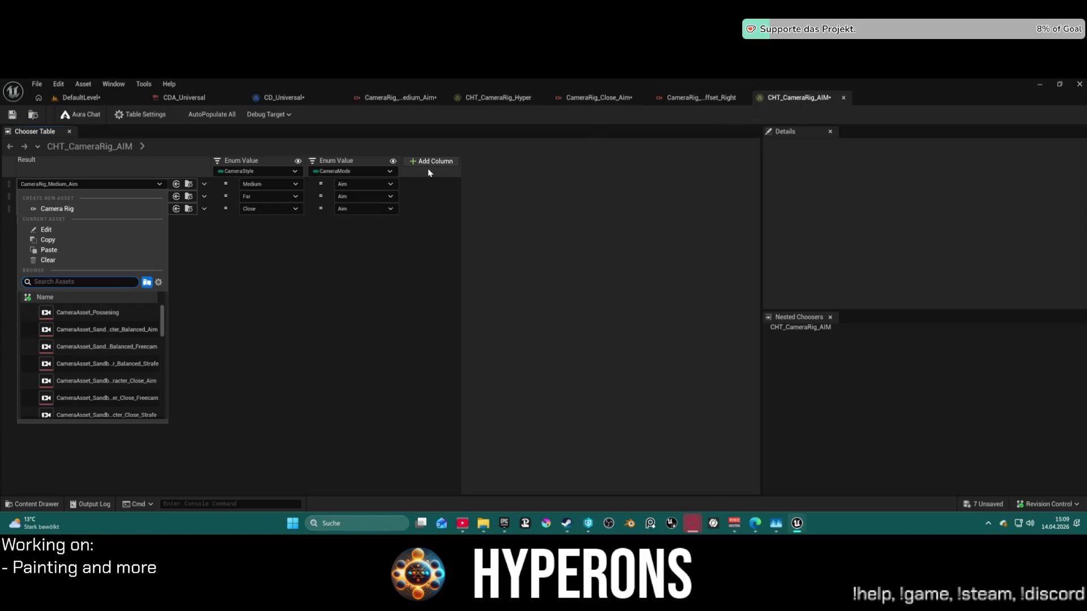
{"action": "type", "text": "ofset"}
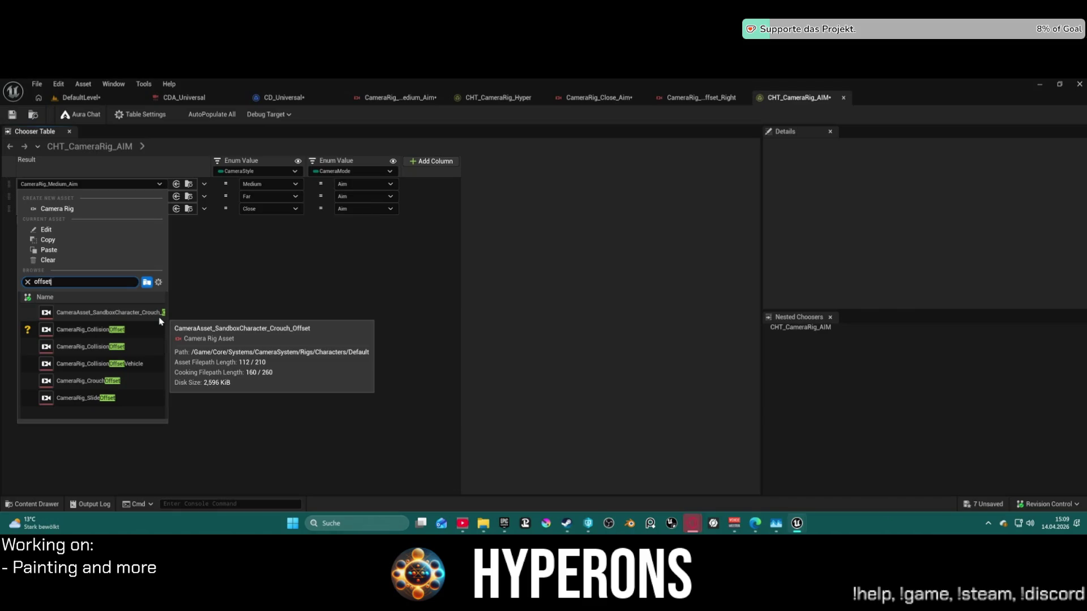
{"action": "left_click", "coordinate": [686, 102]}
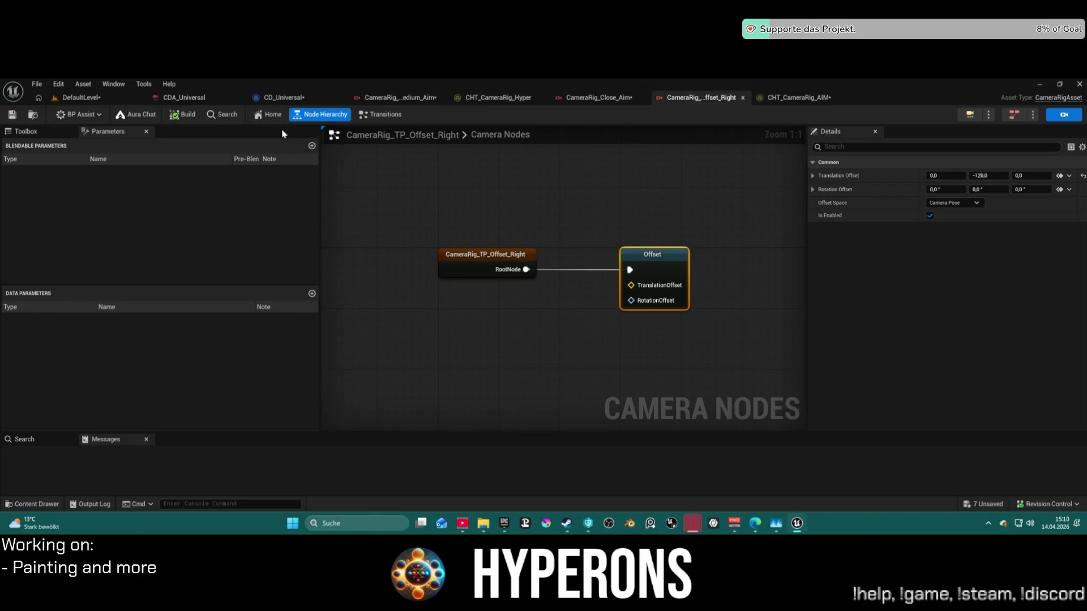
Move CameraRig_TP_Offset_Right into Systems/CameraSystem/Rigs and check out the affected assets.
{"action": "left_click", "coordinate": [33, 114]}
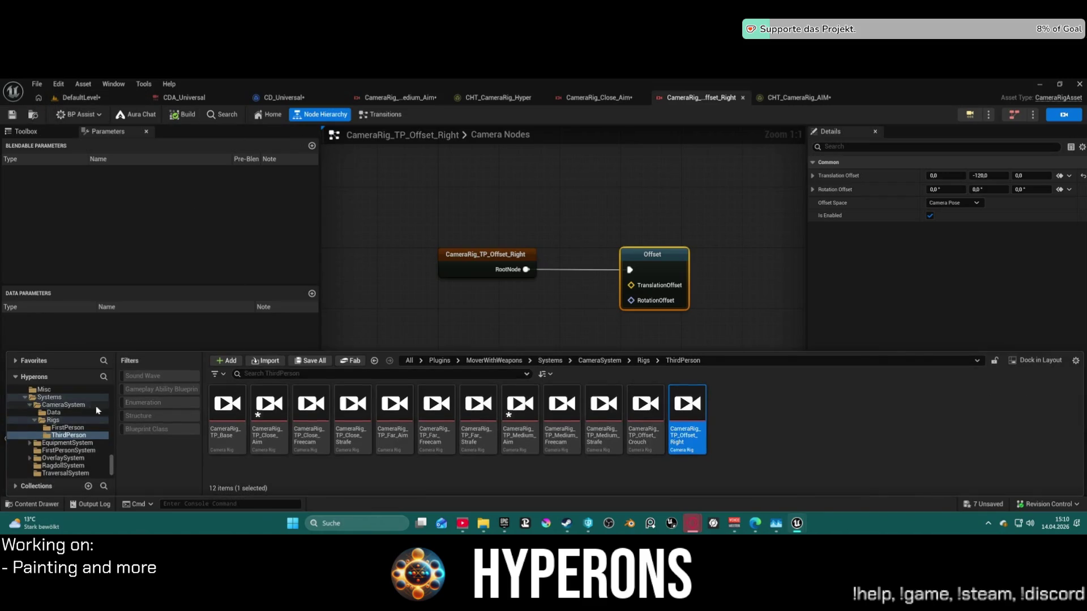
{"action": "scroll", "coordinate": [97, 409], "scroll_direction": "up", "scroll_amount": 3}
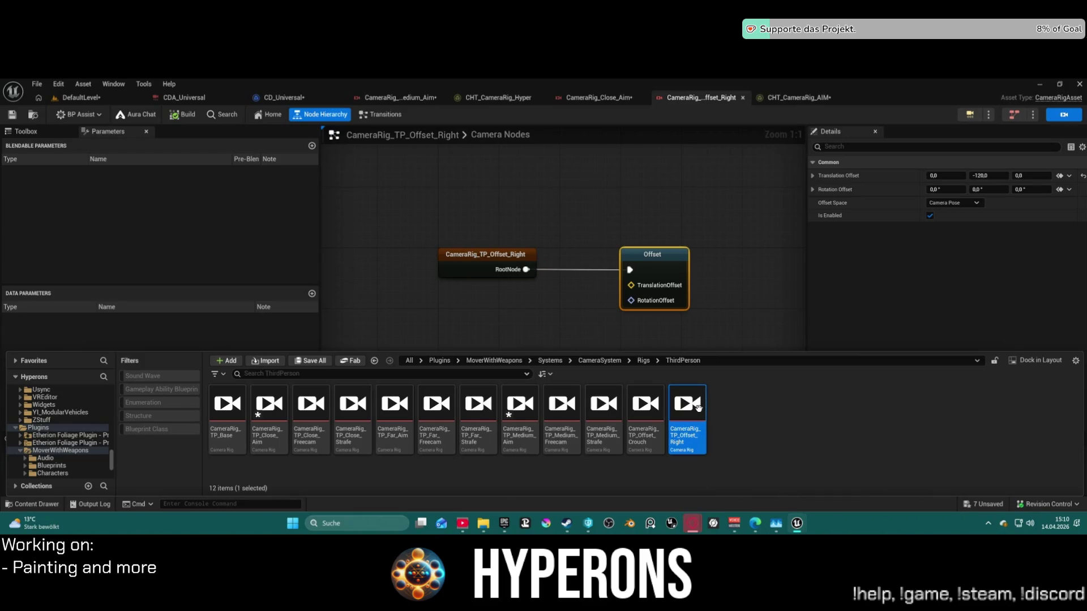
{"action": "mouse_move", "coordinate": [688, 412]}
{"action": "left_mouse_down"}
{"action": "mouse_move", "coordinate": [59, 408]}
{"action": "mouse_move", "coordinate": [124, 417]}
{"action": "mouse_move", "coordinate": [71, 418]}
{"action": "mouse_move", "coordinate": [89, 451]}
{"action": "mouse_move", "coordinate": [102, 451]}
{"action": "mouse_move", "coordinate": [53, 442]}
{"action": "left_mouse_up"}
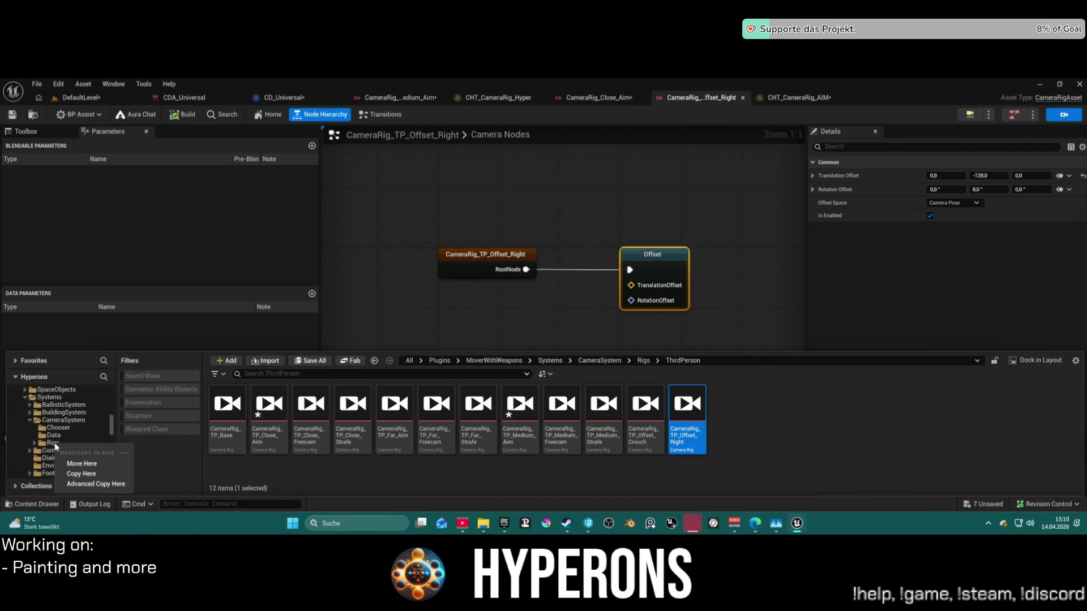
{"action": "left_click", "coordinate": [79, 464]}
{"action": "left_click", "coordinate": [595, 408]}
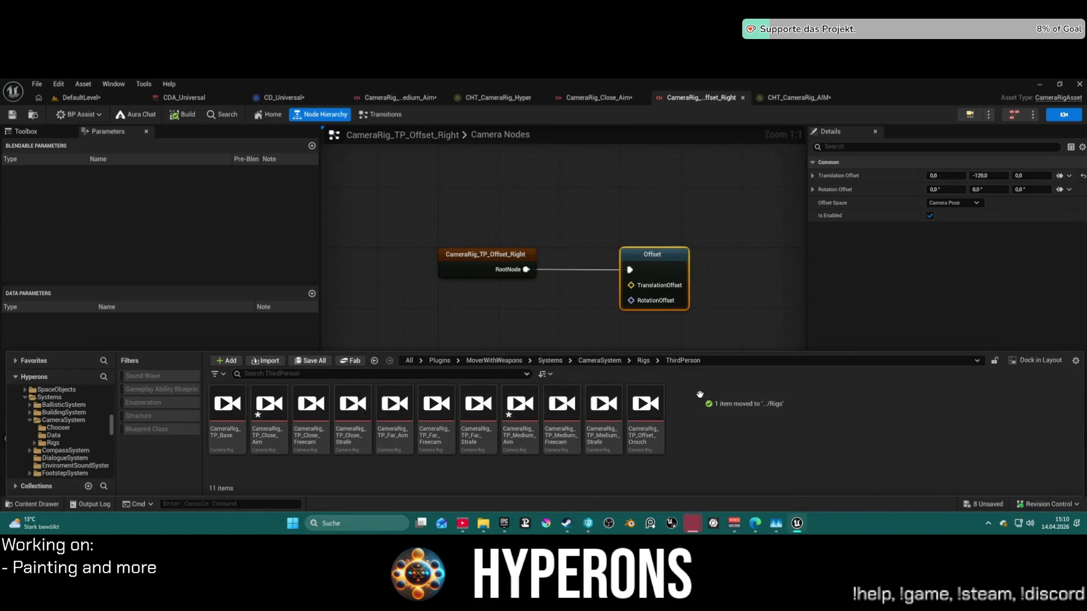
{"action": "key", "text": "ctrl+z"}
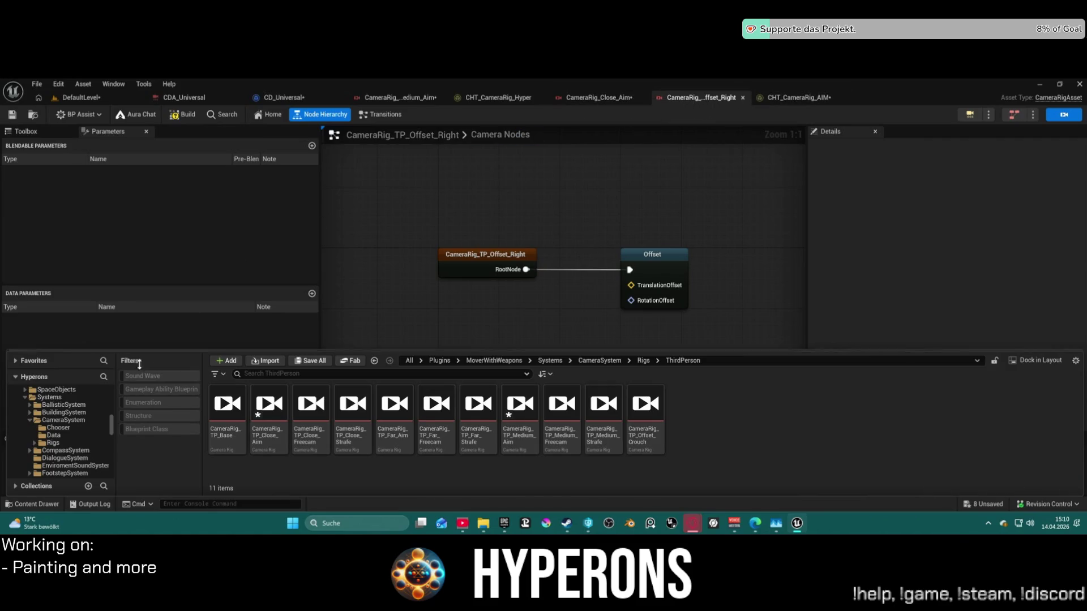
{"action": "left_click", "coordinate": [30, 451]}
Assign CameraRig_TP_Offset_Right to all three rows of the CHT_CameraRig_AIM table.
{"action": "left_click", "coordinate": [34, 444]}
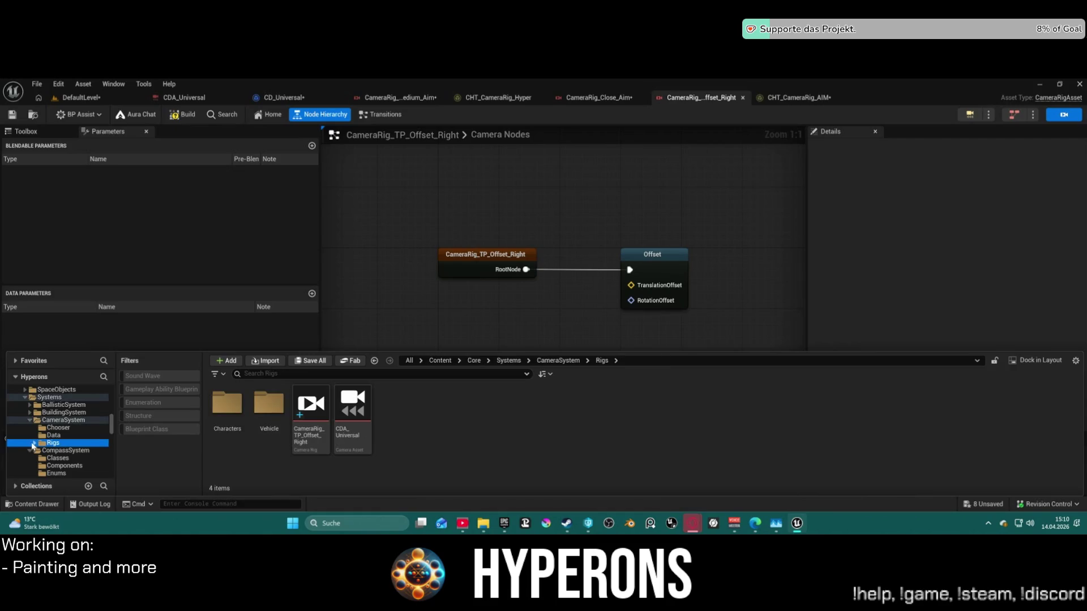
{"action": "left_click", "coordinate": [34, 444]}
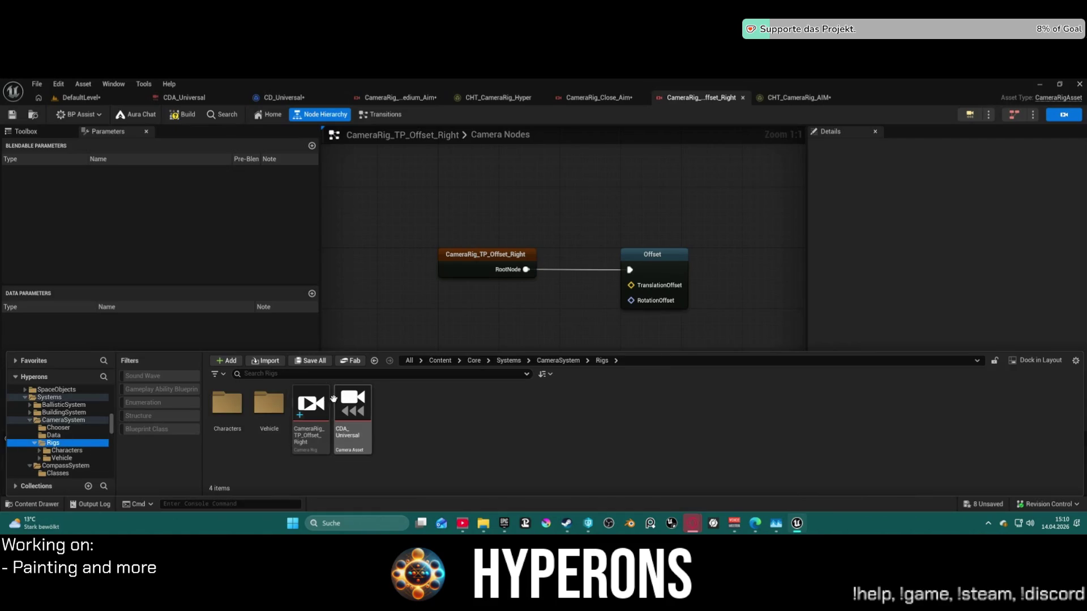
{"action": "left_click", "coordinate": [315, 403]}
{"action": "left_click", "coordinate": [779, 99]}
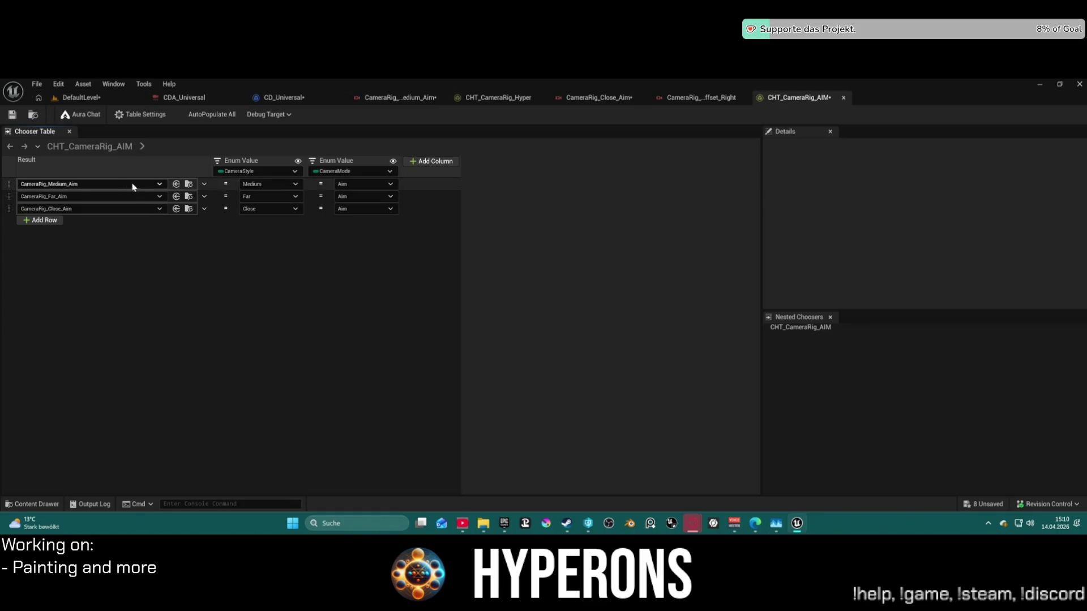
{"action": "left_click", "coordinate": [176, 185]}
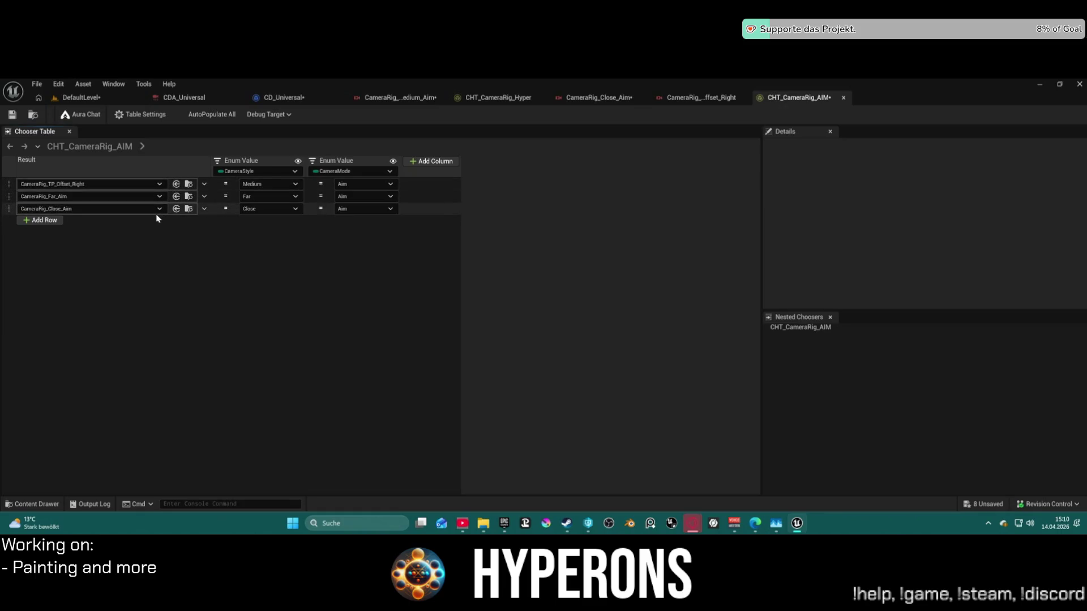
{"action": "left_click", "coordinate": [176, 197]}
{"action": "left_click", "coordinate": [176, 209]}
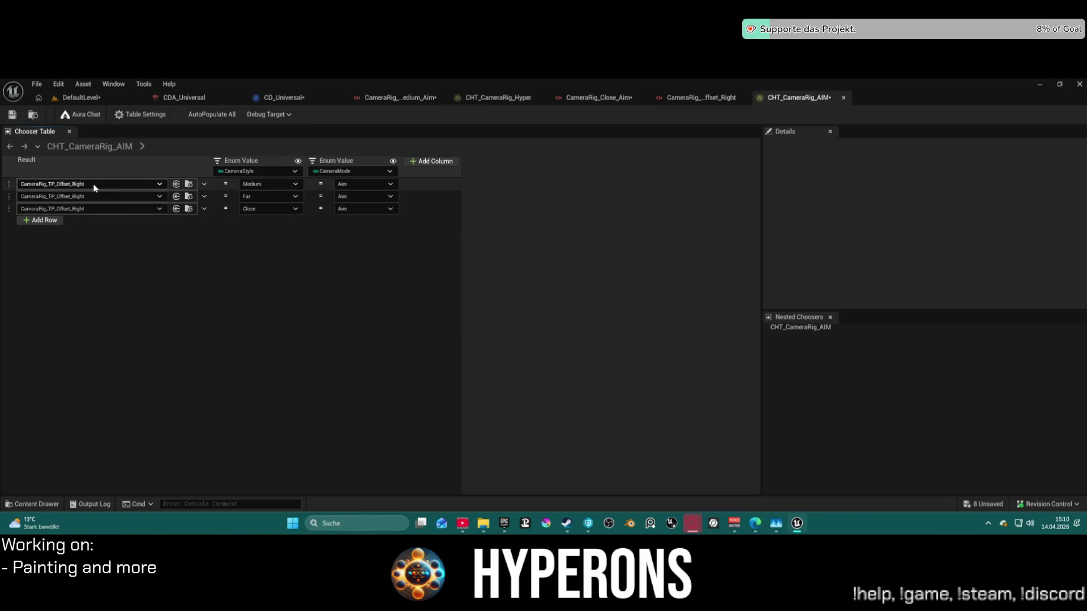
{"action": "left_click", "coordinate": [191, 184]}
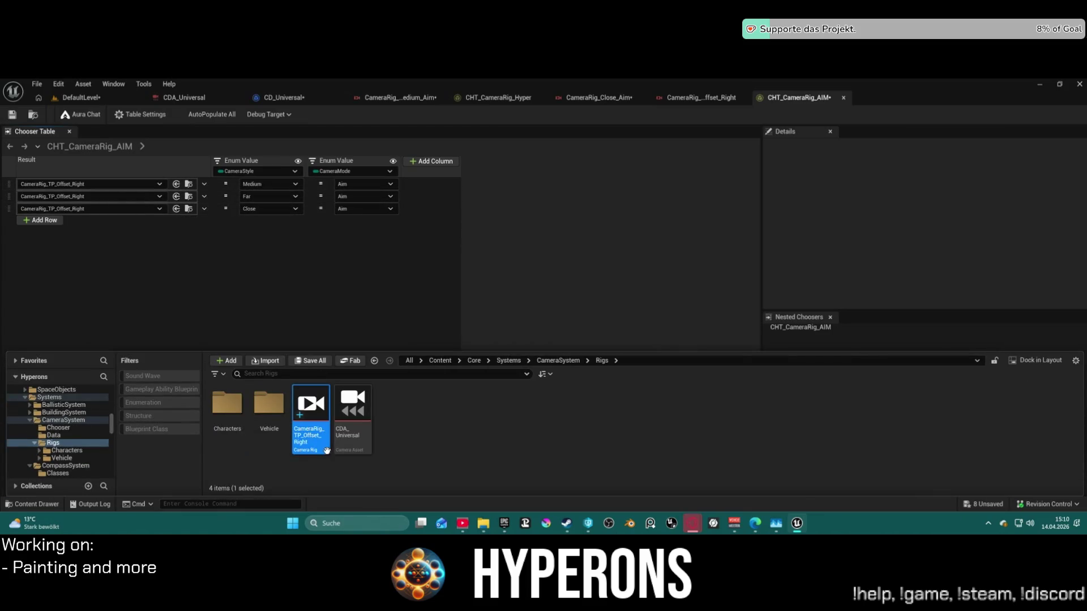
Make two duplicates of the offset rig, save, and select all three rigs.
{"action": "key", "text": "ctrl+d"}
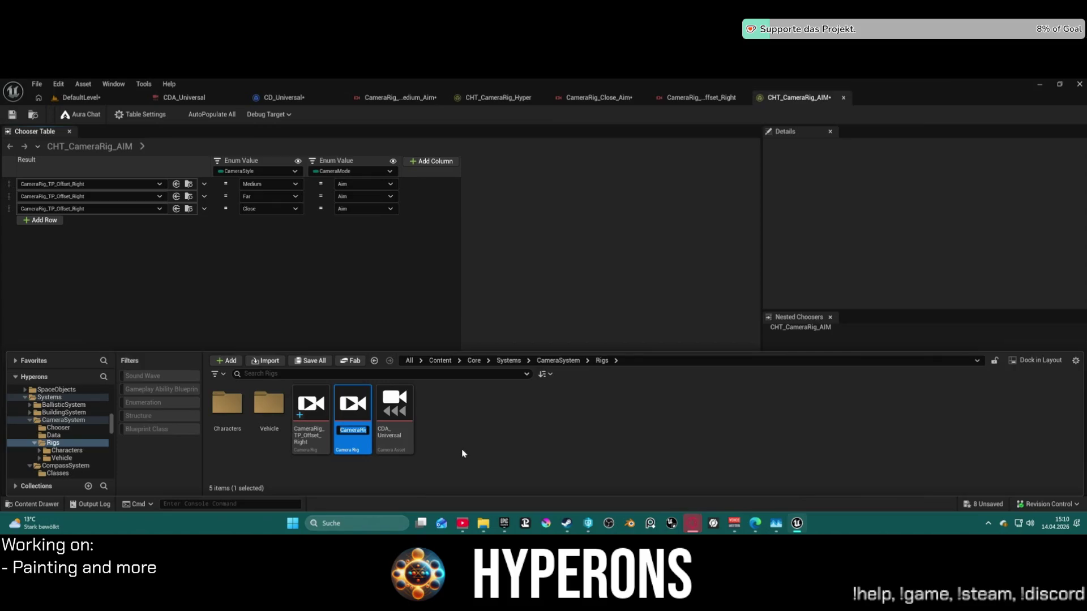
{"action": "key", "text": "ctrl+s"}
{"action": "key", "text": "ctrl+d"}
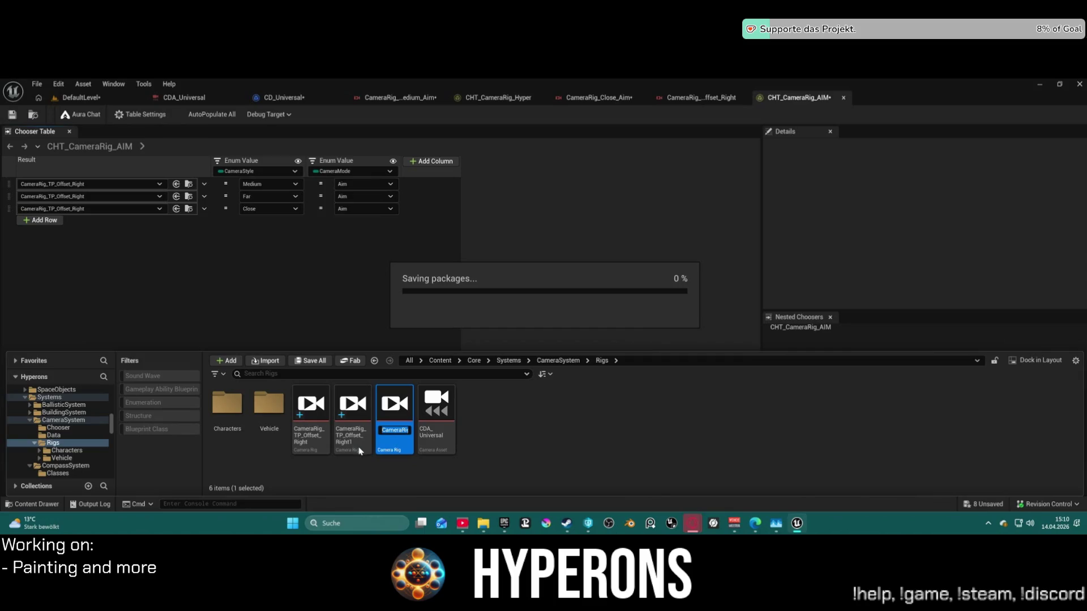
{"action": "left_click", "coordinate": [360, 452]}
{"action": "left_click", "coordinate": [311, 419]}
{"action": "left_click", "coordinate": [394, 415], "text": "shift"}
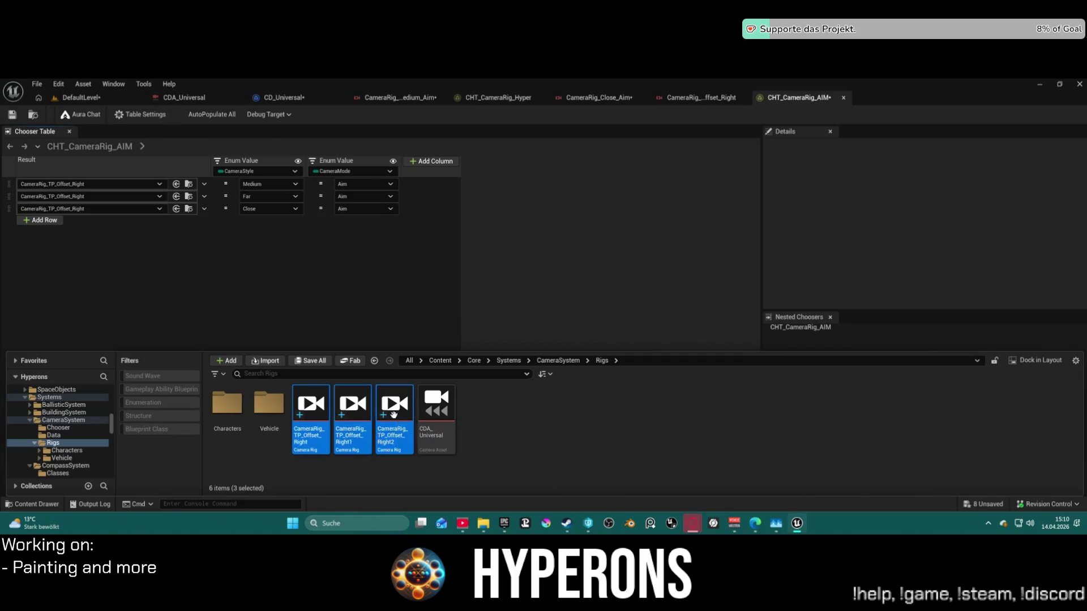
Move the three offset rigs into Characters, then into the Default folder.
{"action": "left_click_drag", "start_coordinate": [394, 415], "coordinate": [236, 413]}
{"action": "left_click", "coordinate": [277, 422]}
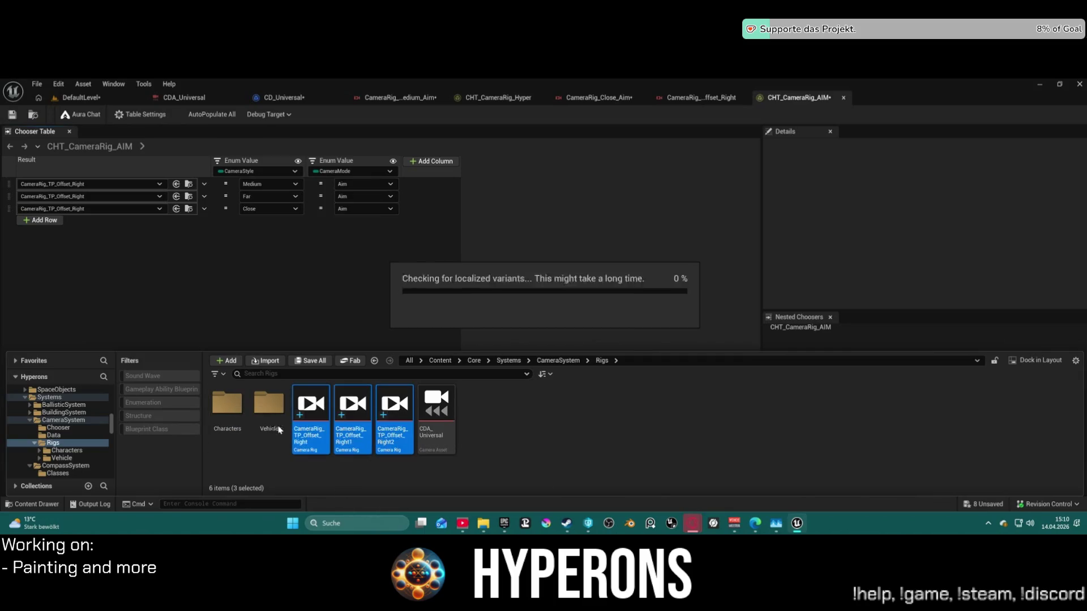
{"action": "double_click", "coordinate": [235, 409]}
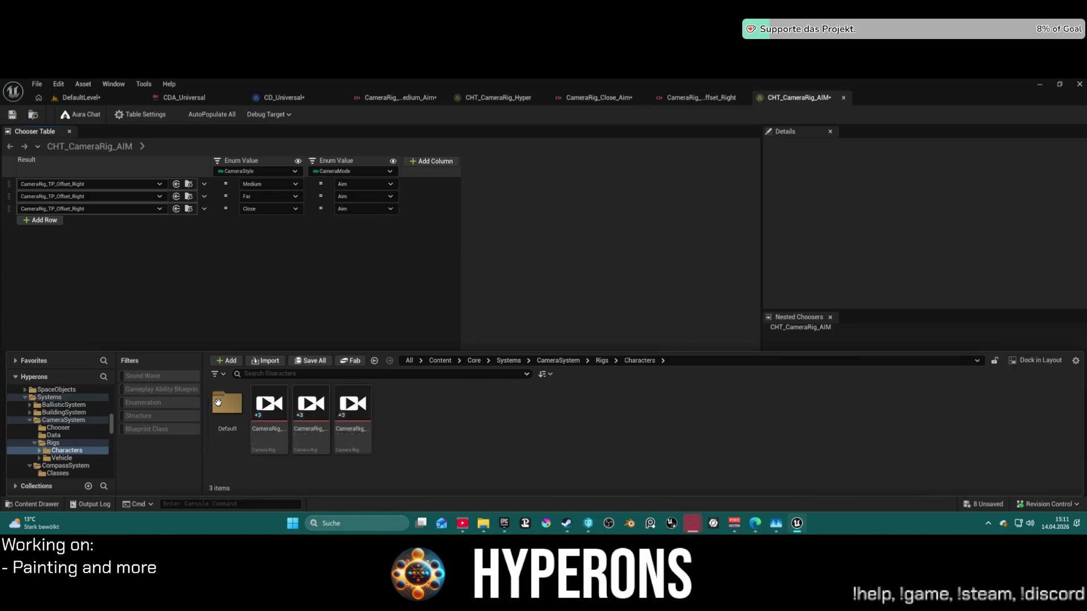
{"action": "left_click", "coordinate": [270, 403]}
{"action": "left_click", "coordinate": [353, 404], "text": "shift"}
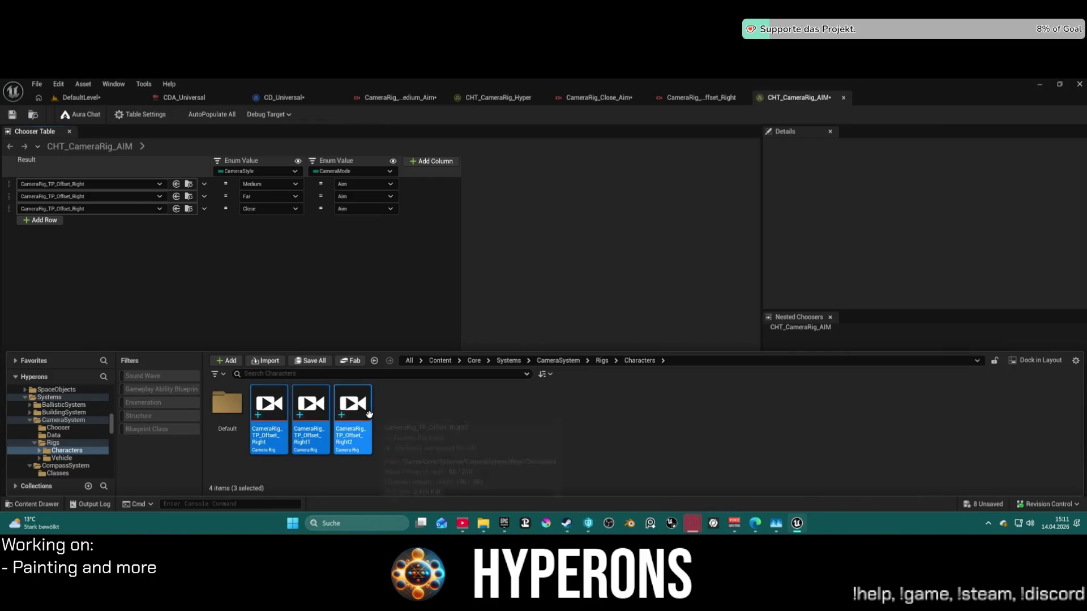
{"action": "mouse_move", "coordinate": [352, 403]}
{"action": "left_mouse_down"}
{"action": "mouse_move", "coordinate": [289, 418]}
{"action": "mouse_move", "coordinate": [219, 410]}
{"action": "left_mouse_up"}
{"action": "left_click", "coordinate": [241, 423]}
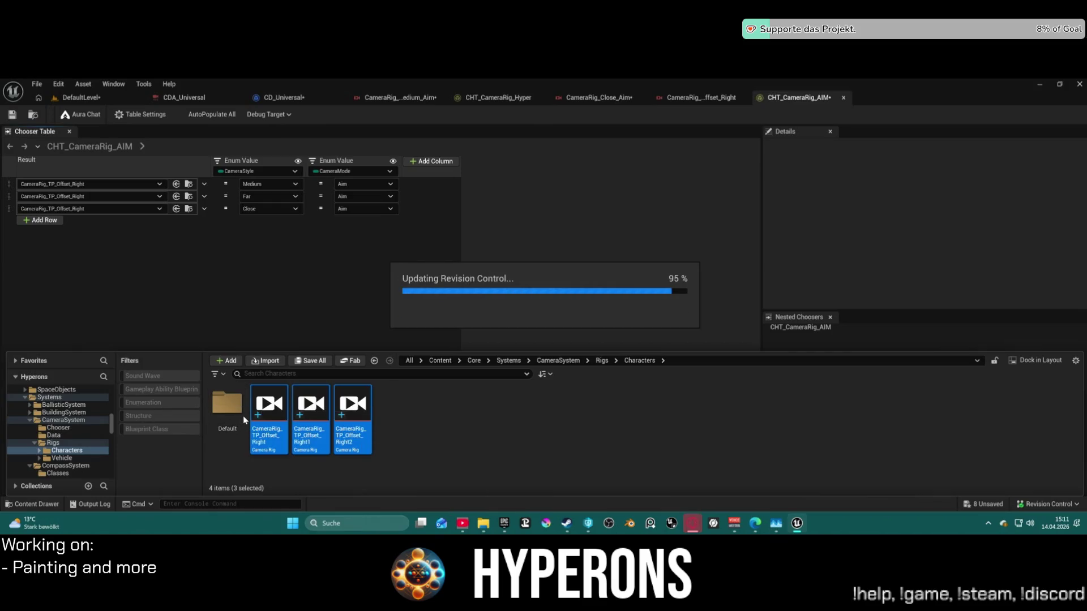
{"action": "left_click", "coordinate": [232, 407]}
{"action": "double_click", "coordinate": [233, 408]}
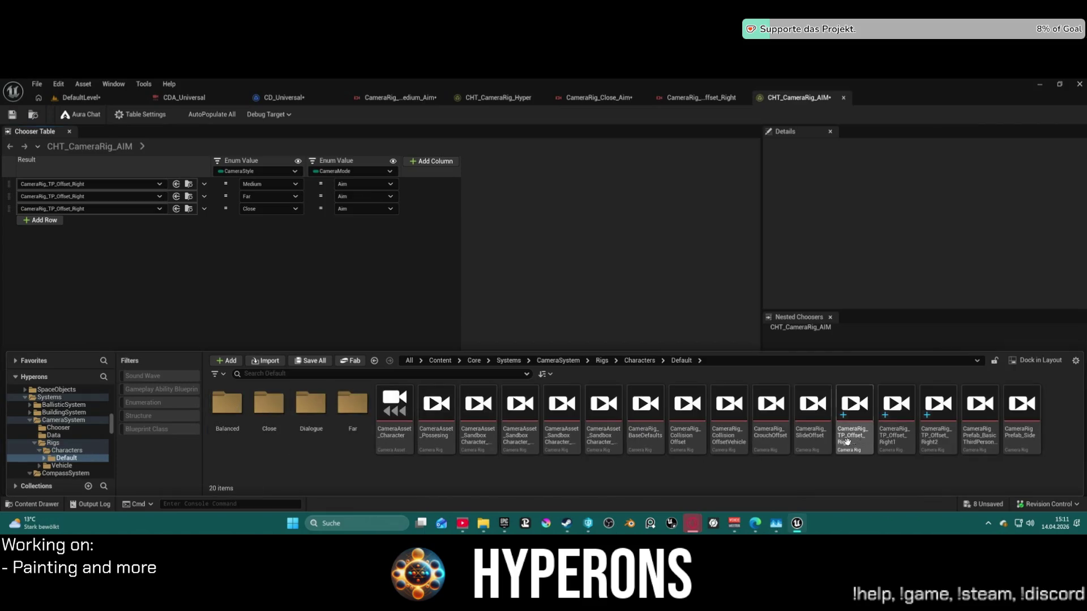
Rename the rigs to CameraRig_TP_Offset_Right_Medium and CameraRig_TP_Offset_Right_Far.
{"action": "left_click", "coordinate": [871, 446]}
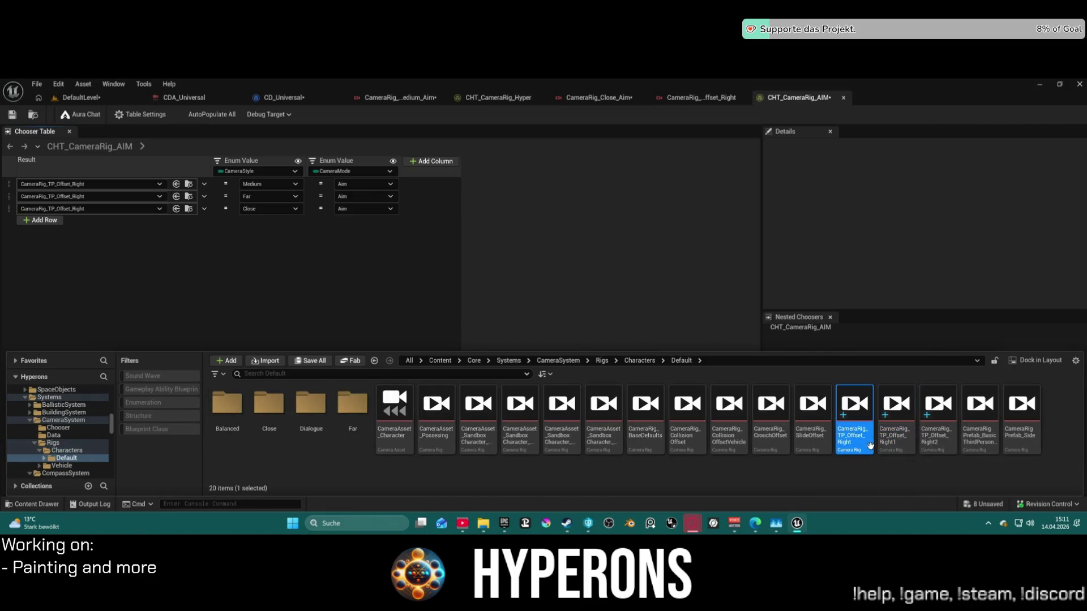
{"action": "key", "text": "F2"}
{"action": "type", "text": "_Medium"}
{"action": "key", "text": "Return"}
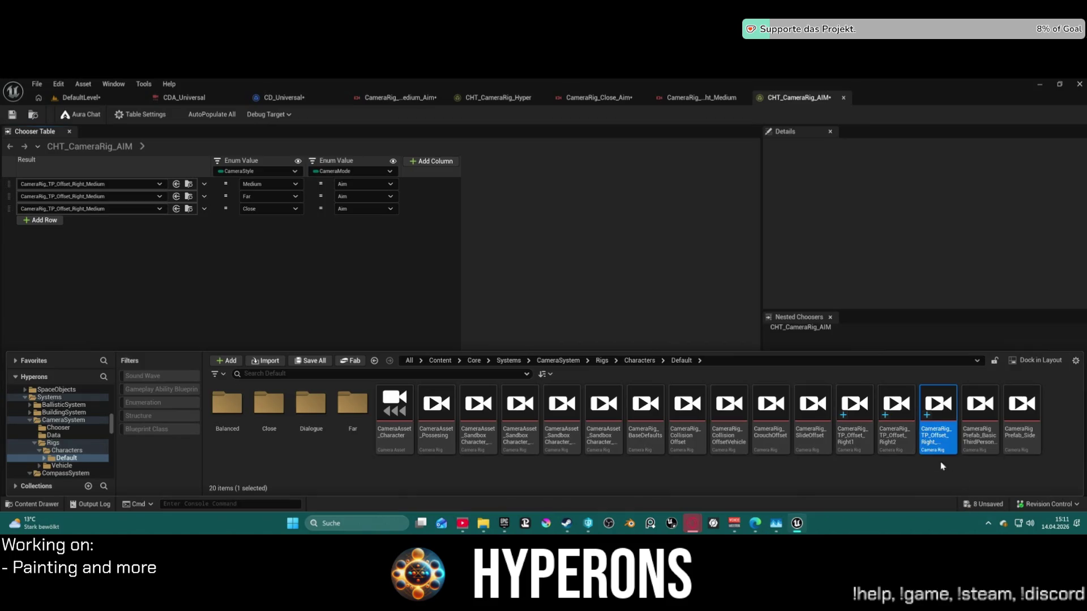
{"action": "left_click", "coordinate": [847, 436]}
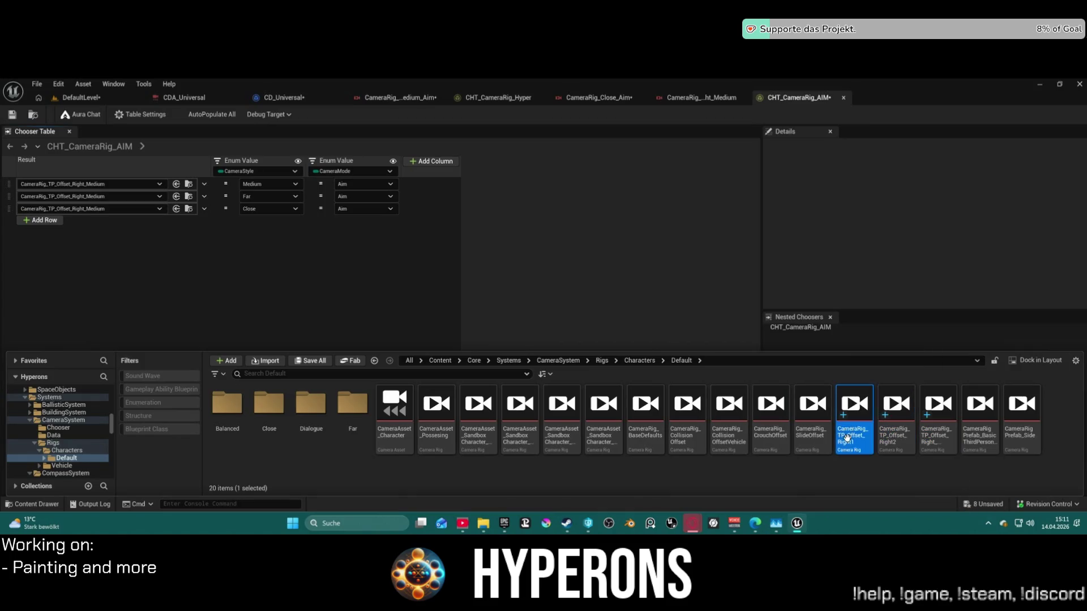
{"action": "left_click", "coordinate": [847, 437]}
{"action": "key", "text": "BackSpace"}
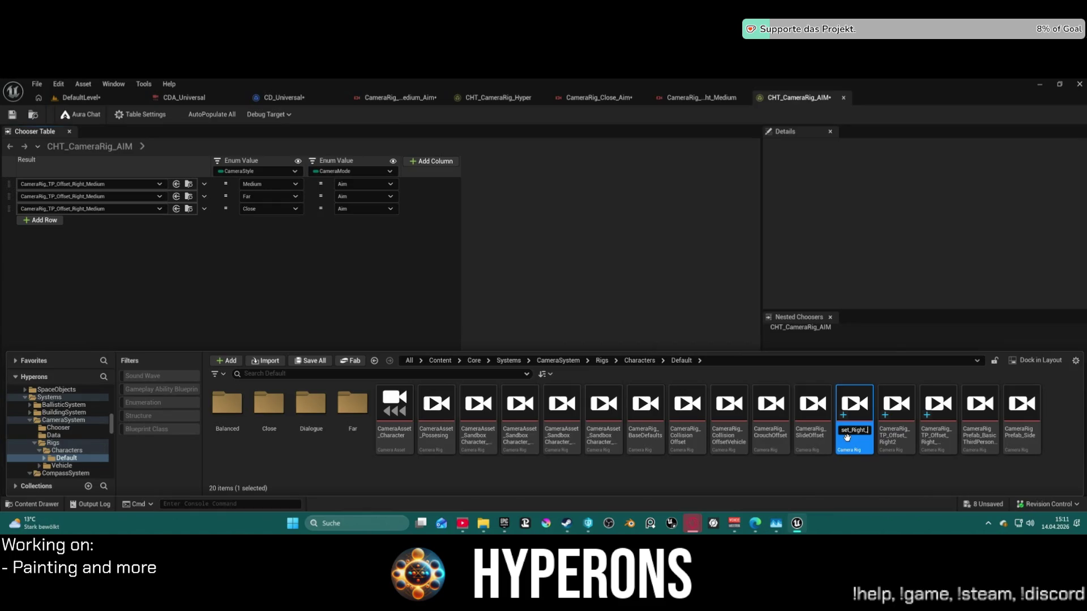
{"action": "type", "text": "Far"}
{"action": "key", "text": "Return"}
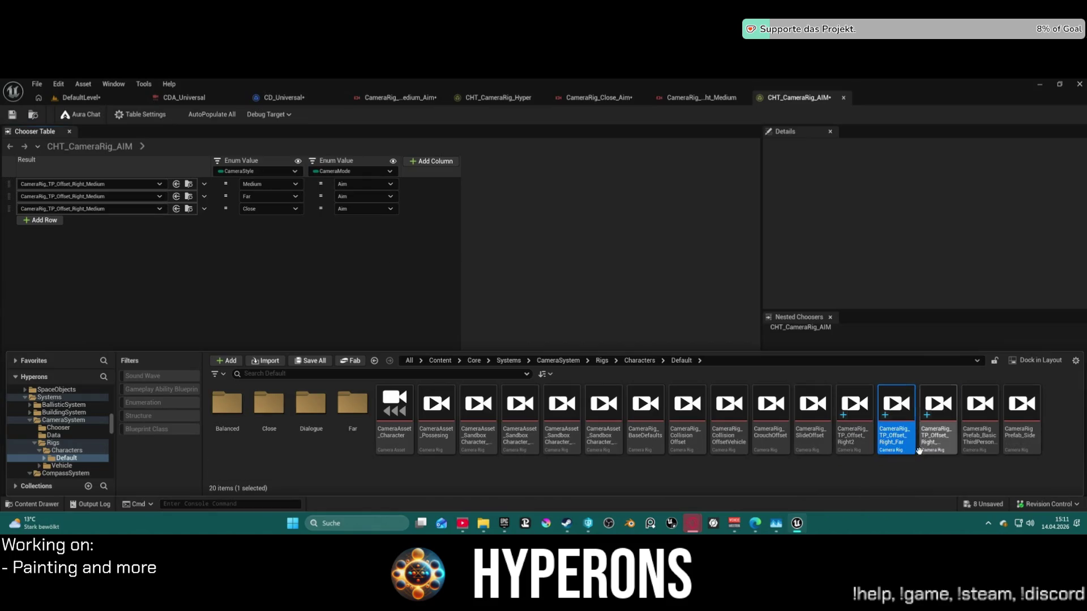
Rename Right2 to CameraRig_TP_Offset_Right_Close and assign it to row 3.
{"action": "left_click", "coordinate": [847, 449]}
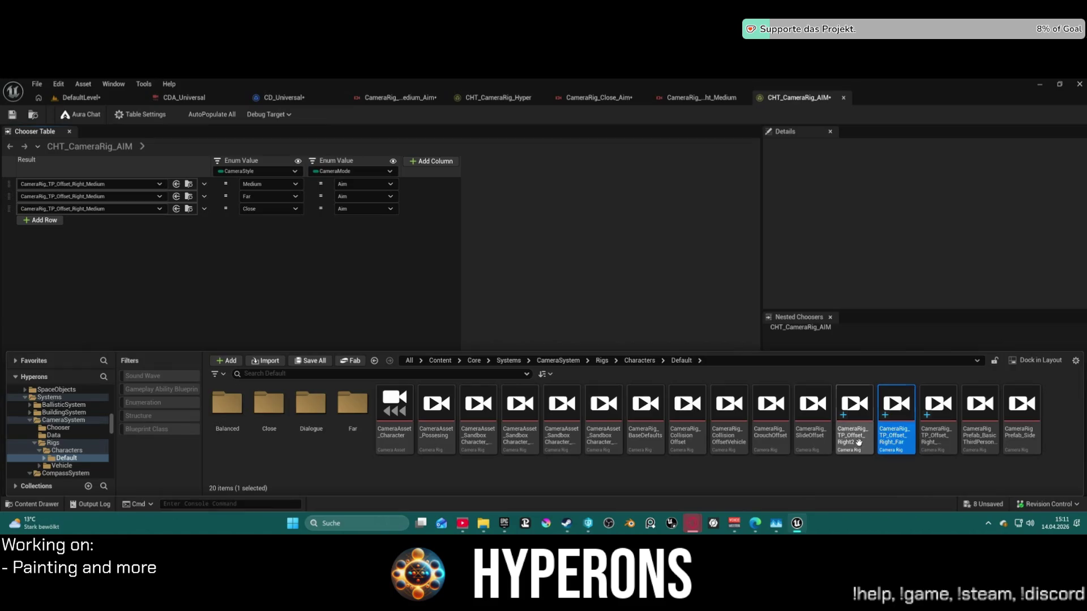
{"action": "key", "text": "F2"}
{"action": "key", "text": "BackSpace"}
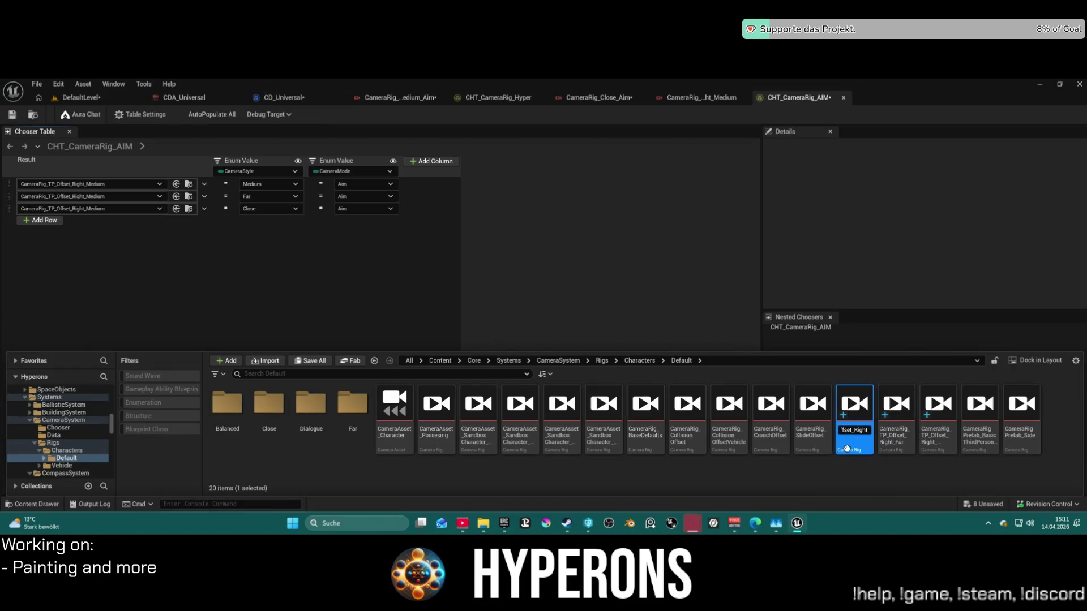
{"action": "type", "text": "_"}
{"action": "type", "text": "lo"}
{"action": "type", "text": "se"}
{"action": "key", "text": "Return"}
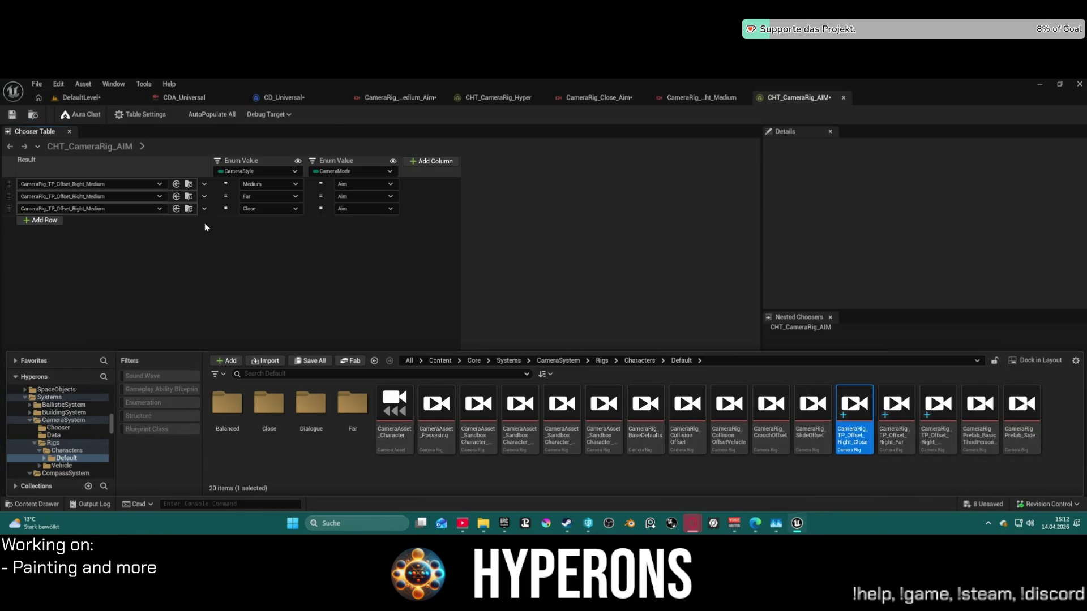
{"action": "left_click", "coordinate": [178, 209]}
{"action": "left_click", "coordinate": [178, 210]}
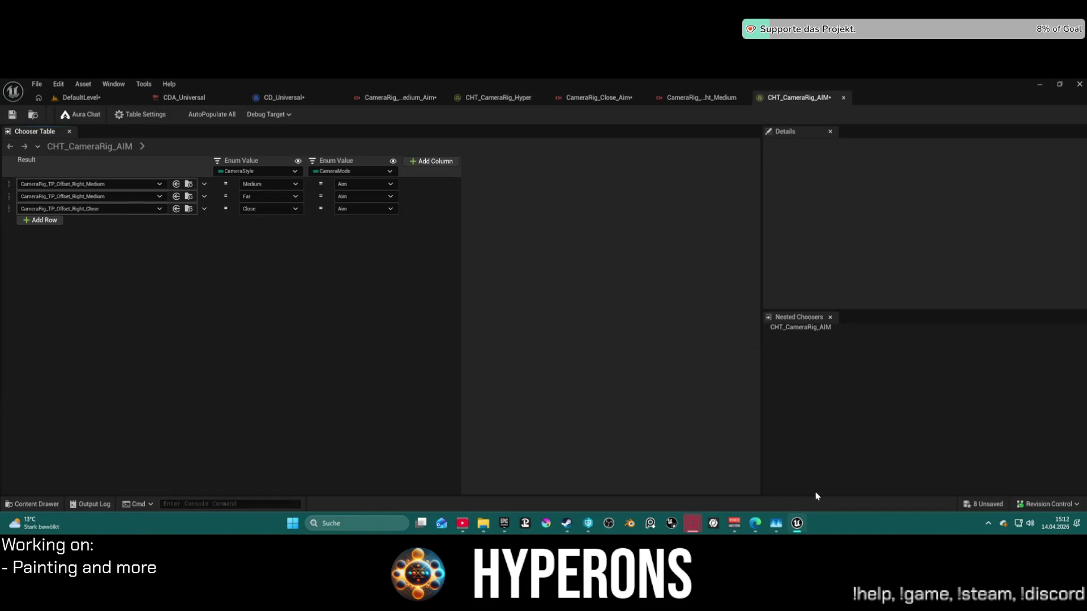
Assign CameraRig_TP_Offset_Right_Far to the first chooser row.
{"action": "key", "text": "ctrl+space"}
{"action": "left_click", "coordinate": [896, 412]}
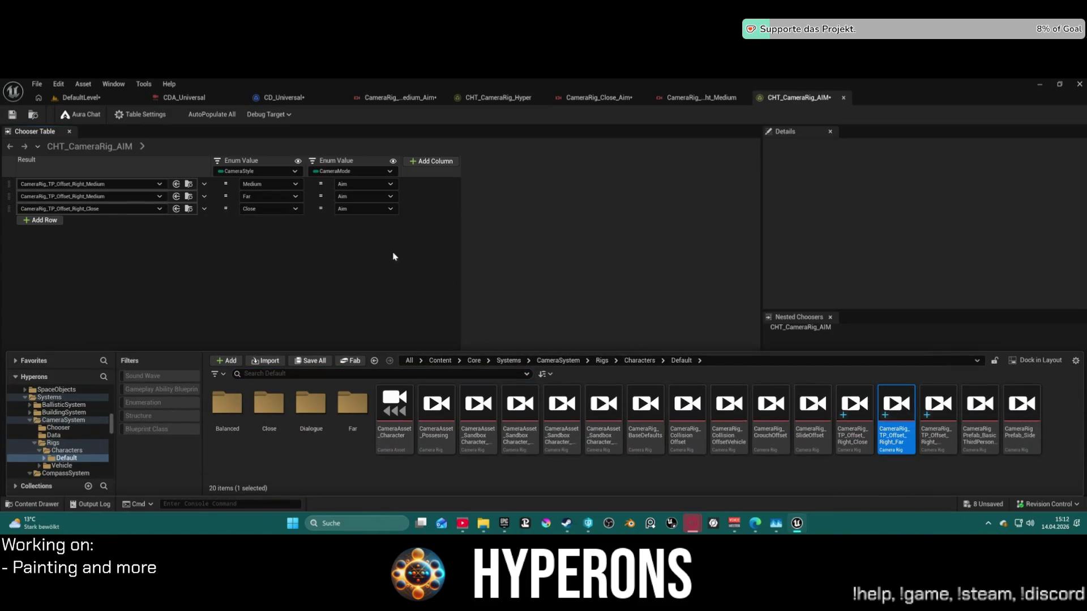
{"action": "left_click", "coordinate": [177, 185]}
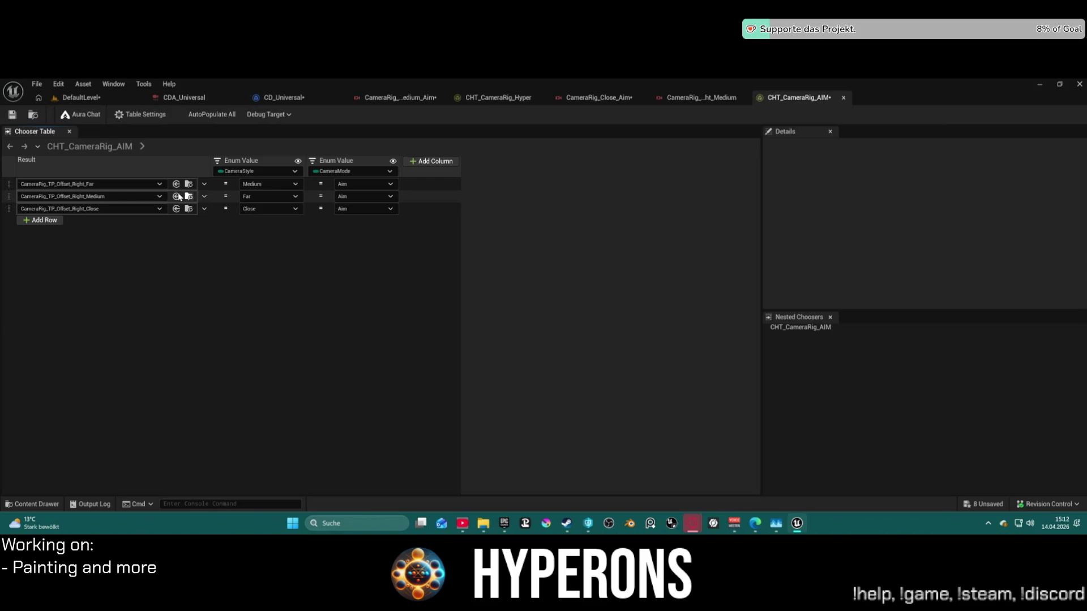
Set row 1's CameraStyle to Far and row 2's to Medium.
{"action": "left_click", "coordinate": [281, 190]}
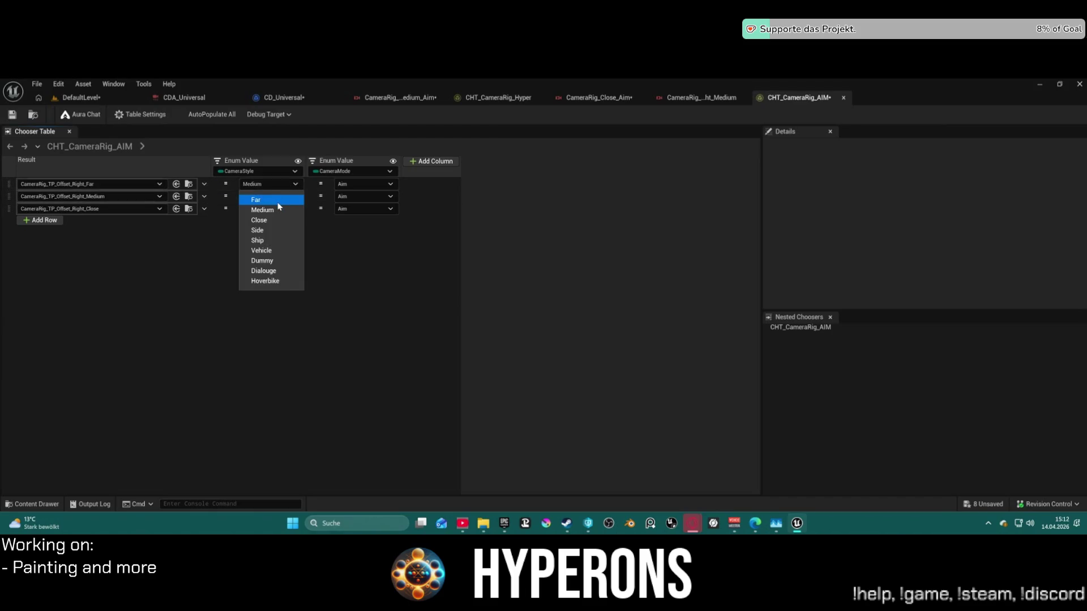
{"action": "left_click", "coordinate": [279, 204]}
{"action": "left_click", "coordinate": [284, 197]}
{"action": "left_click", "coordinate": [284, 223]}
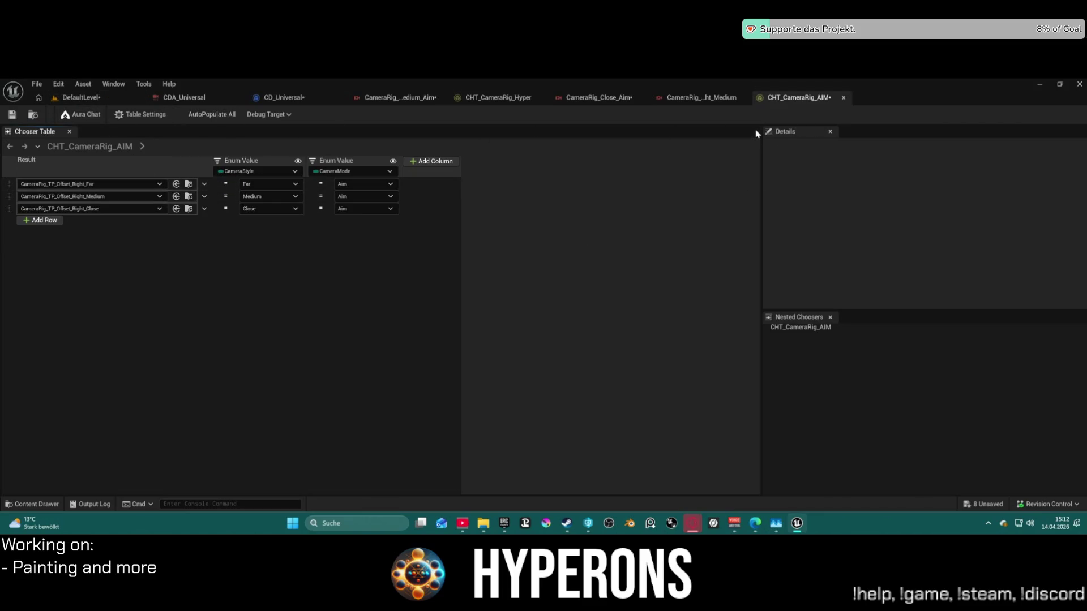
{"action": "left_click", "coordinate": [283, 115]}
{"action": "left_click", "coordinate": [284, 116]}
Detach the CHT_CameraRig_AIM chooser into its own window snapped right, with the editor on the left.
{"action": "left_click_drag", "start_coordinate": [808, 97], "coordinate": [680, 260]}
{"action": "key", "text": "super+Right"}
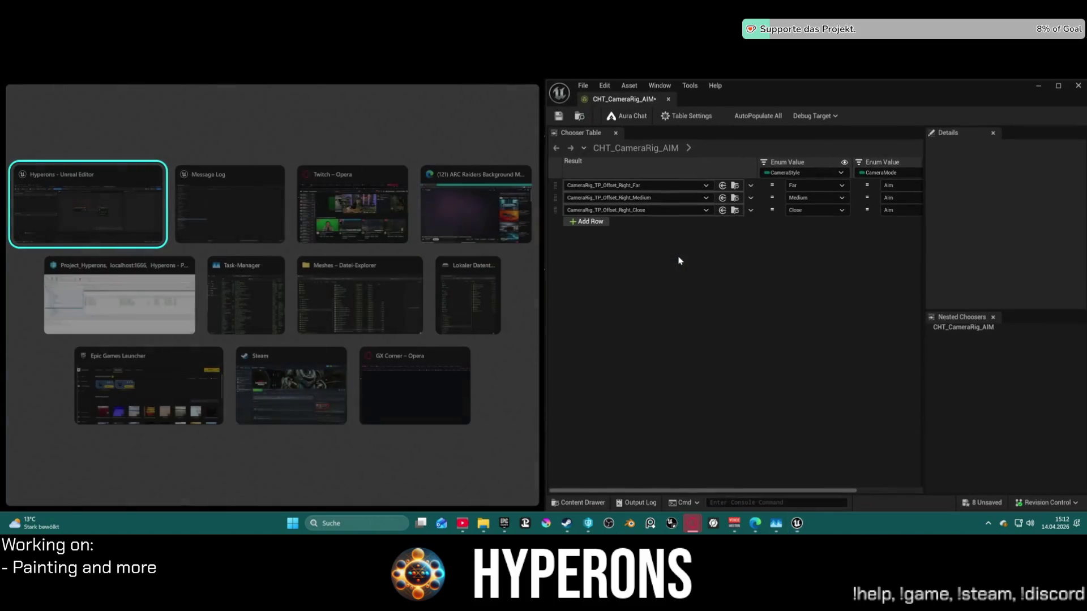
{"action": "left_click", "coordinate": [87, 204]}
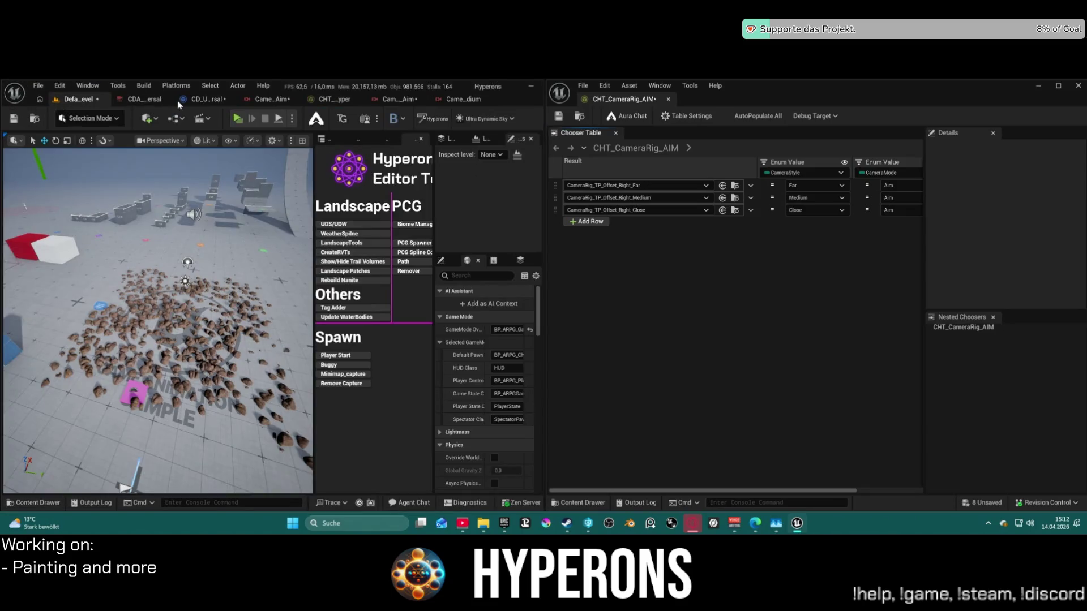
{"action": "left_click_drag", "start_coordinate": [544, 178], "coordinate": [613, 179]}
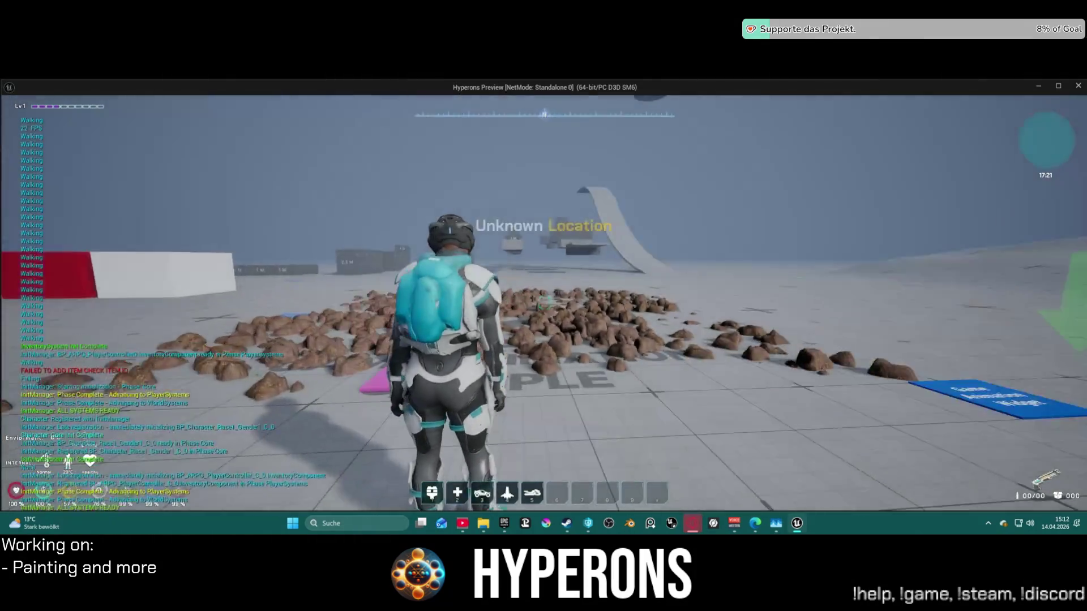
Test the standalone game by walking forward and tilting the view skyward, then close it.
{"action": "key", "text": "w"}
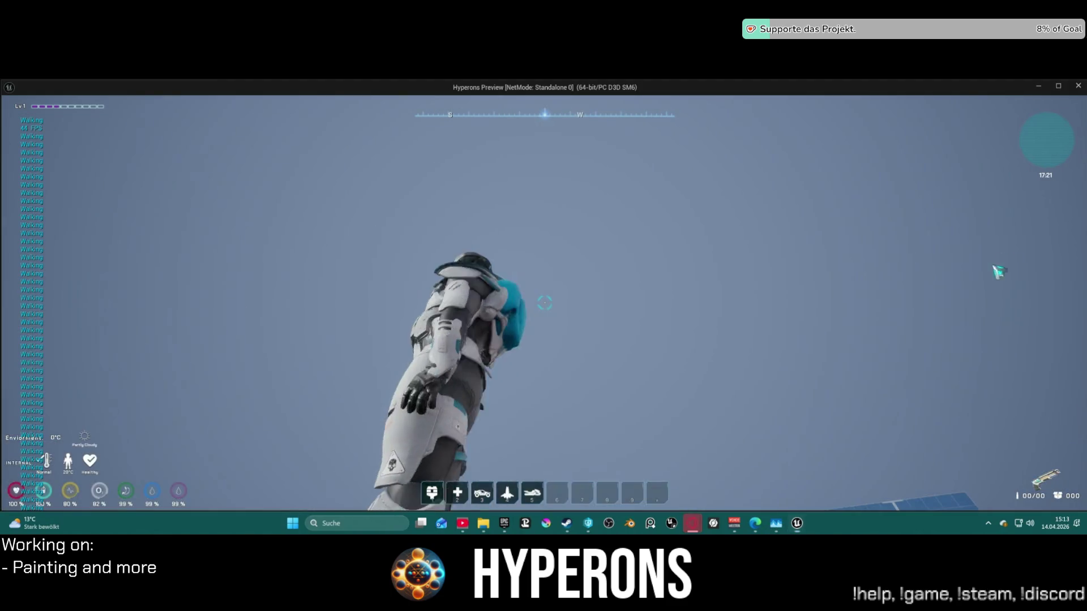
{"action": "key", "text": "super"}
{"action": "left_click", "coordinate": [885, 340]}
{"action": "key", "text": "Escape"}
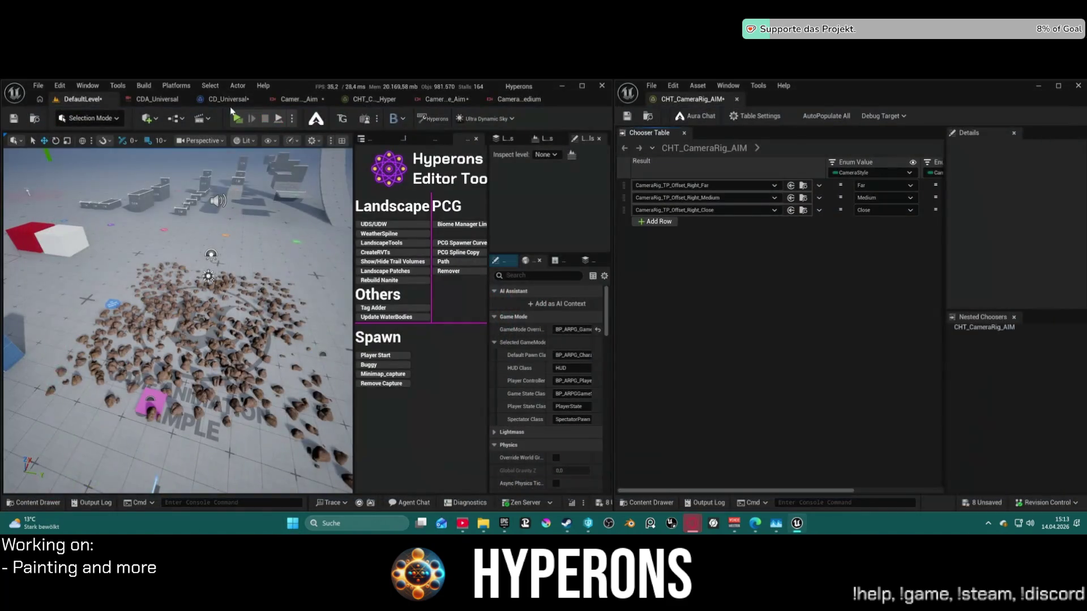
Launch the game in a new editor window, then close that preview.
{"action": "left_click", "coordinate": [290, 119]}
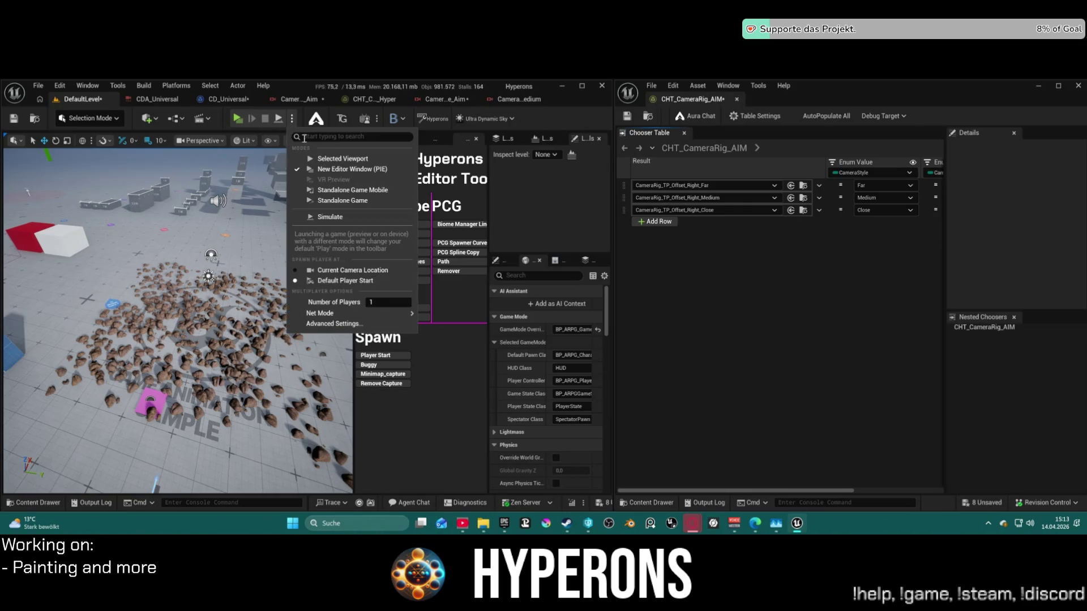
{"action": "left_click", "coordinate": [326, 168]}
{"action": "key", "text": "Escape"}
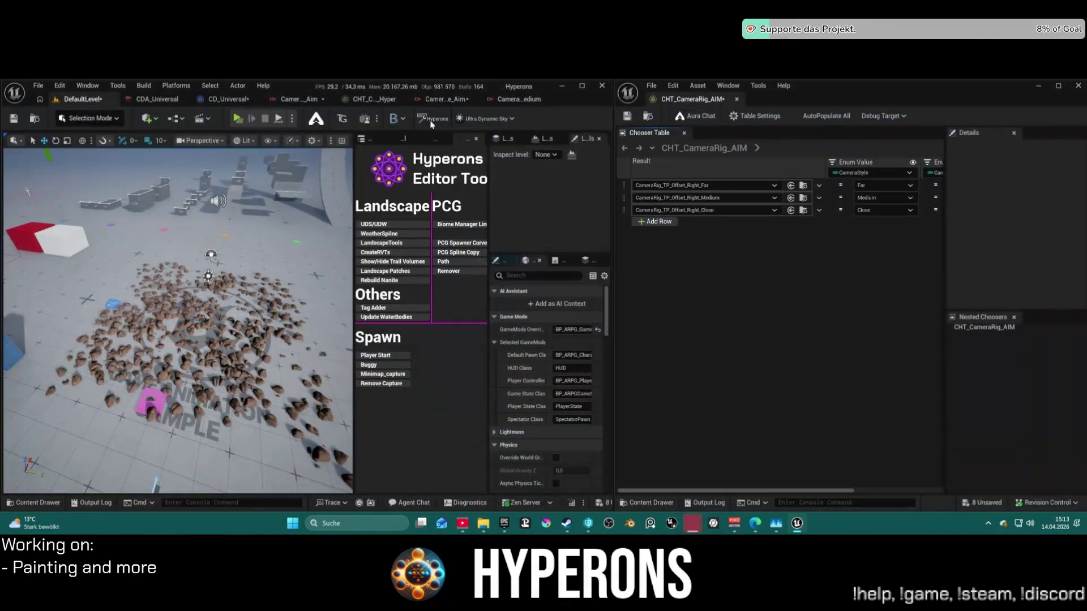
Play in the selected viewport and set the chooser's Debug Target to CD_Universal_C_1.
{"action": "left_click", "coordinate": [291, 118]}
{"action": "left_click", "coordinate": [346, 159]}
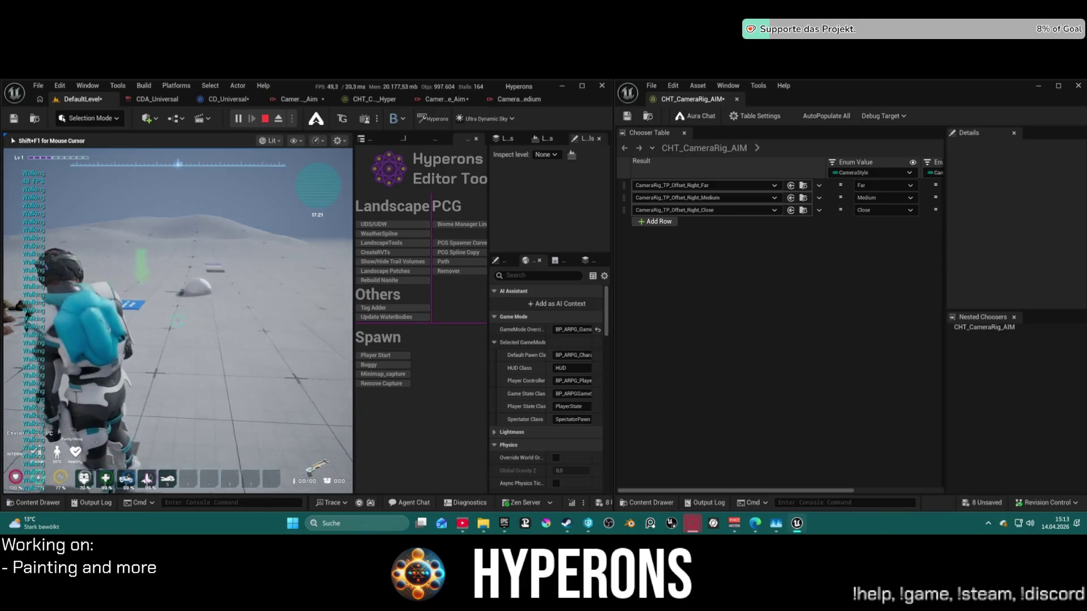
{"action": "key", "text": "super"}
{"action": "left_click", "coordinate": [883, 116]}
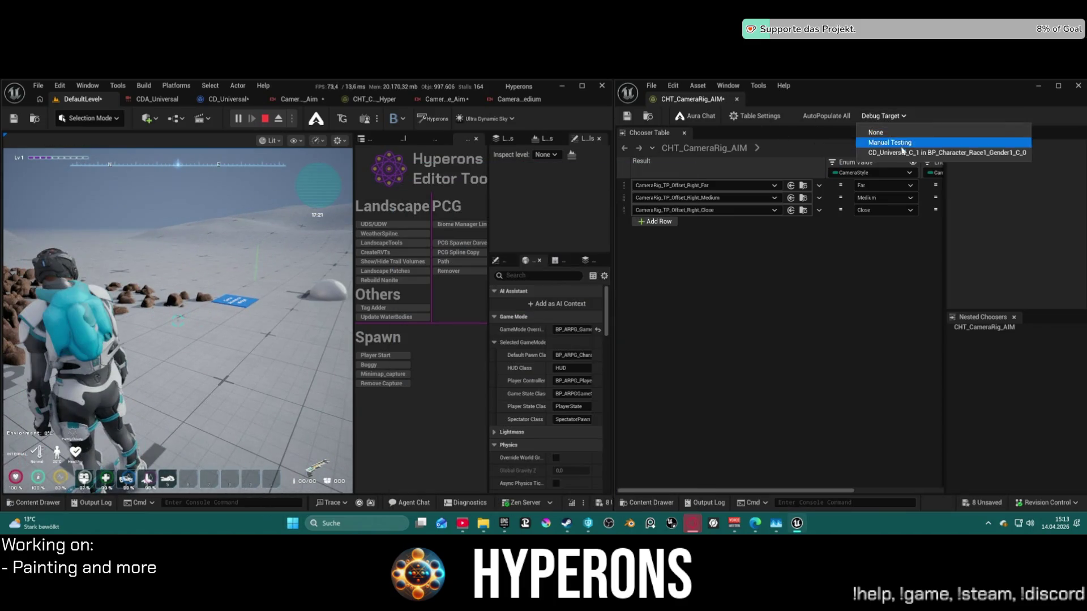
{"action": "left_click", "coordinate": [903, 151]}
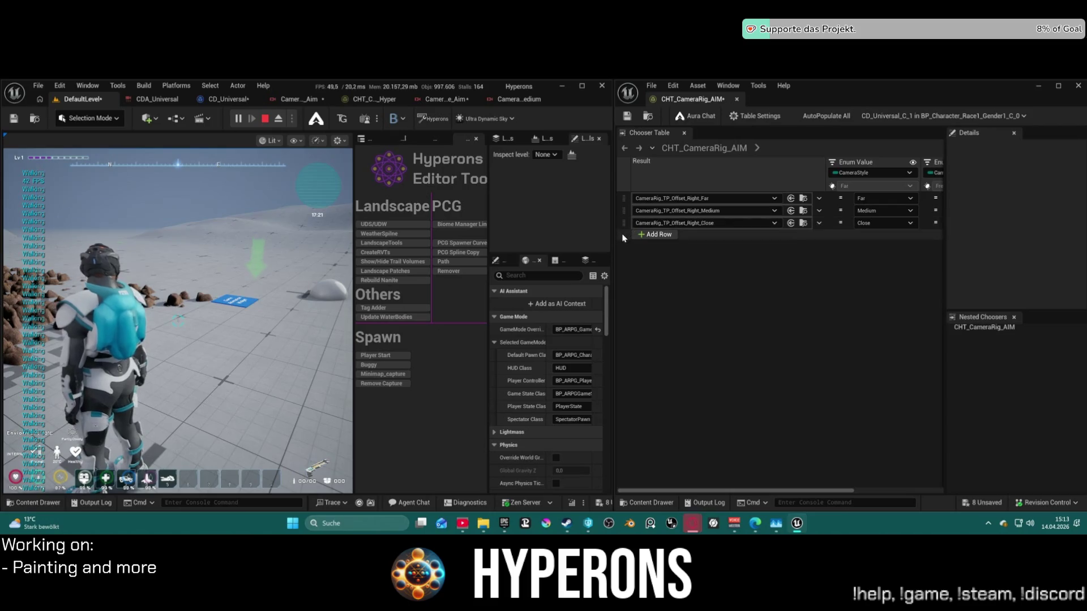
{"action": "scroll", "coordinate": [678, 247], "scroll_direction": "right", "scroll_amount": 3}
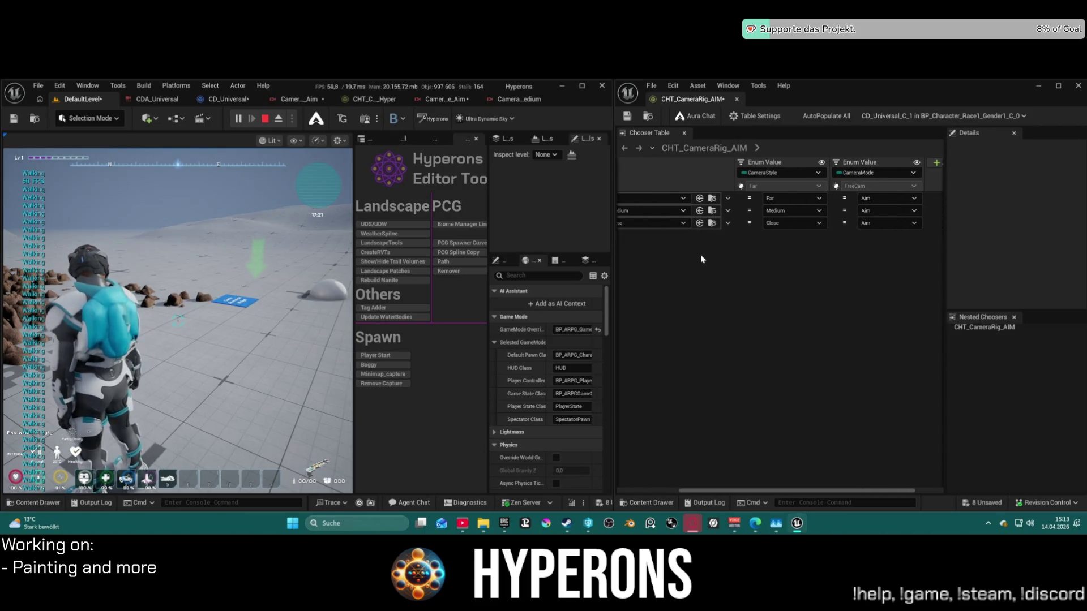
{"action": "scroll", "coordinate": [701, 253], "scroll_direction": "left", "scroll_amount": 5}
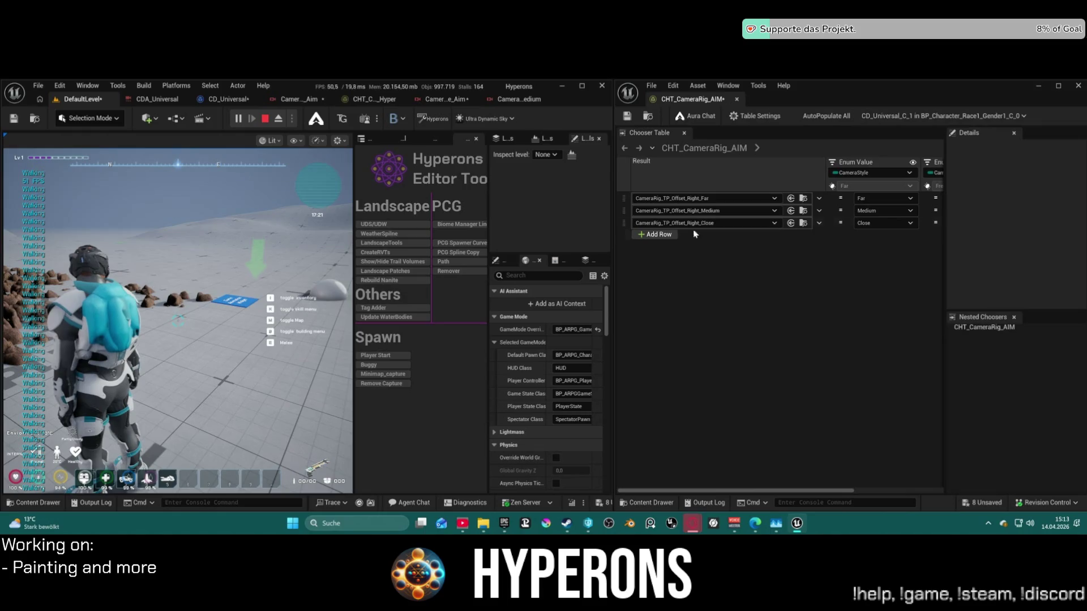
Inspect the CD_Universal event graph around the AIM Evaluate Chooser, Sequence and Switch nodes.
{"action": "left_click", "coordinate": [229, 101]}
{"action": "scroll", "coordinate": [388, 257], "scroll_direction": "down", "scroll_amount": 5}
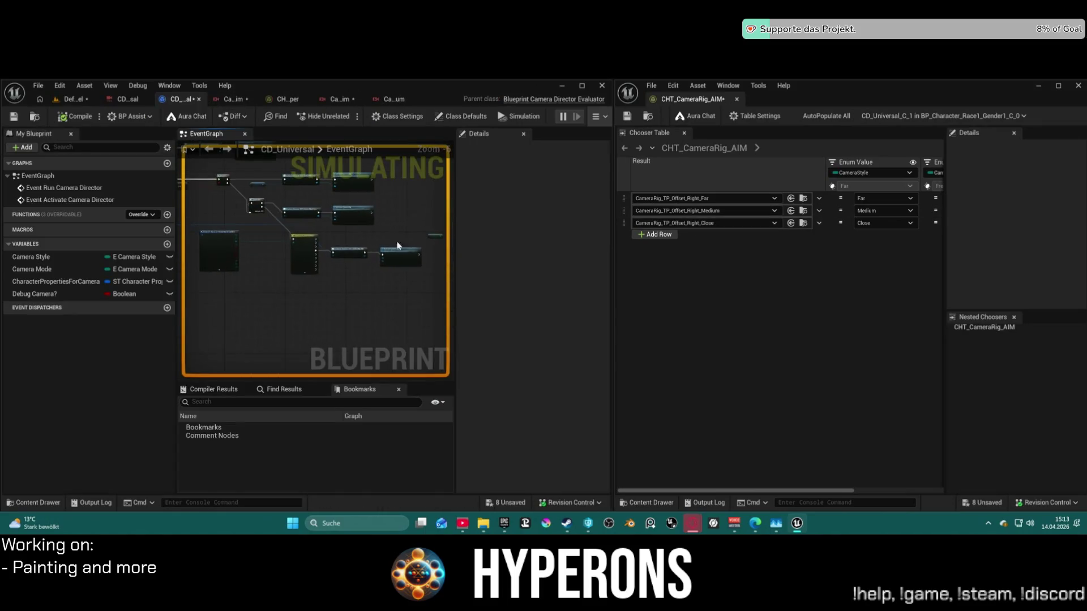
{"action": "scroll", "coordinate": [398, 245], "scroll_direction": "up", "scroll_amount": 6}
{"action": "mouse_move", "coordinate": [278, 301]}
{"action": "left_mouse_down"}
{"action": "mouse_move", "coordinate": [324, 327]}
{"action": "mouse_move", "coordinate": [429, 225]}
{"action": "left_mouse_up"}
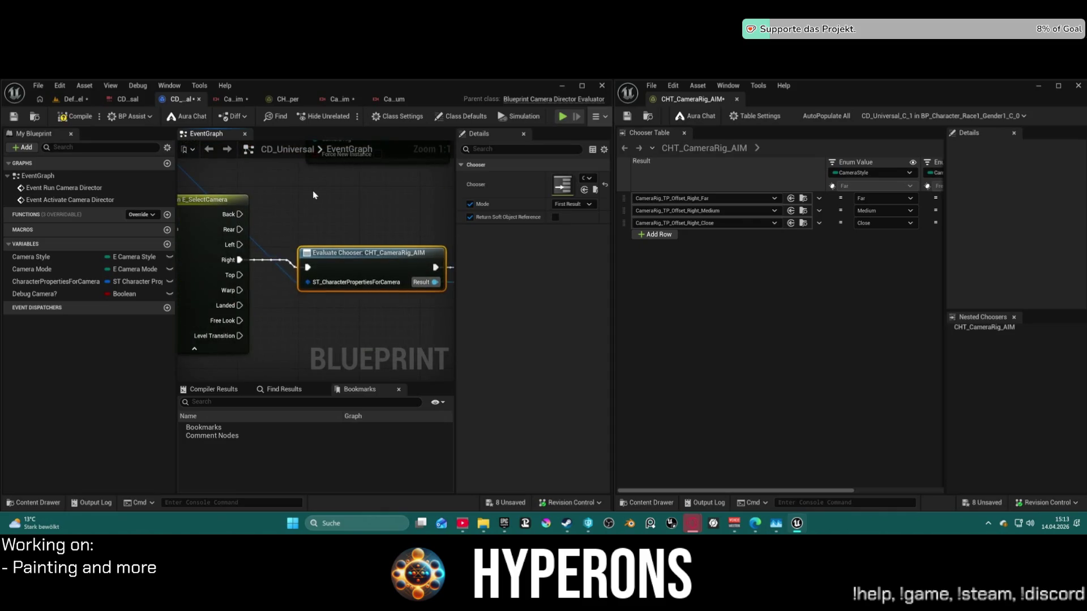
{"action": "scroll", "coordinate": [314, 195], "scroll_direction": "down", "scroll_amount": 2}
{"action": "mouse_move", "coordinate": [335, 232]}
{"action": "left_mouse_down"}
{"action": "mouse_move", "coordinate": [354, 248]}
{"action": "mouse_move", "coordinate": [221, 205]}
{"action": "left_mouse_up"}
{"action": "scroll", "coordinate": [262, 259], "scroll_direction": "down", "scroll_amount": 1}
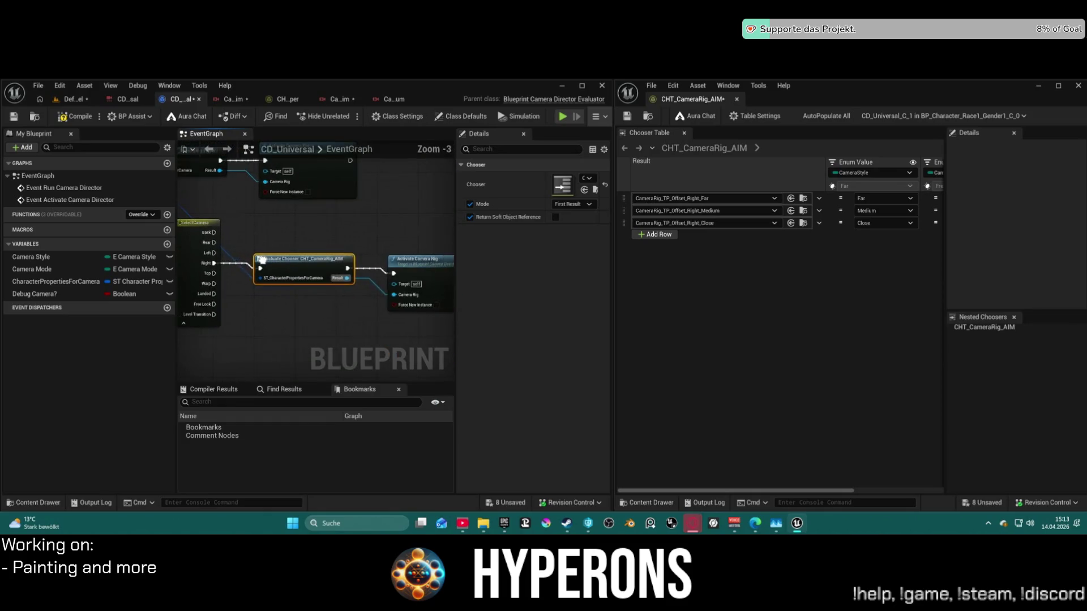
{"action": "mouse_move", "coordinate": [262, 260]}
{"action": "left_mouse_down"}
{"action": "mouse_move", "coordinate": [412, 313]}
{"action": "mouse_move", "coordinate": [363, 283]}
{"action": "mouse_move", "coordinate": [234, 246]}
{"action": "mouse_move", "coordinate": [182, 210]}
{"action": "mouse_move", "coordinate": [832, 204]}
{"action": "mouse_move", "coordinate": [743, 253]}
{"action": "left_mouse_up"}
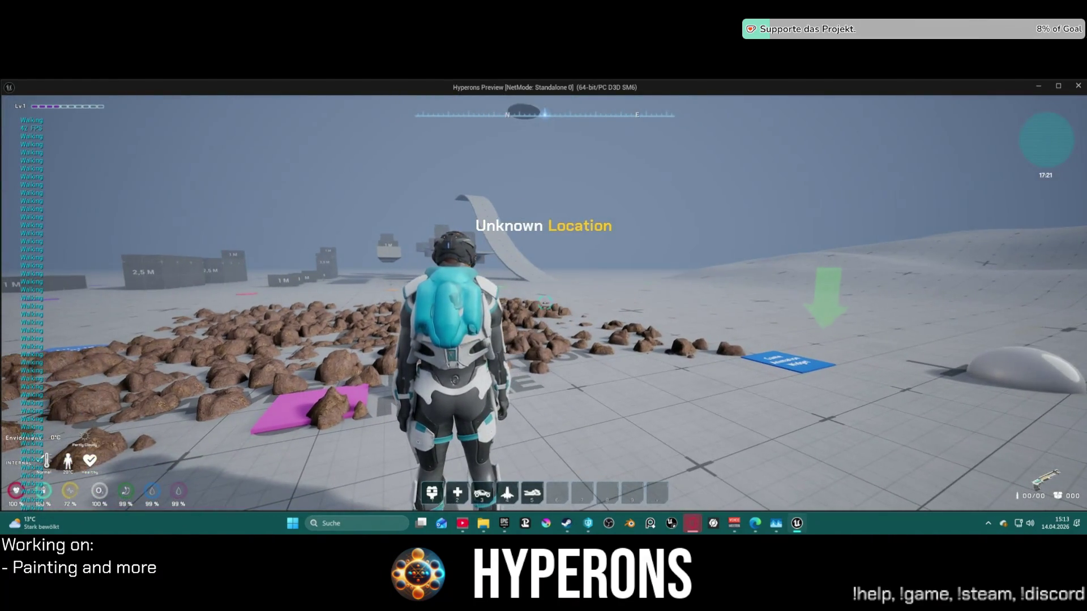
Close the standalone preview, play DefaultLevel in the viewport, and debug the chooser against CD_Universal.
{"action": "key", "text": "Escape"}
{"action": "left_click", "coordinate": [78, 100]}
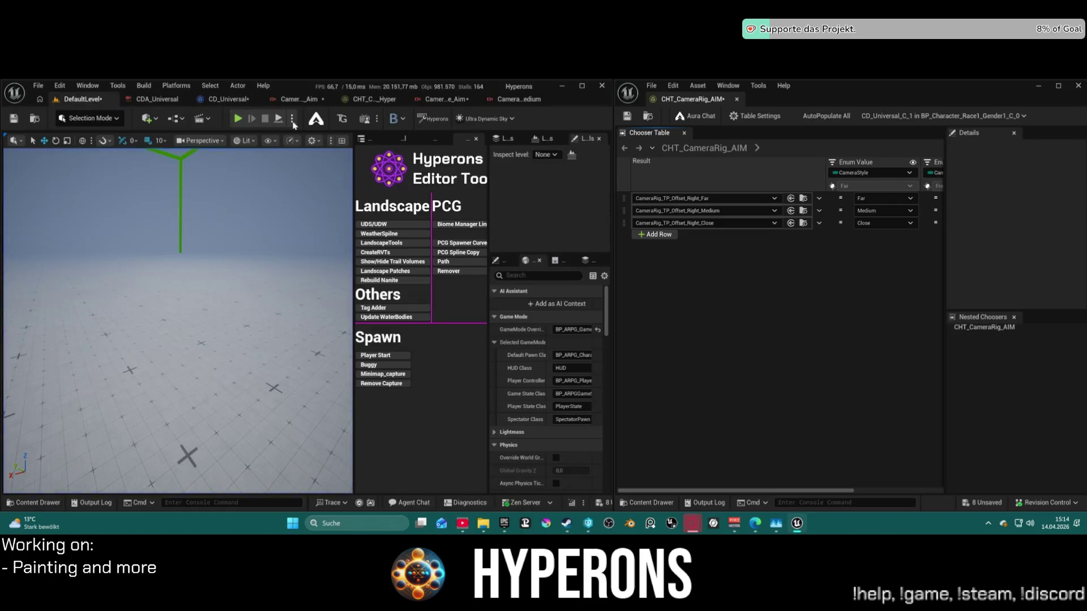
{"action": "left_click", "coordinate": [238, 119]}
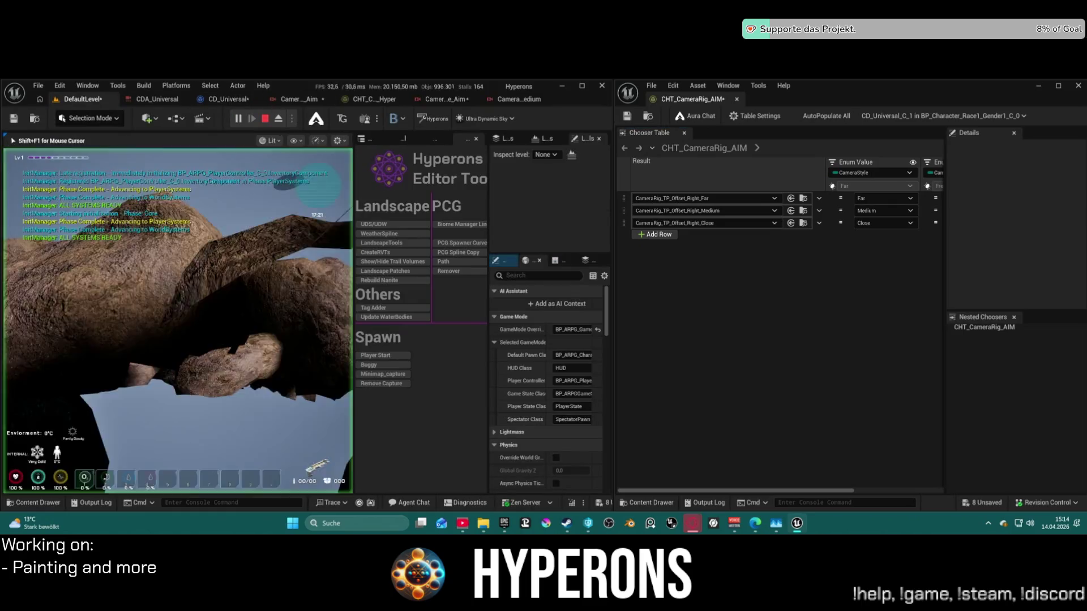
{"action": "key", "text": "super"}
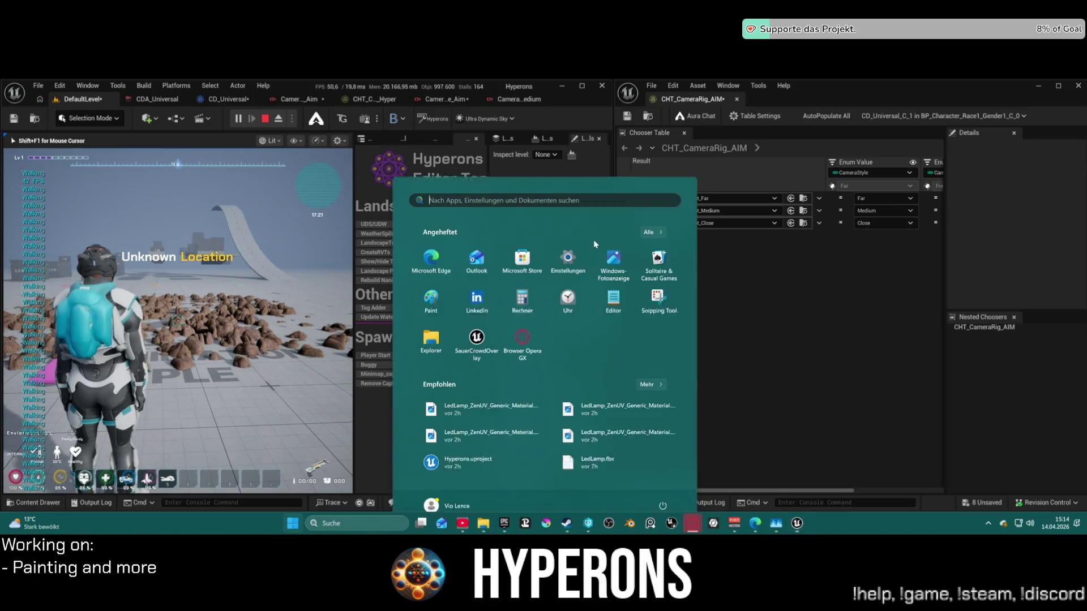
{"action": "left_click", "coordinate": [942, 115]}
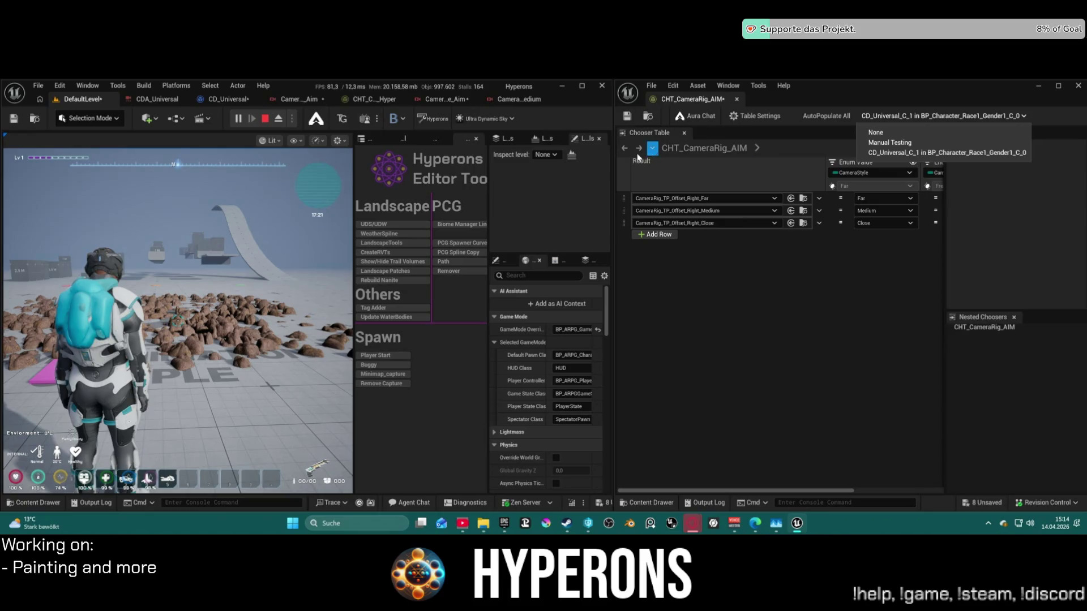
{"action": "left_click", "coordinate": [206, 317]}
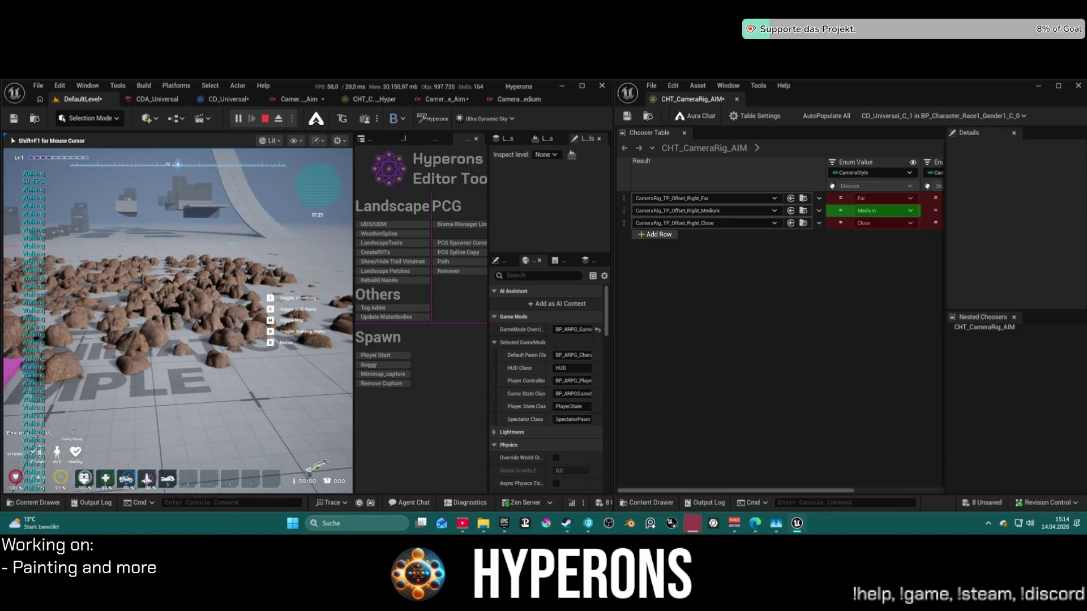
Make the character aim and strafe left and right to test the AIM camera rig.
{"action": "scroll", "coordinate": [179, 320], "scroll_direction": "up", "scroll_amount": 1}
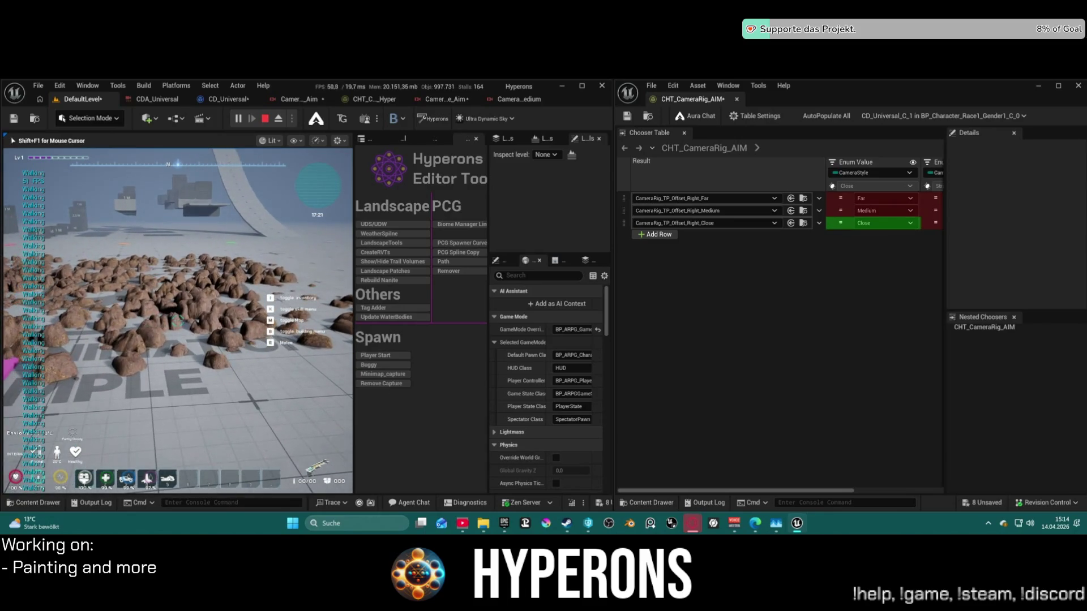
{"action": "right_click", "coordinate": [178, 320]}
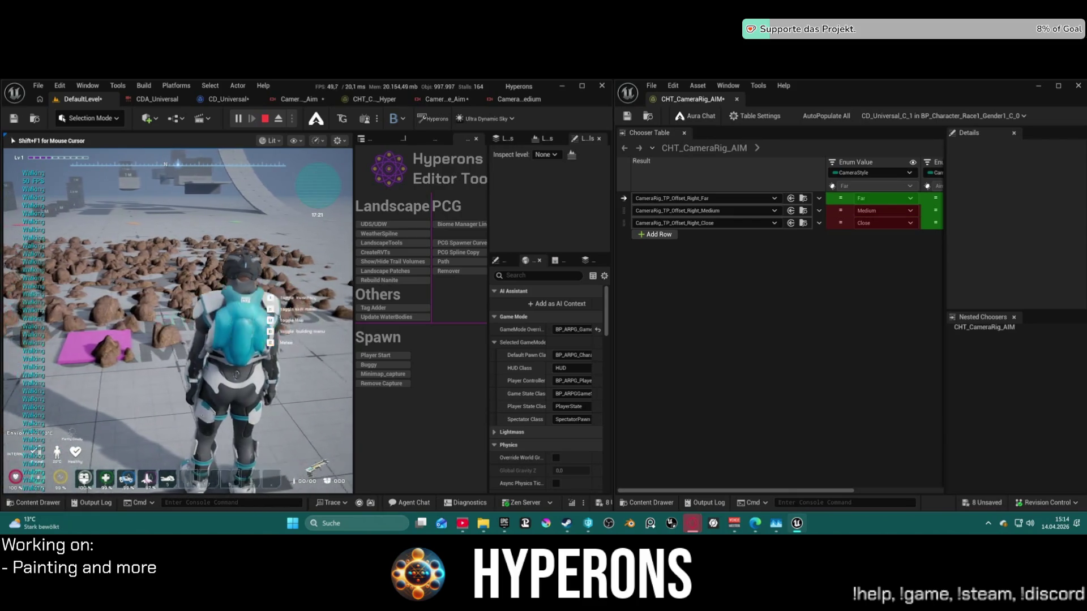
{"action": "scroll", "coordinate": [178, 321], "scroll_direction": "up", "scroll_amount": 1}
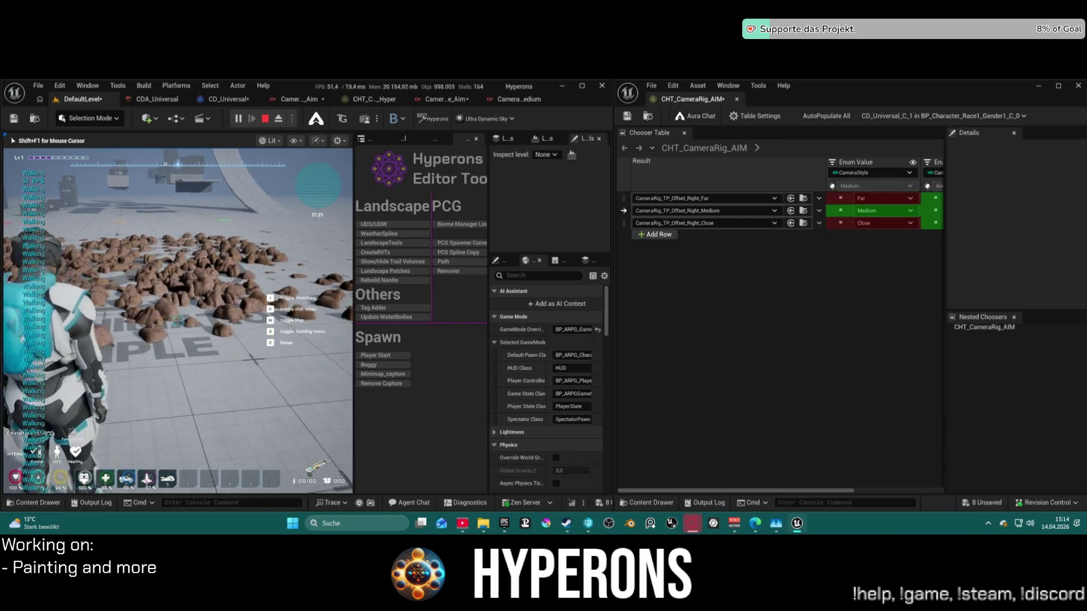
{"action": "scroll", "coordinate": [177, 321], "scroll_direction": "down", "scroll_amount": 1}
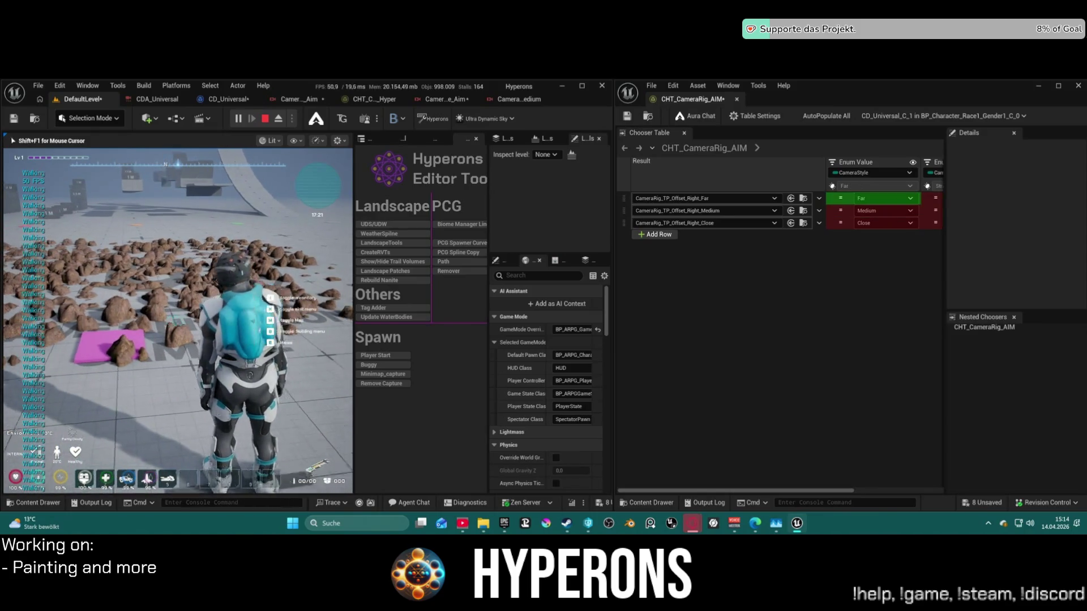
{"action": "key", "text": "a"}
{"action": "key", "text": "d"}
{"action": "key", "text": "a"}
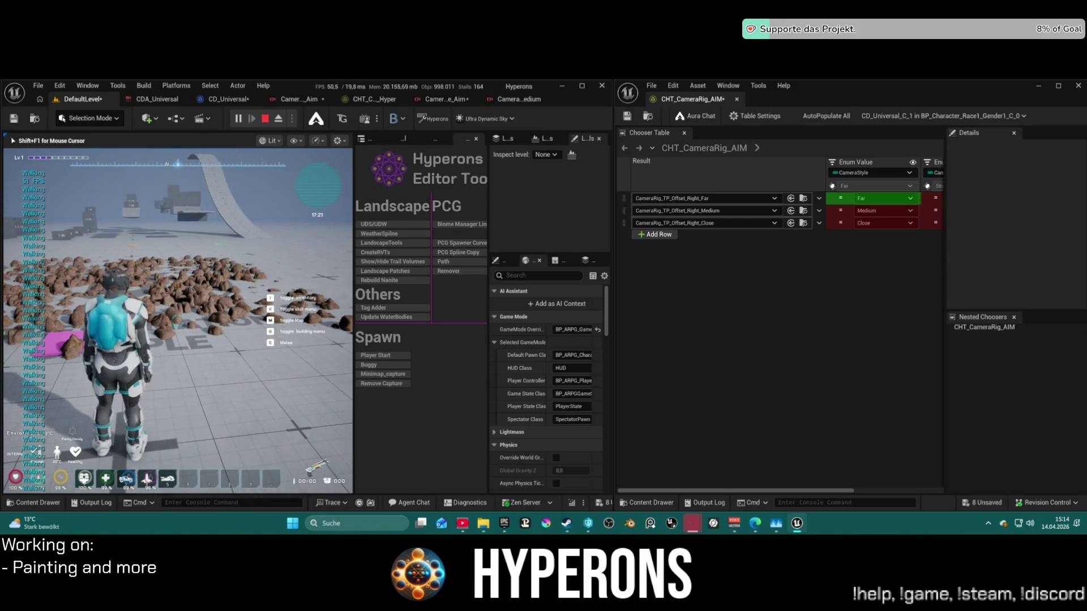
Zoom the camera back and forth through the Far, Medium and Close rigs, then stop play.
{"action": "scroll", "coordinate": [177, 321], "scroll_direction": "up", "scroll_amount": 2}
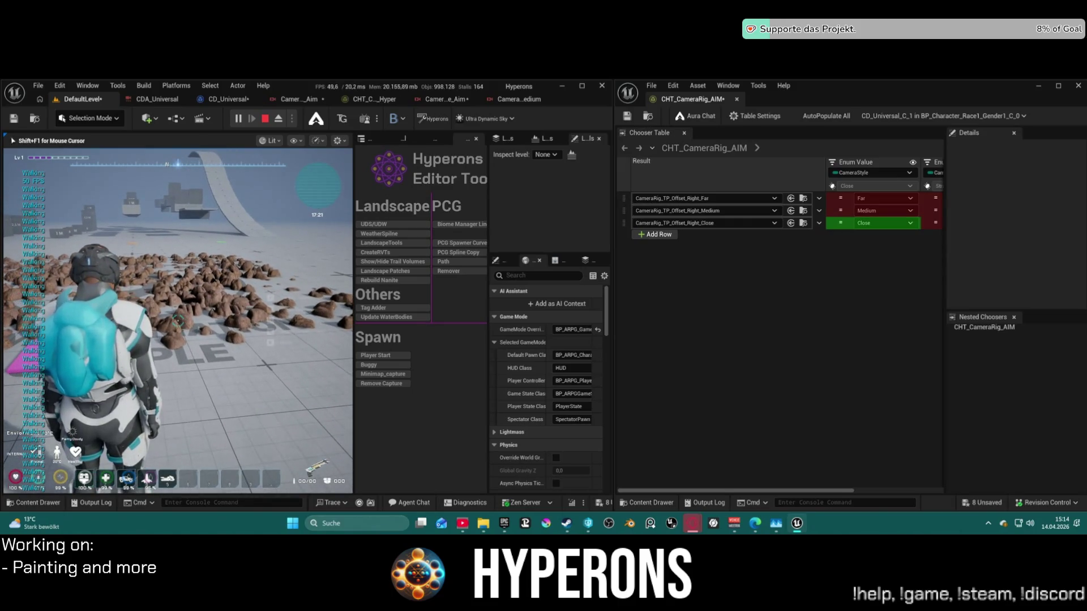
{"action": "scroll", "coordinate": [177, 321], "scroll_direction": "down", "scroll_amount": 2}
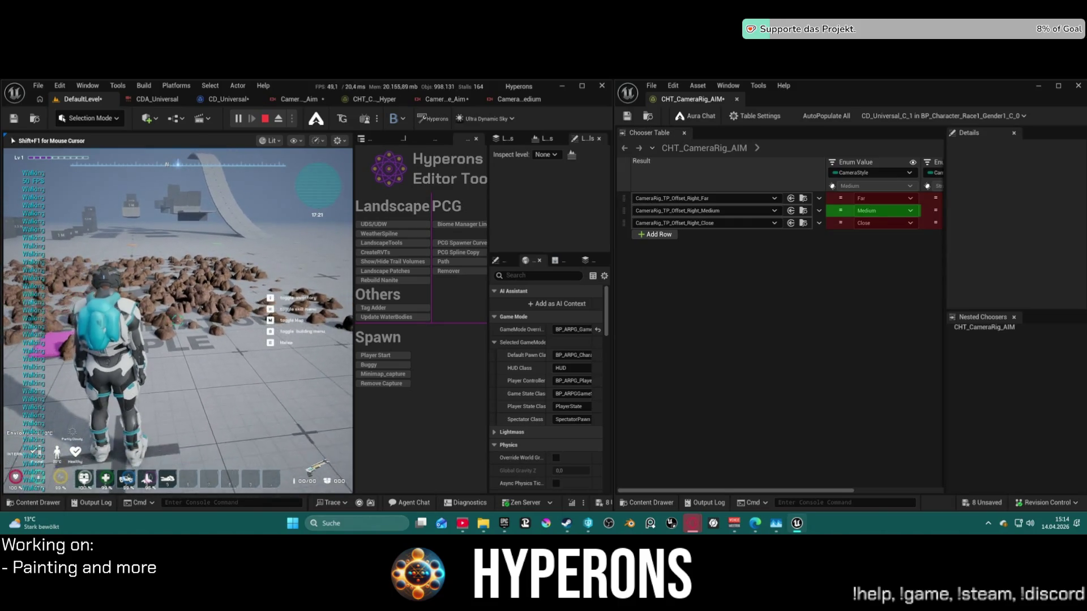
{"action": "scroll", "coordinate": [177, 321], "scroll_direction": "up", "scroll_amount": 1}
{"action": "scroll", "coordinate": [177, 321], "scroll_direction": "down", "scroll_amount": 1}
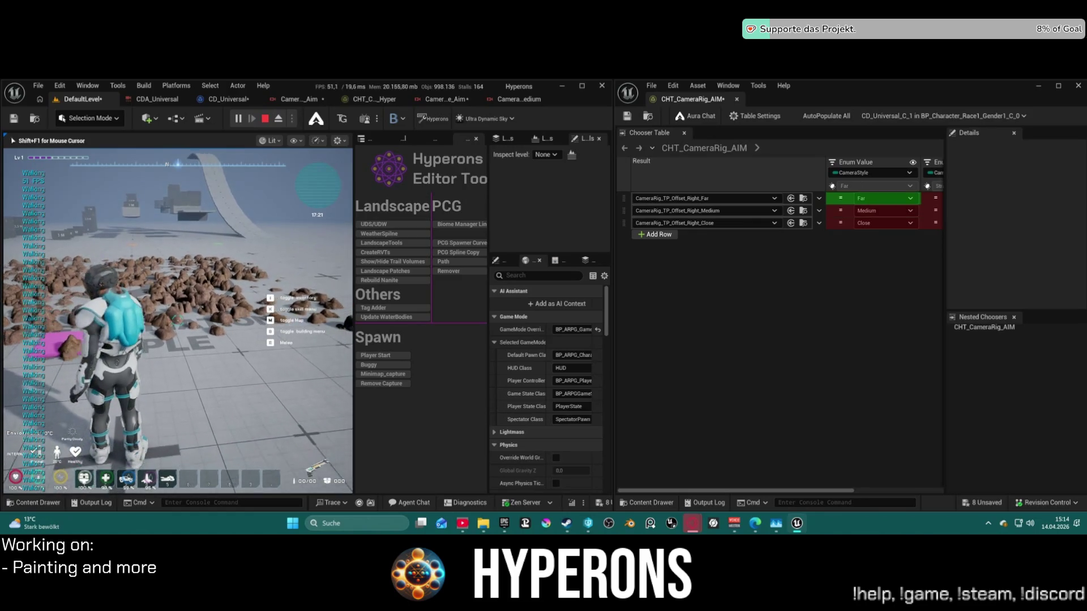
{"action": "scroll", "coordinate": [178, 321], "scroll_direction": "up", "scroll_amount": 2}
{"action": "scroll", "coordinate": [178, 321], "scroll_direction": "down", "scroll_amount": 2}
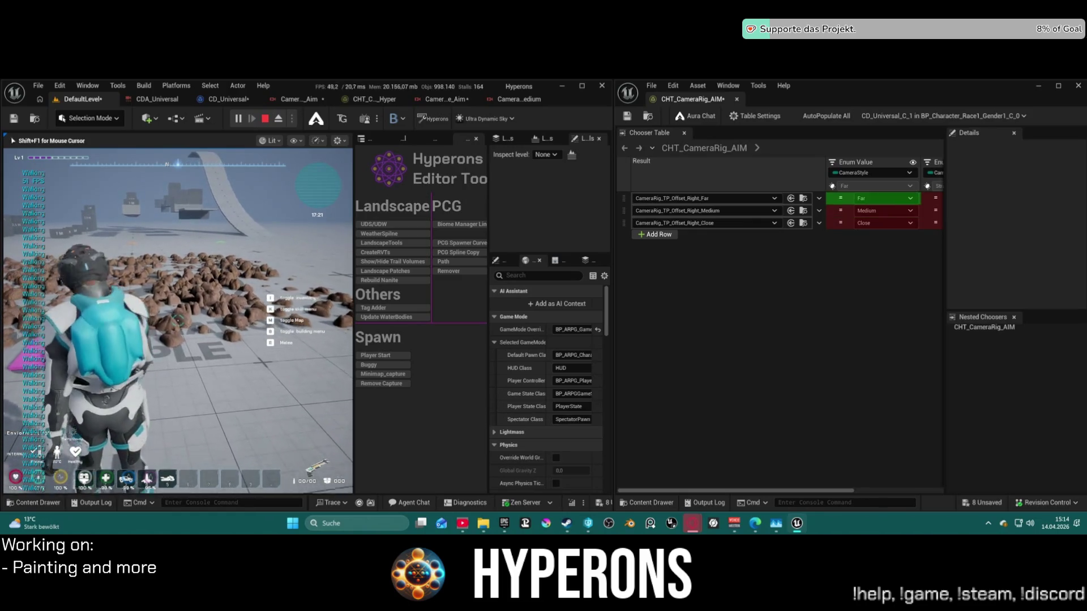
{"action": "scroll", "coordinate": [177, 321], "scroll_direction": "up", "scroll_amount": 2}
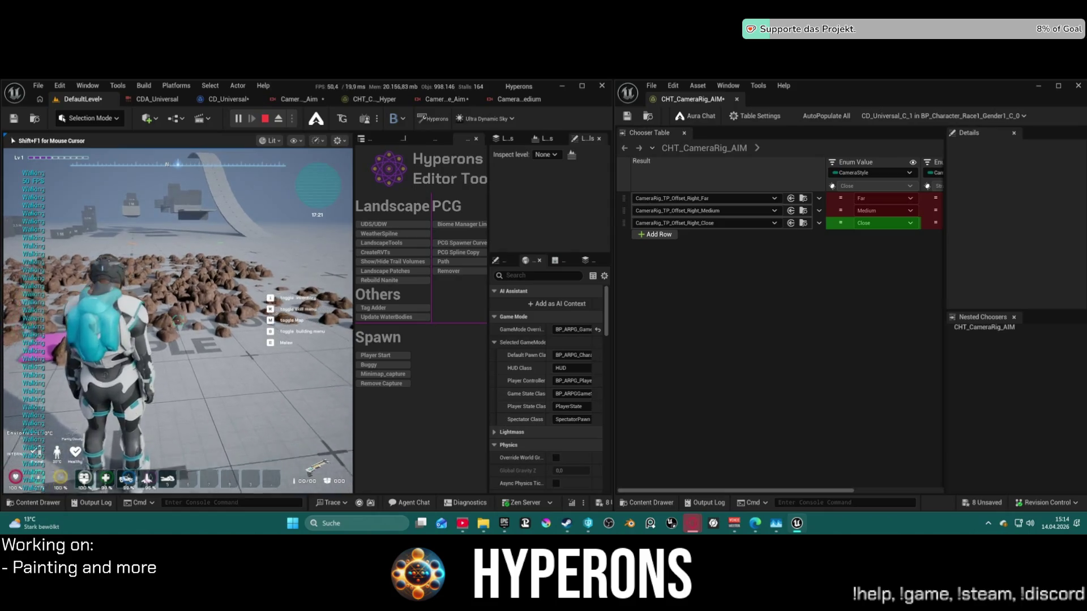
{"action": "mouse_move", "coordinate": [177, 321]}
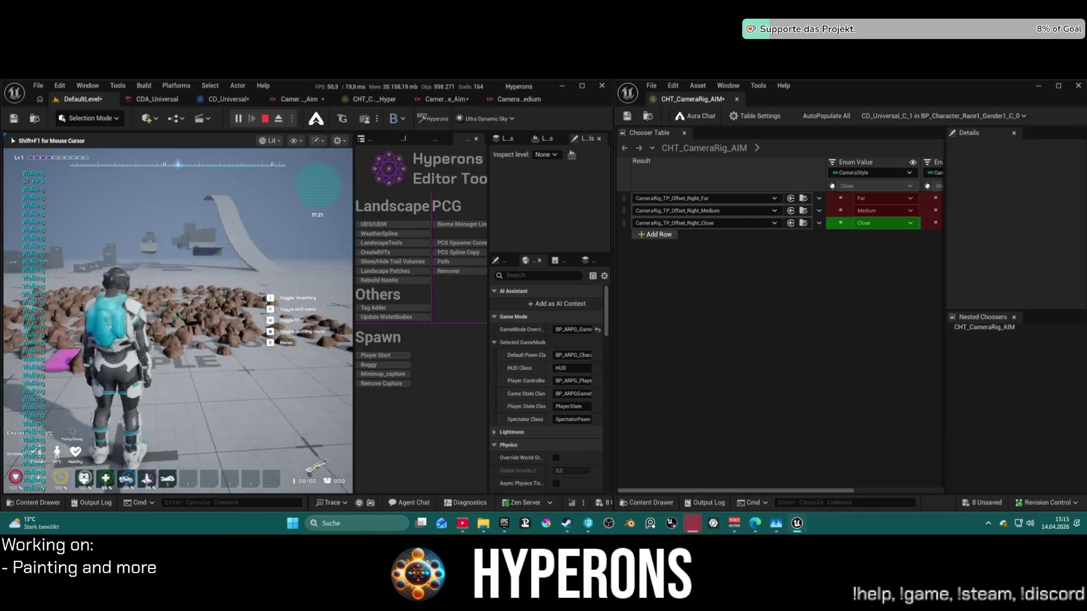
{"action": "scroll", "coordinate": [178, 321], "scroll_direction": "down", "scroll_amount": 2}
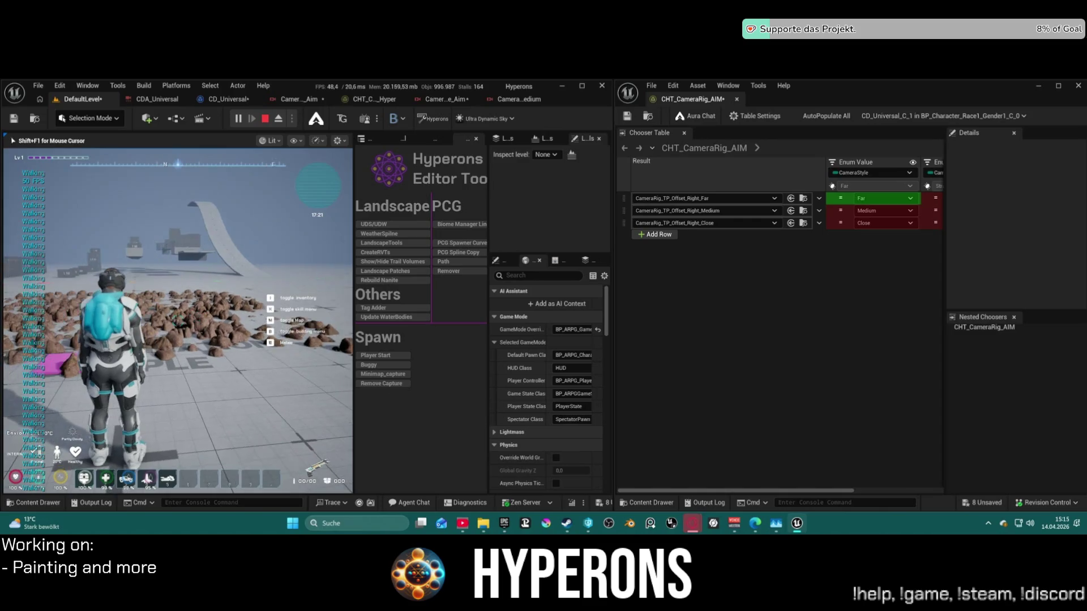
{"action": "scroll", "coordinate": [177, 321], "scroll_direction": "up", "scroll_amount": 2}
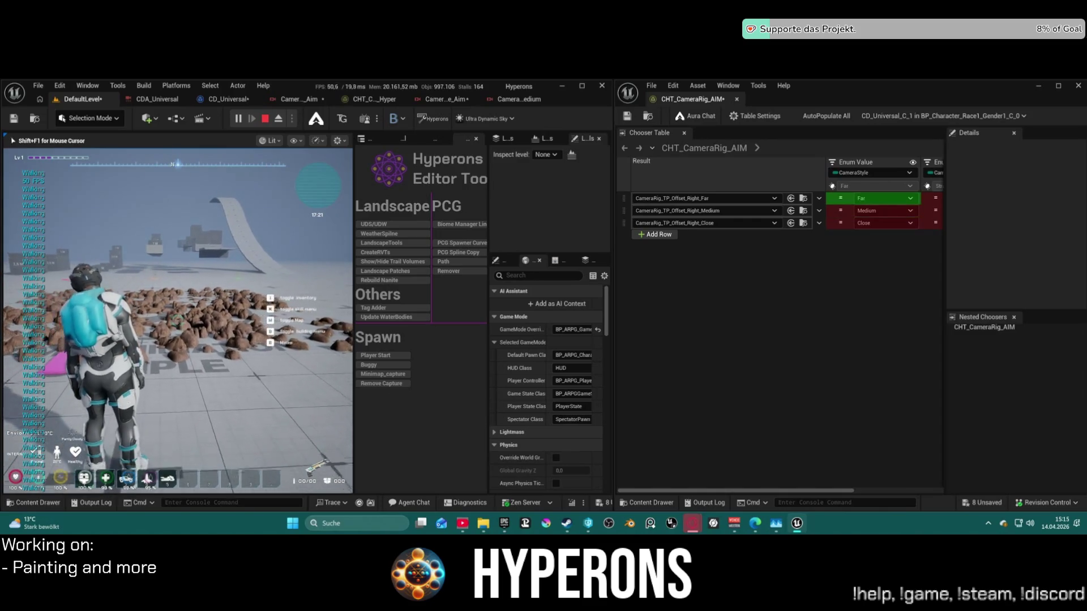
{"action": "scroll", "coordinate": [177, 321], "scroll_direction": "up", "scroll_amount": 2}
{"action": "scroll", "coordinate": [177, 321], "scroll_direction": "down", "scroll_amount": 2}
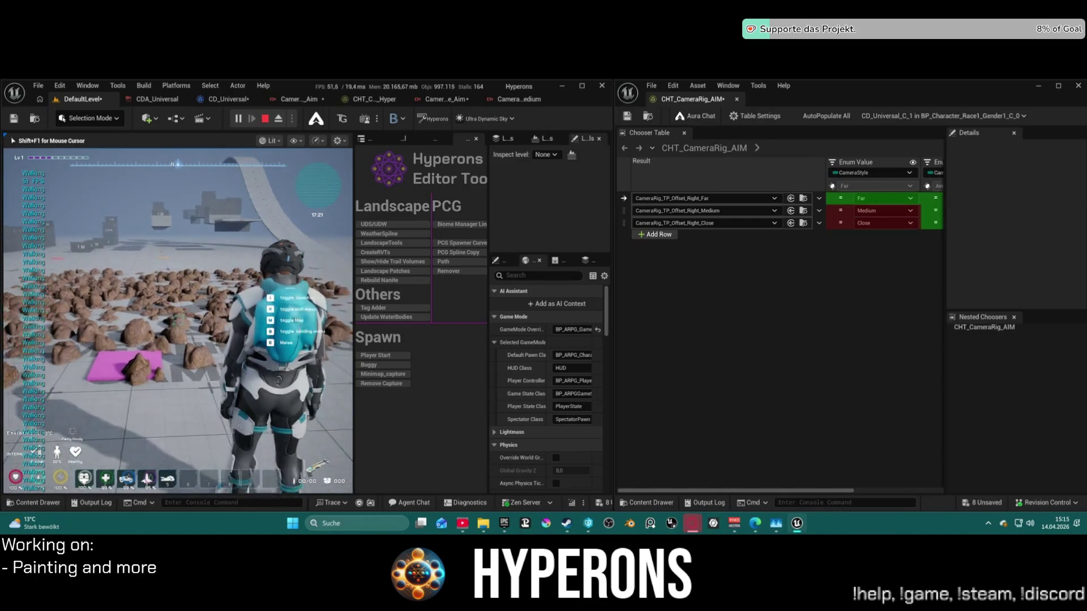
{"action": "scroll", "coordinate": [178, 321], "scroll_direction": "up", "scroll_amount": 2}
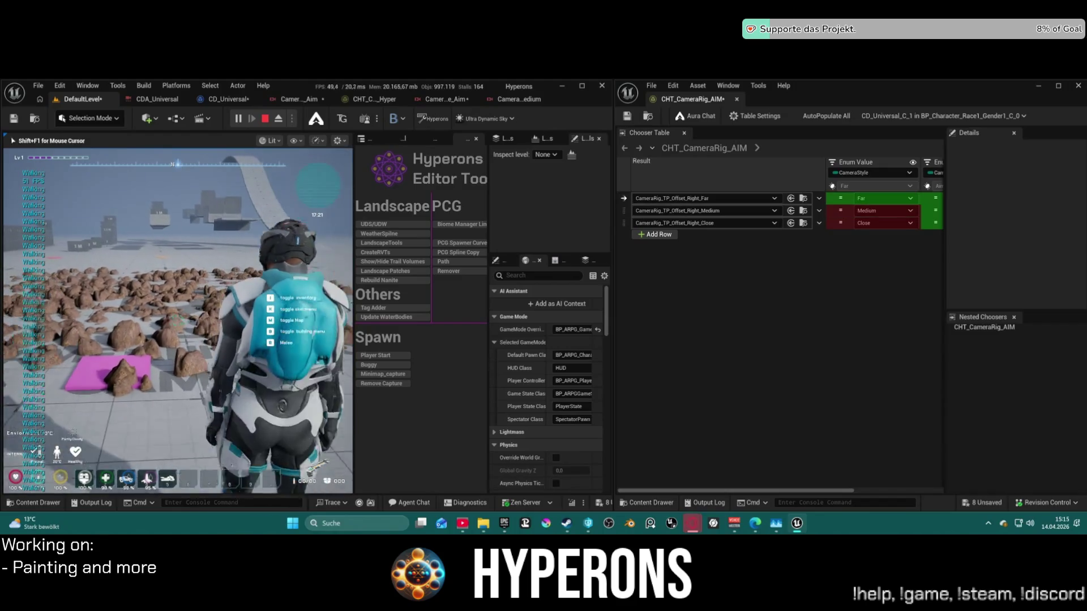
{"action": "scroll", "coordinate": [177, 321], "scroll_direction": "up", "scroll_amount": 2}
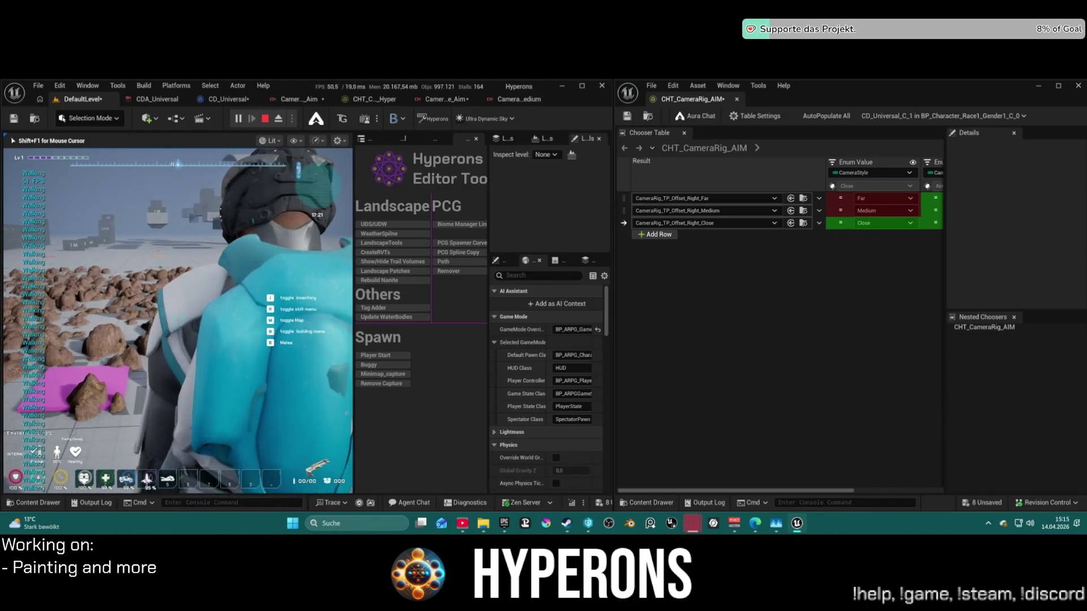
{"action": "scroll", "coordinate": [177, 321], "scroll_direction": "down", "scroll_amount": 2}
{"action": "scroll", "coordinate": [178, 321], "scroll_direction": "up", "scroll_amount": 2}
{"action": "scroll", "coordinate": [177, 321], "scroll_direction": "down", "scroll_amount": 2}
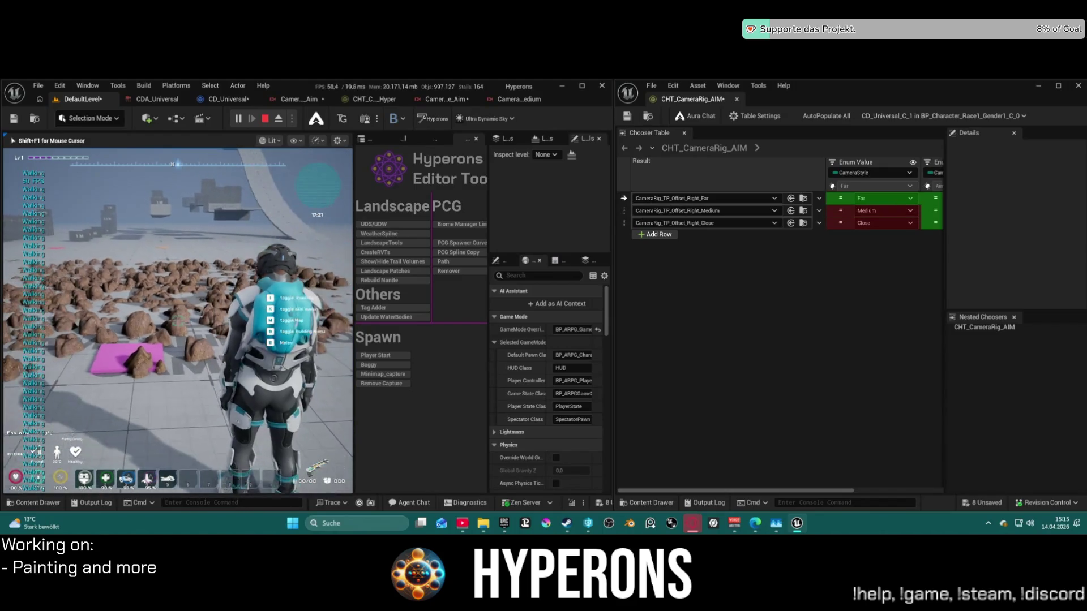
{"action": "scroll", "coordinate": [177, 321], "scroll_direction": "up", "scroll_amount": 2}
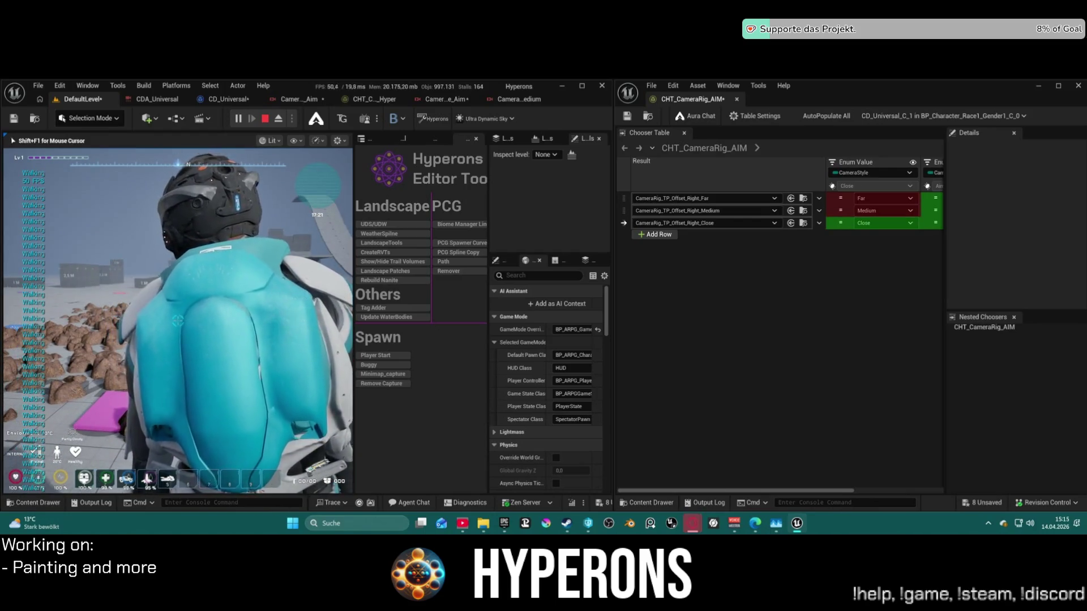
{"action": "scroll", "coordinate": [177, 321], "scroll_direction": "down", "scroll_amount": 2}
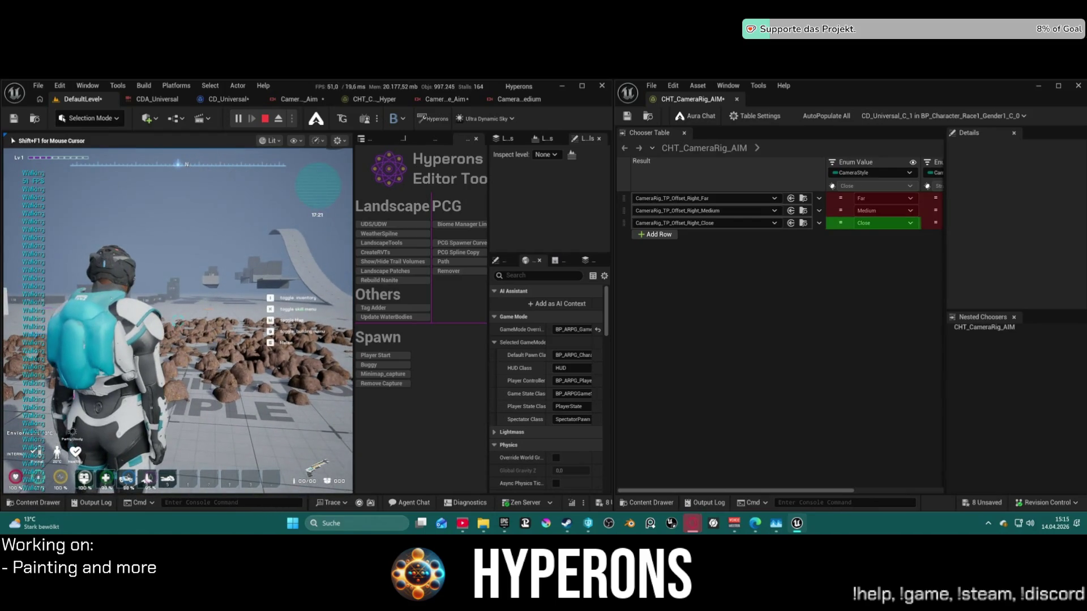
{"action": "key", "text": "Escape"}
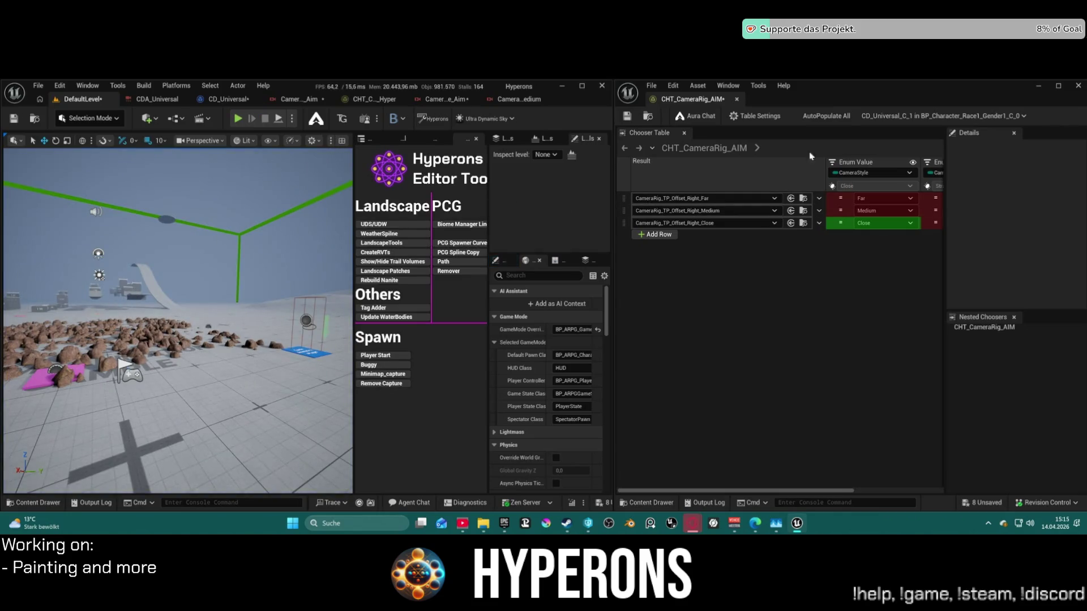
Close the AIM chooser window, move the Camera Style node beside the Switch, and open CHT_CameraRig_Hyper.
{"action": "middle_click", "coordinate": [707, 104]}
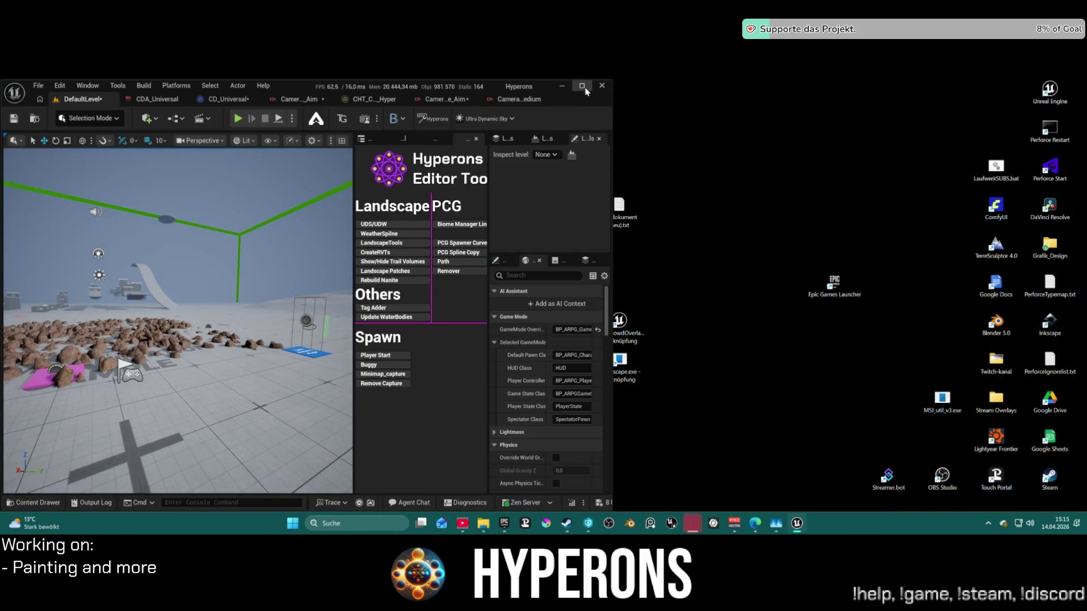
{"action": "left_click", "coordinate": [582, 86]}
{"action": "left_click", "coordinate": [289, 97]}
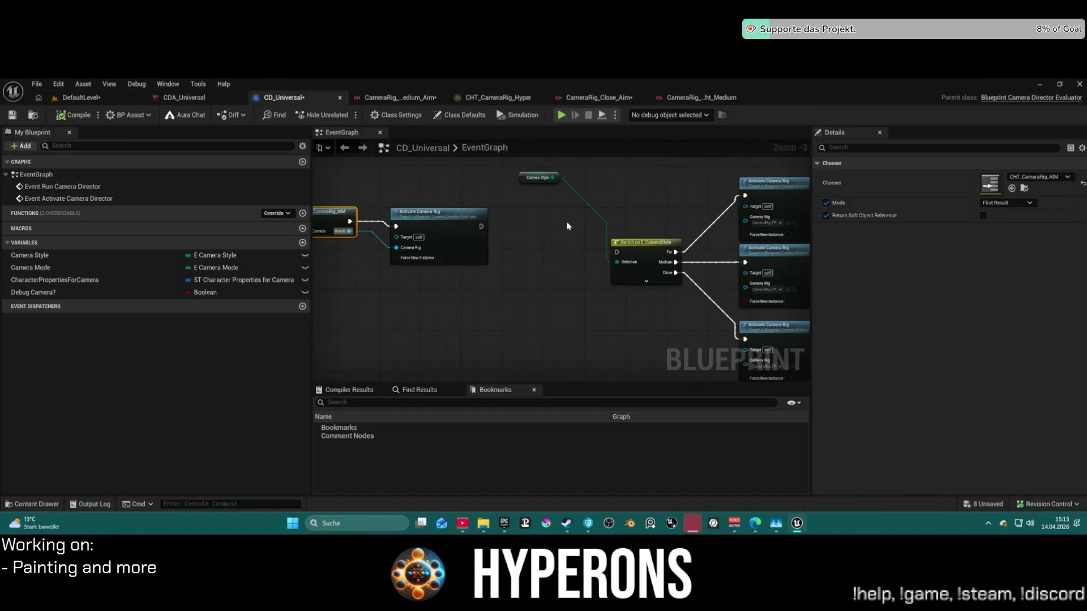
{"action": "scroll", "coordinate": [568, 226], "scroll_direction": "down", "scroll_amount": 1}
{"action": "left_click", "coordinate": [544, 191]}
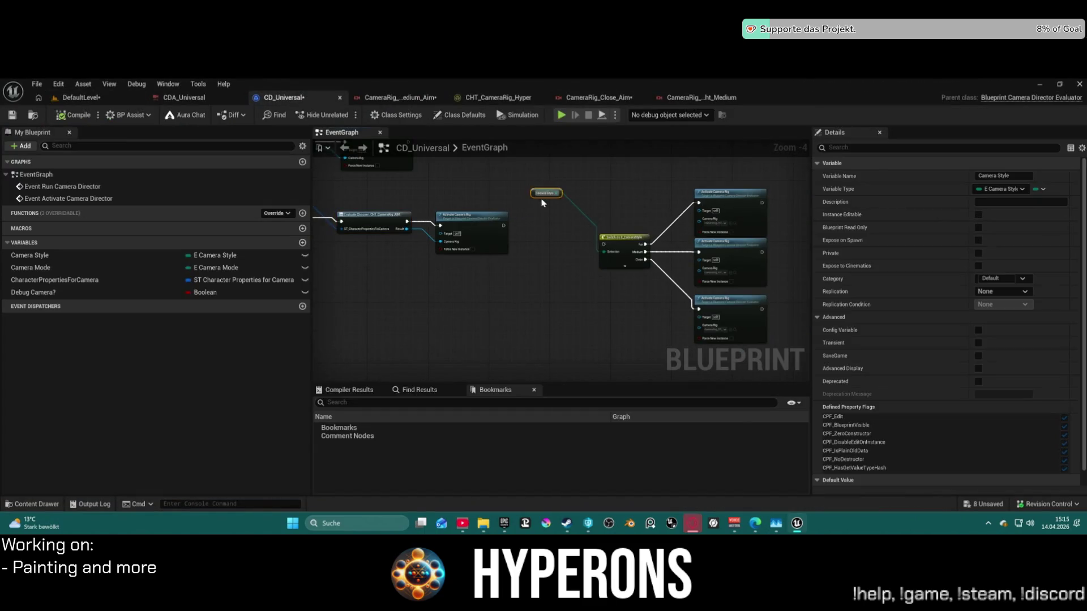
{"action": "left_click_drag", "start_coordinate": [550, 292], "coordinate": [683, 249]}
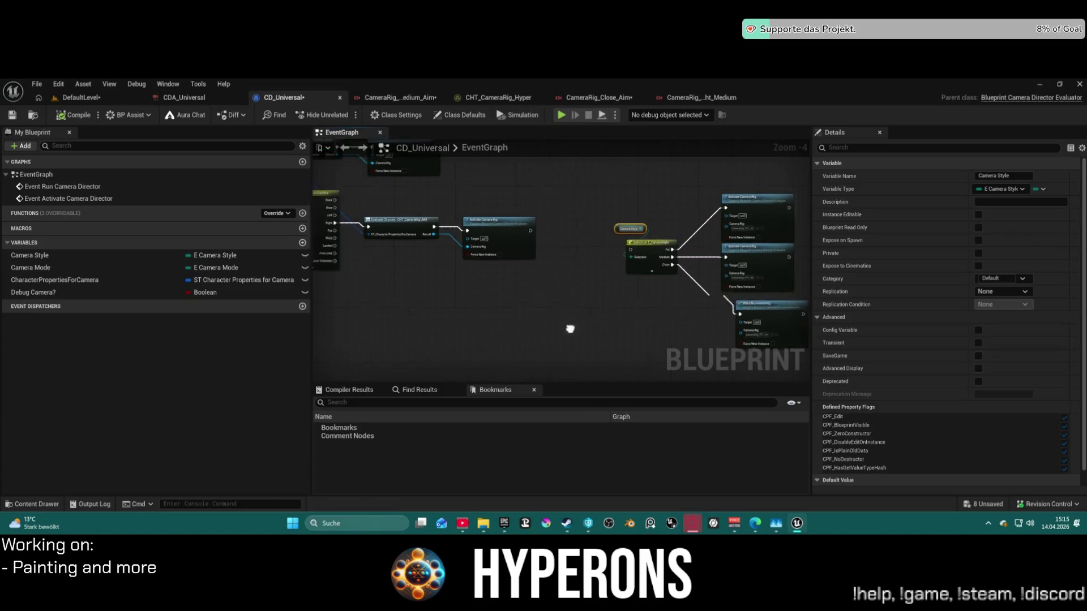
{"action": "left_click_drag", "start_coordinate": [575, 296], "coordinate": [714, 302]}
{"action": "left_click", "coordinate": [501, 97]}
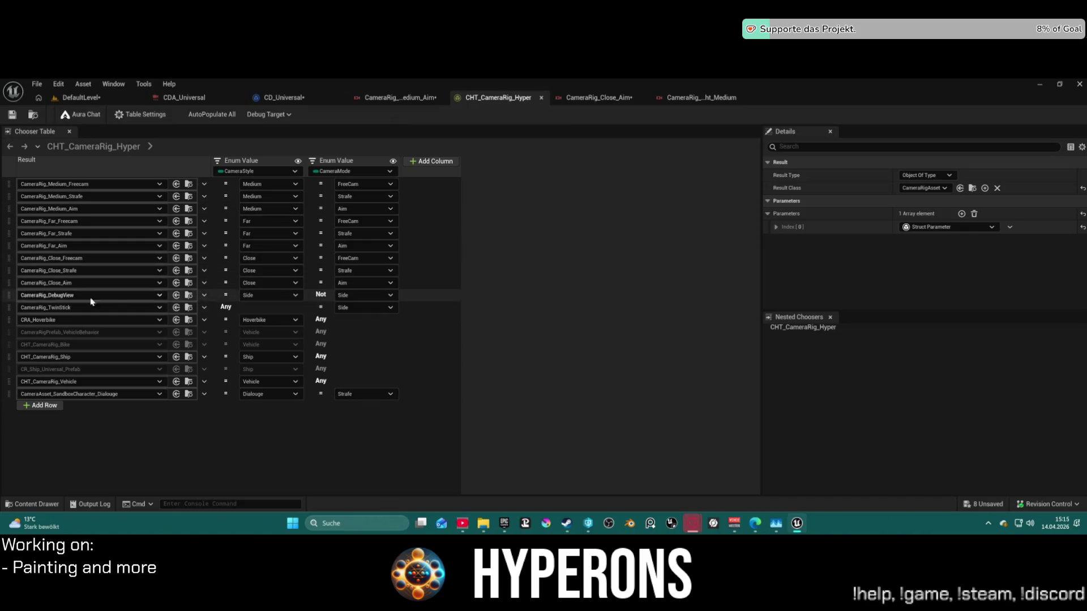
Check the DebugView row's style condition, then close the Hyper chooser and the camera rig editors, including Medium_Aim.
{"action": "left_click", "coordinate": [249, 296]}
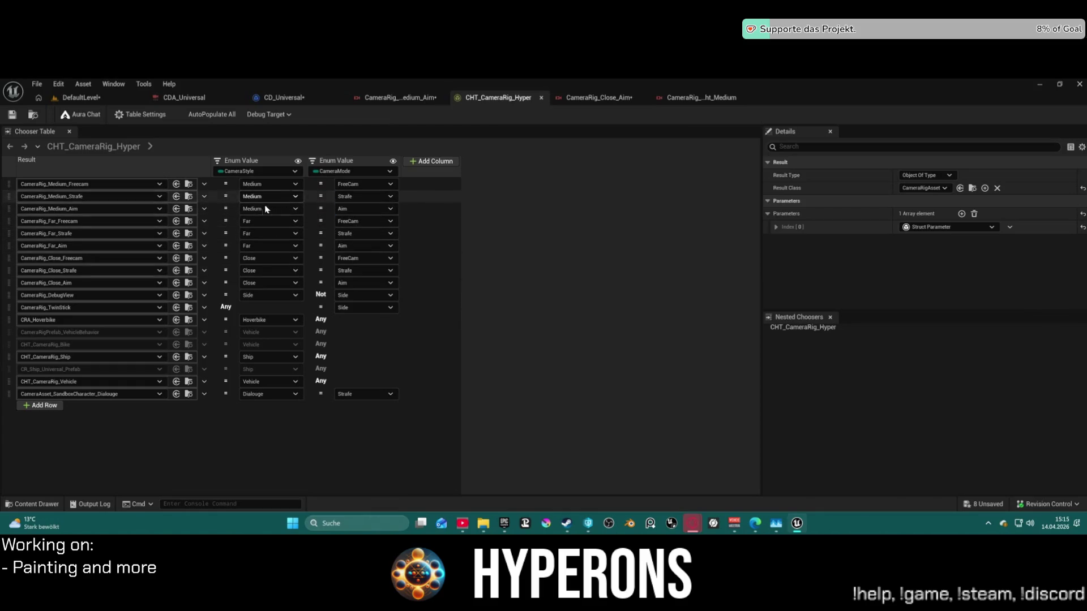
{"action": "middle_click", "coordinate": [492, 101]}
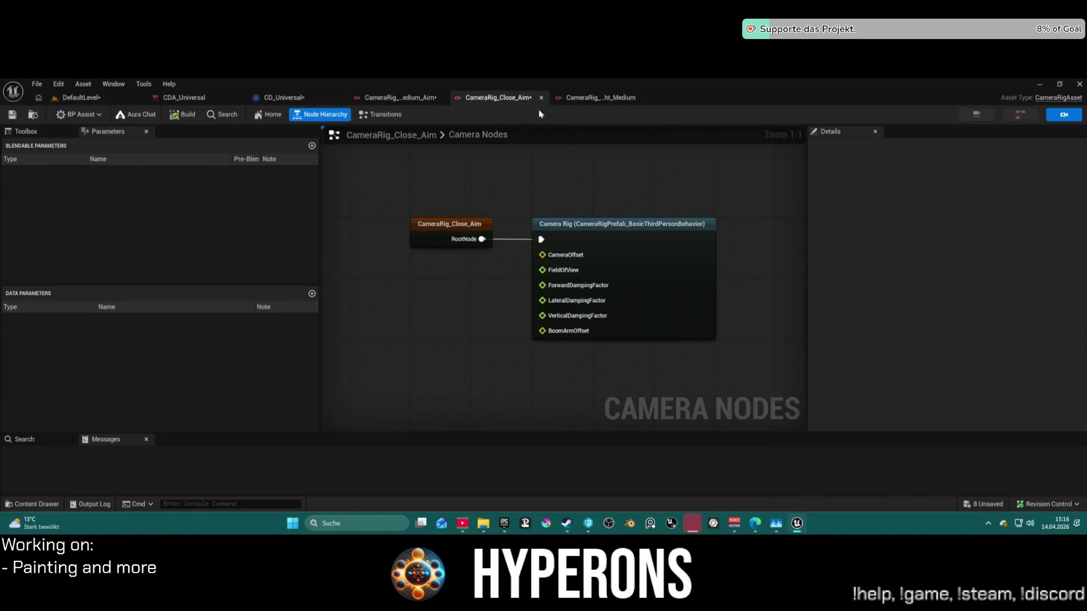
{"action": "middle_click", "coordinate": [603, 101]}
{"action": "middle_click", "coordinate": [492, 101]}
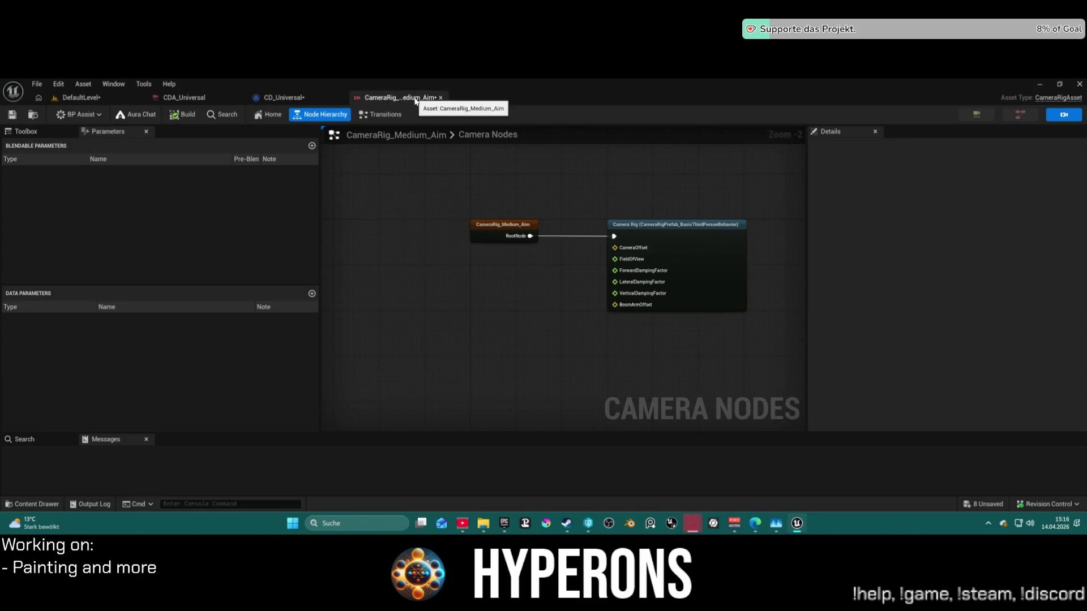
{"action": "left_click", "coordinate": [33, 115]}
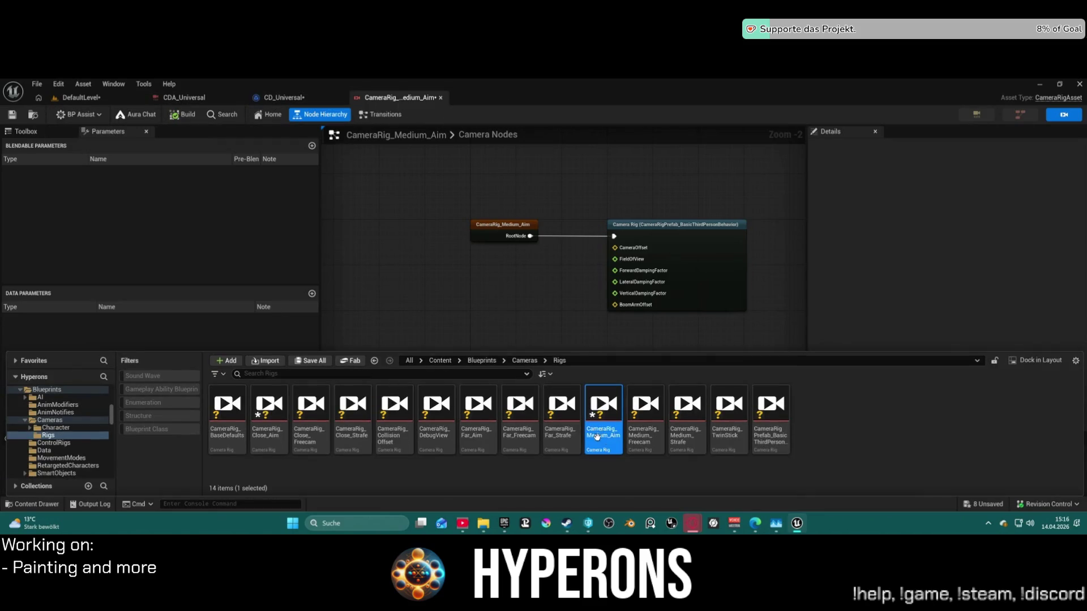
{"action": "middle_click", "coordinate": [418, 101]}
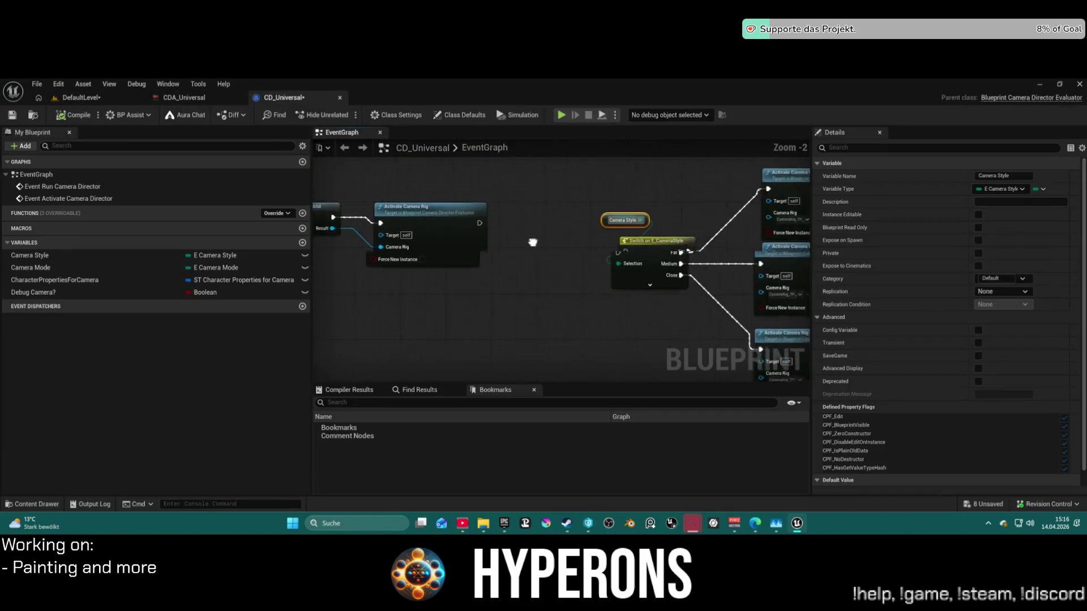
Select the Evaluate Chooser node in the event graph and open its CHT_CameraRig_AIM chooser.
{"action": "scroll", "coordinate": [528, 242], "scroll_direction": "up", "scroll_amount": 2}
{"action": "left_click_drag", "start_coordinate": [347, 233], "coordinate": [413, 214]}
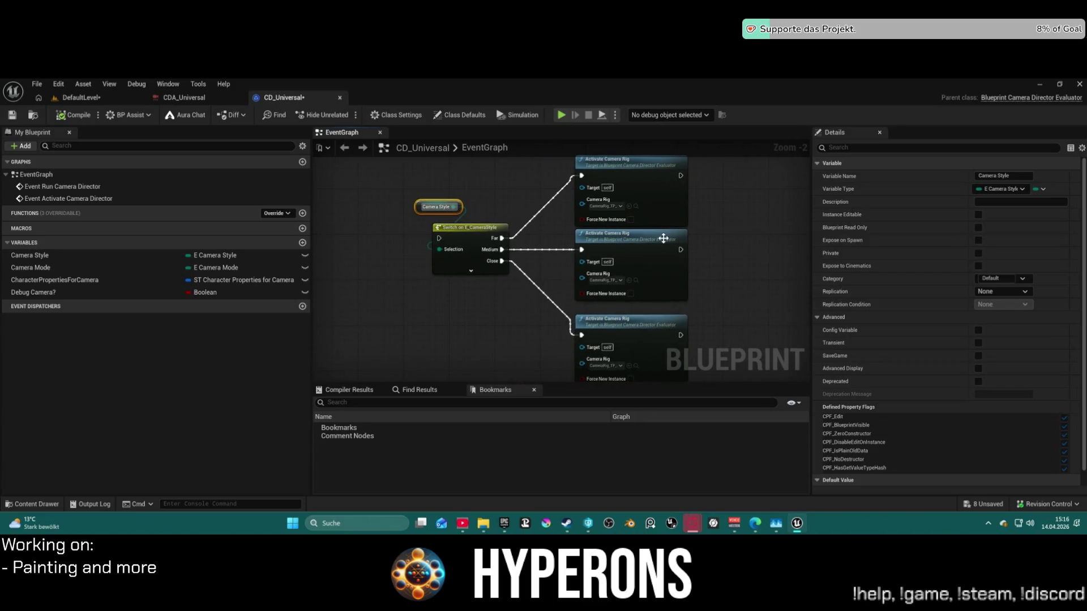
{"action": "left_click_drag", "start_coordinate": [663, 238], "coordinate": [432, 129]}
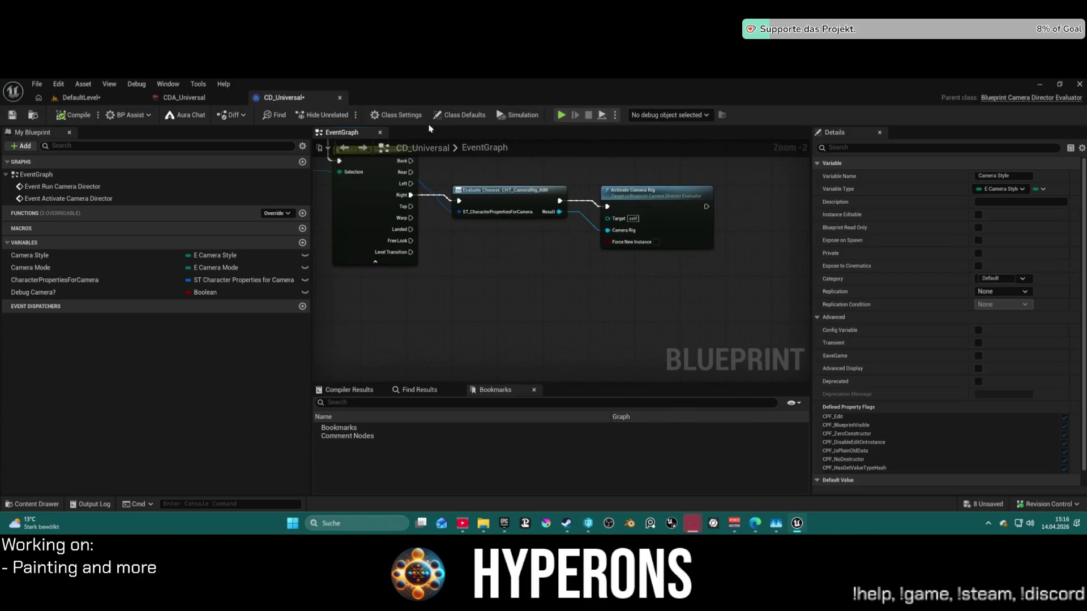
{"action": "left_click", "coordinate": [520, 203]}
{"action": "left_click", "coordinate": [1024, 188]}
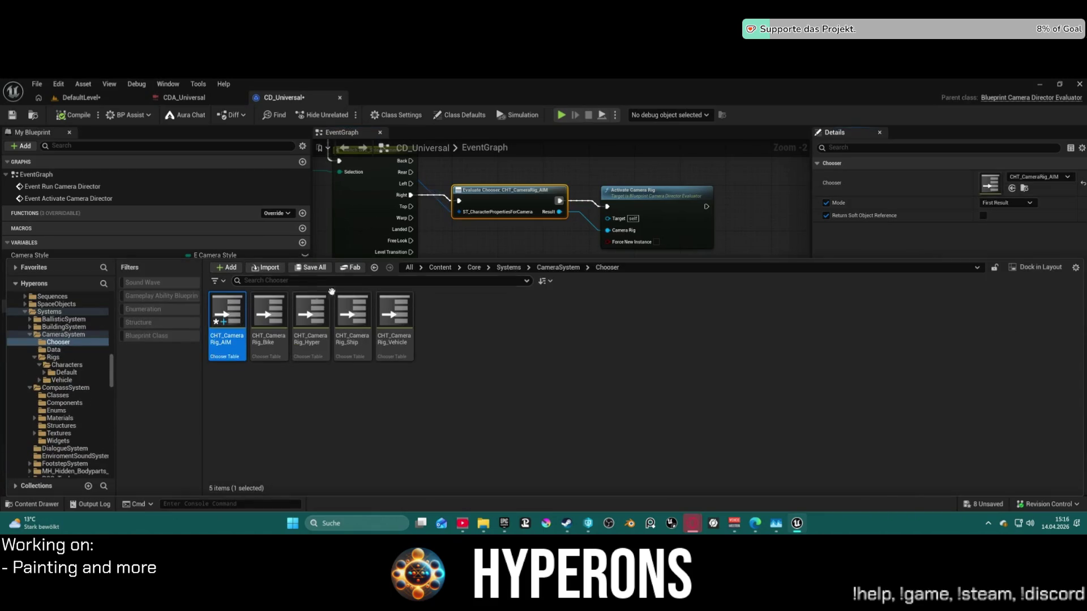
{"action": "double_click", "coordinate": [225, 310]}
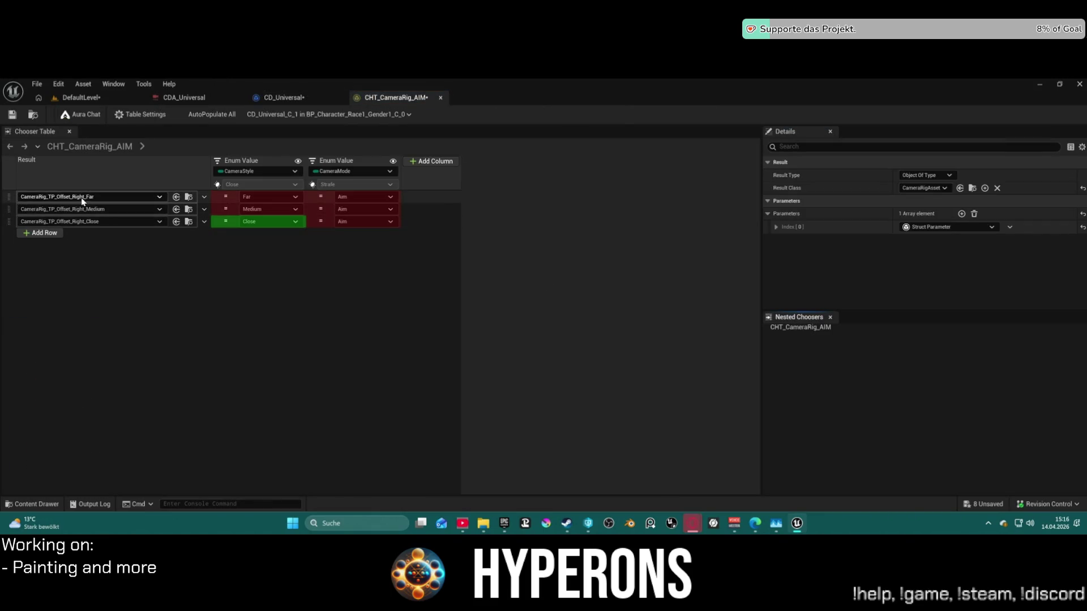
Open the CameraRig_TP_Offset_Right Medium, Far and Close rigs from the Content Drawer.
{"action": "left_click", "coordinate": [189, 209]}
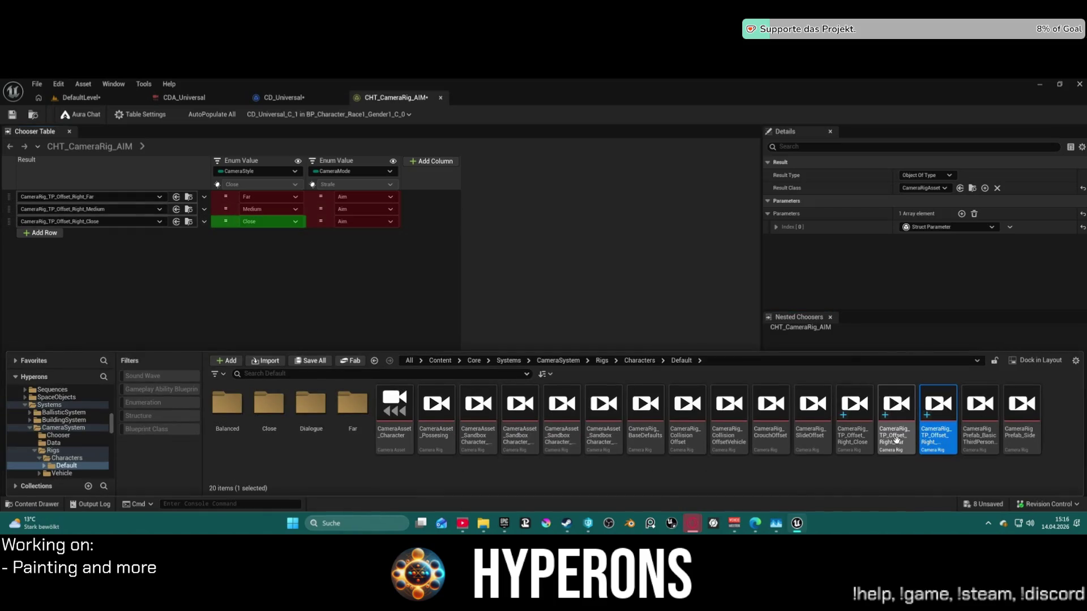
{"action": "double_click", "coordinate": [931, 408]}
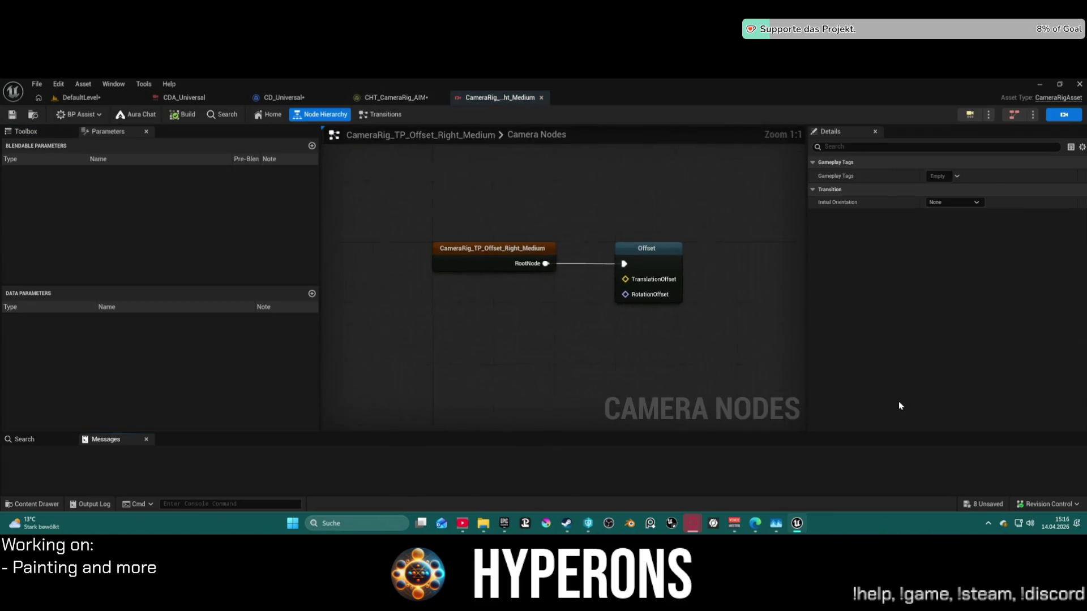
{"action": "key", "text": "ctrl+space"}
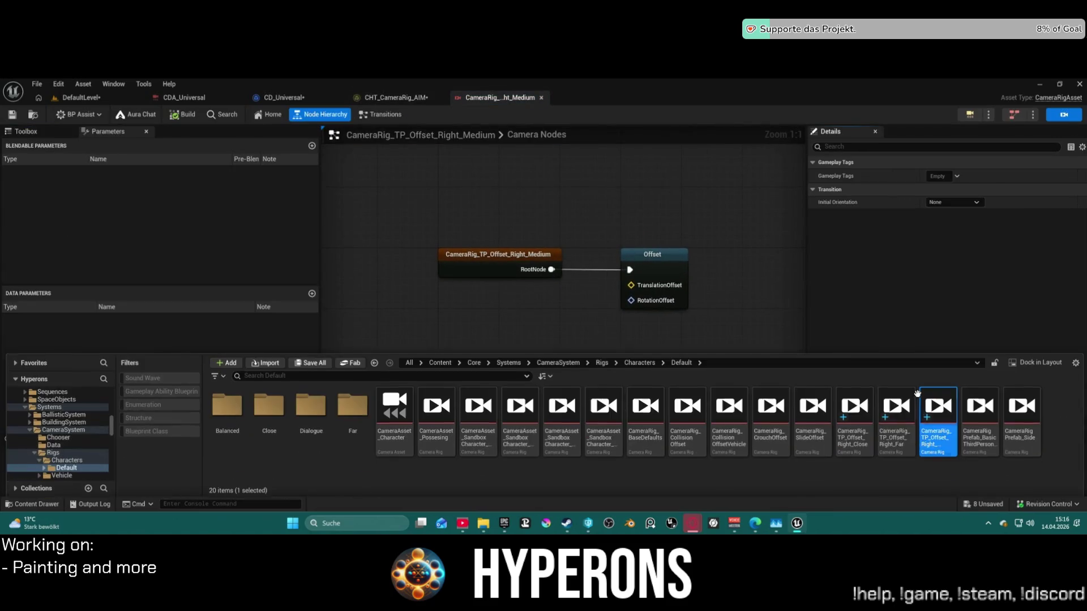
{"action": "double_click", "coordinate": [893, 416]}
{"action": "key", "text": "ctrl+space"}
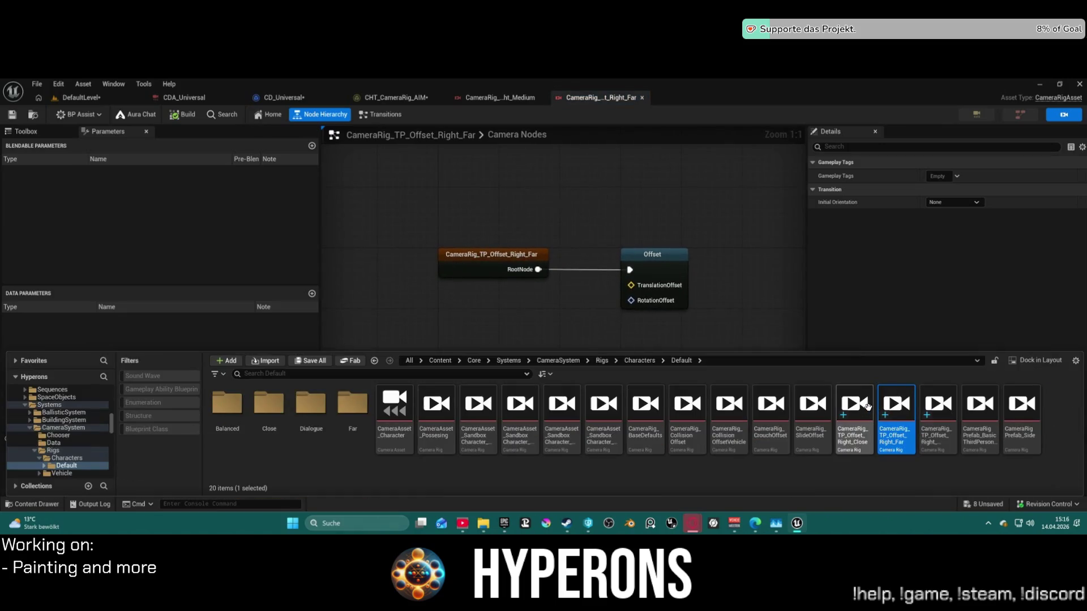
{"action": "left_click", "coordinate": [863, 402]}
{"action": "double_click", "coordinate": [865, 407]}
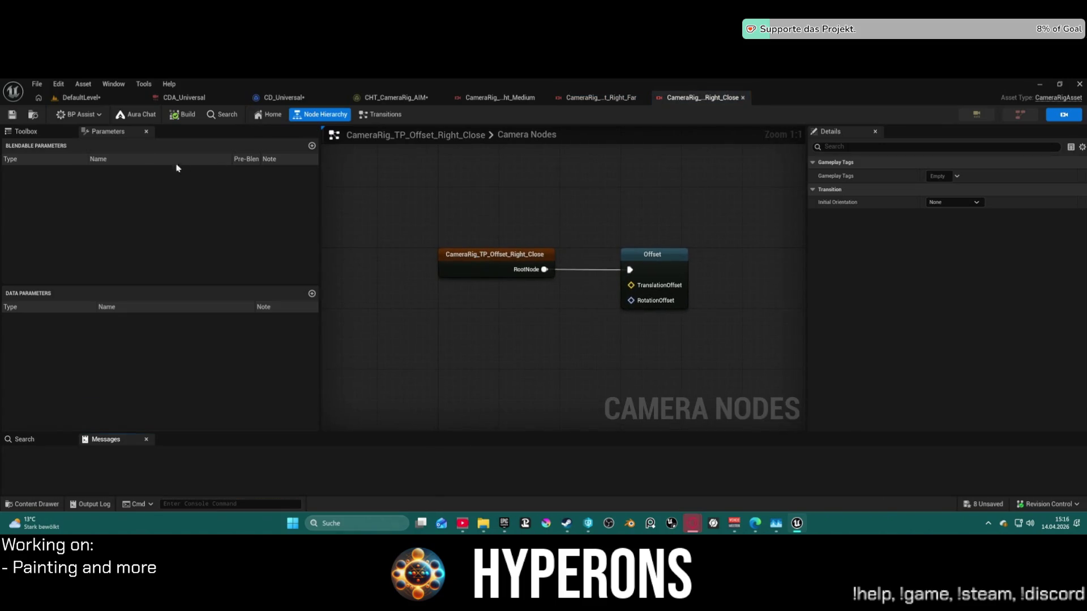
Compare the Offset nodes of the three rigs (all 0, -120, 0), then return to DefaultLevel.
{"action": "left_click", "coordinate": [653, 256]}
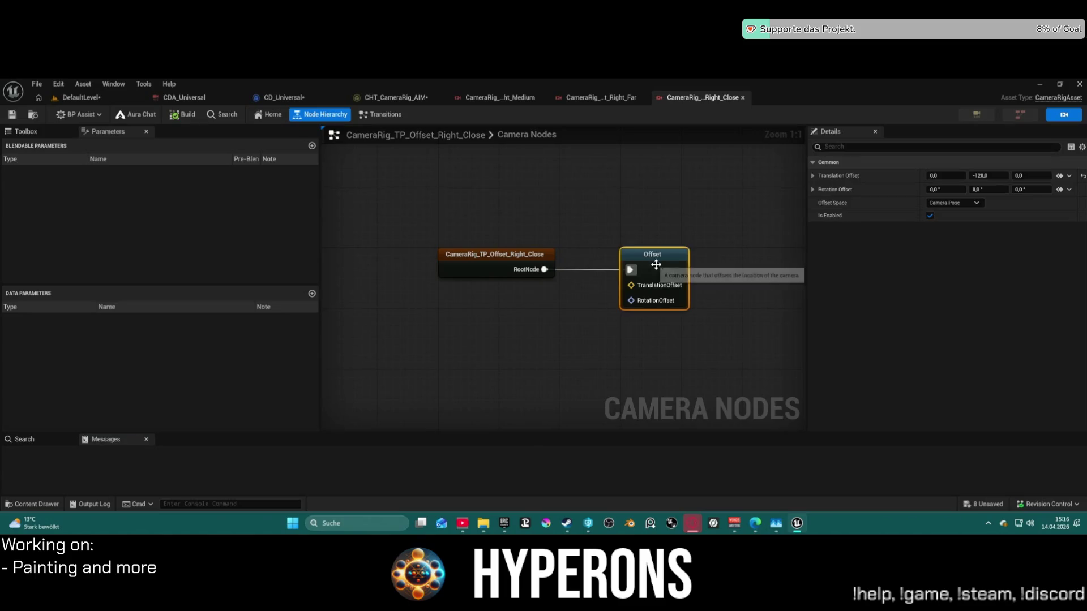
{"action": "left_click", "coordinate": [601, 97]}
{"action": "left_click", "coordinate": [519, 97]}
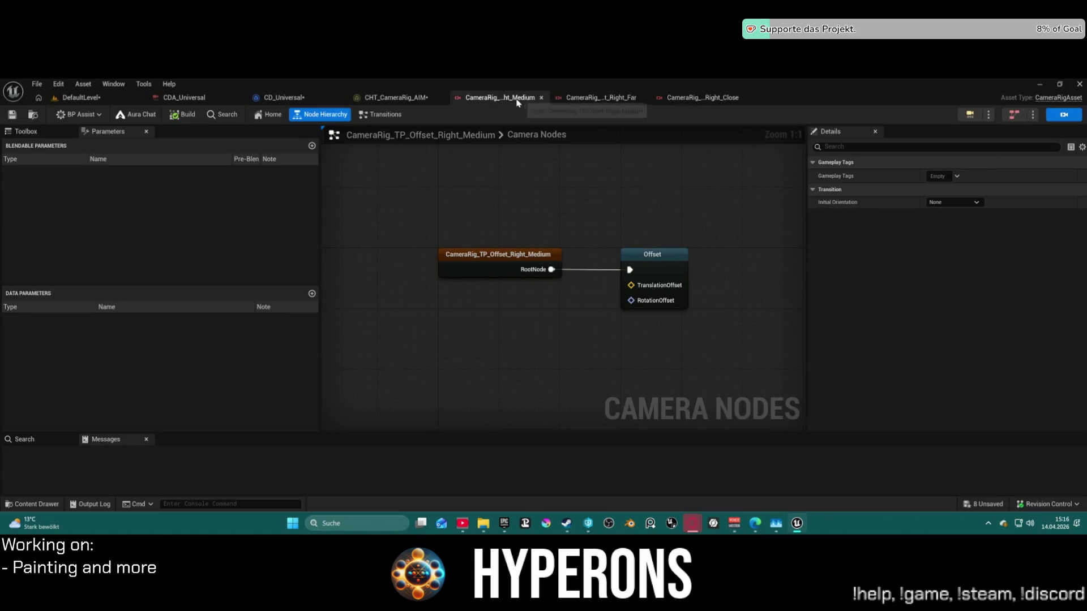
{"action": "left_click", "coordinate": [673, 263]}
{"action": "left_click", "coordinate": [595, 101]}
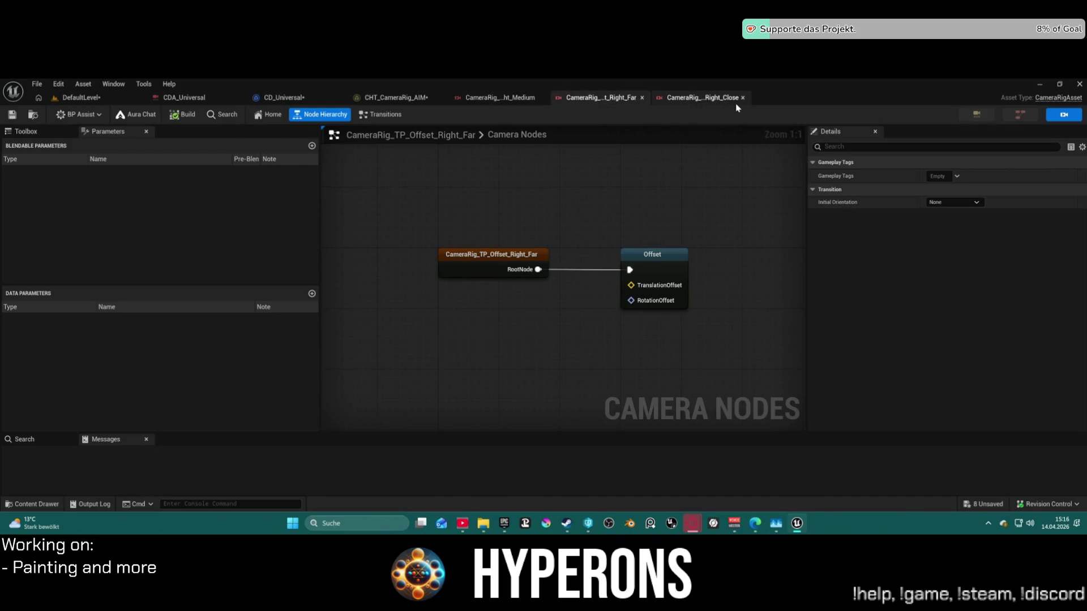
{"action": "left_click", "coordinate": [659, 272]}
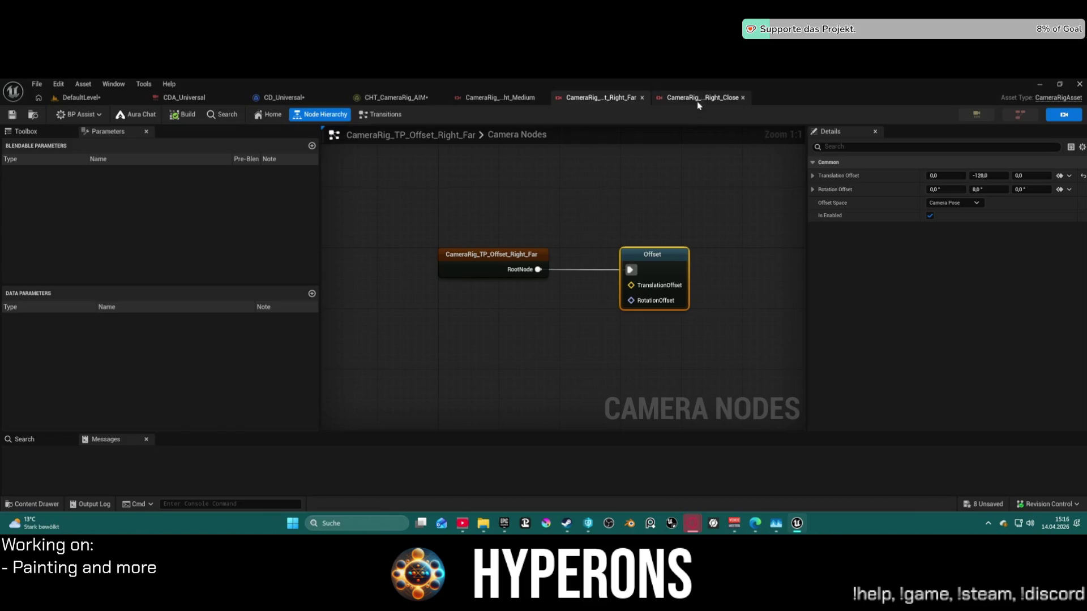
{"action": "left_click", "coordinate": [498, 98]}
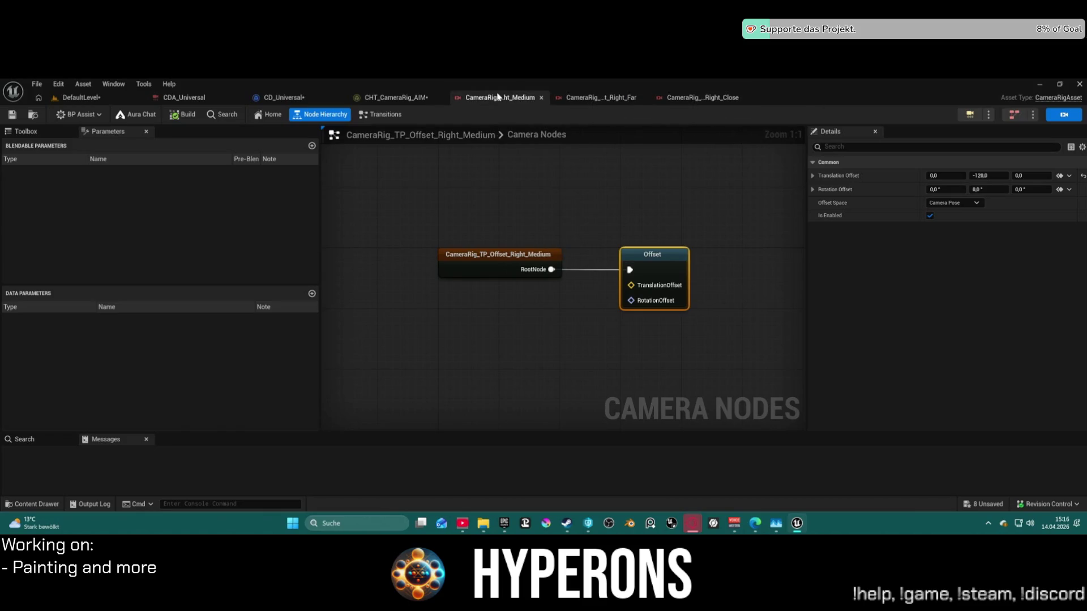
{"action": "left_click", "coordinate": [621, 100]}
{"action": "left_click", "coordinate": [702, 98]}
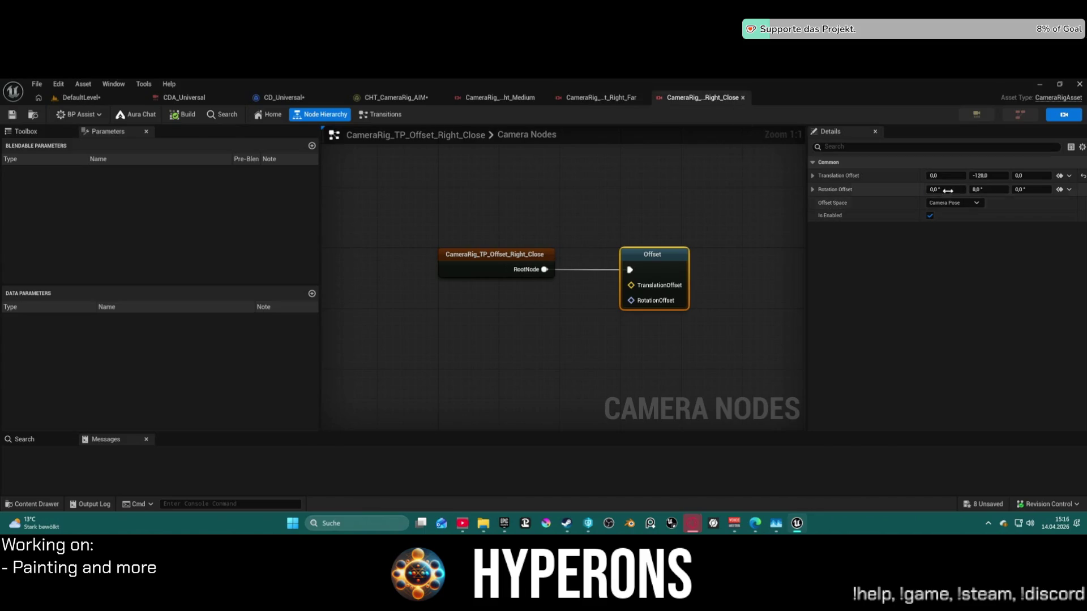
{"action": "left_click", "coordinate": [81, 97]}
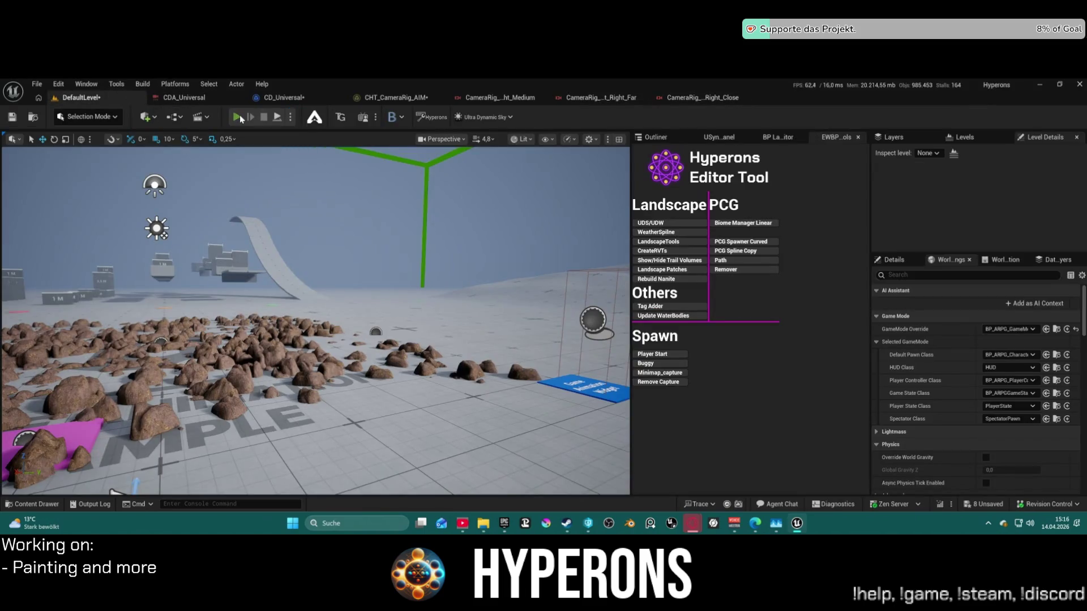
Play the level, equip the MG 01 weapon from the inventory, test the camera, then stop play.
{"action": "key", "text": "alt+p"}
{"action": "key", "text": "i"}
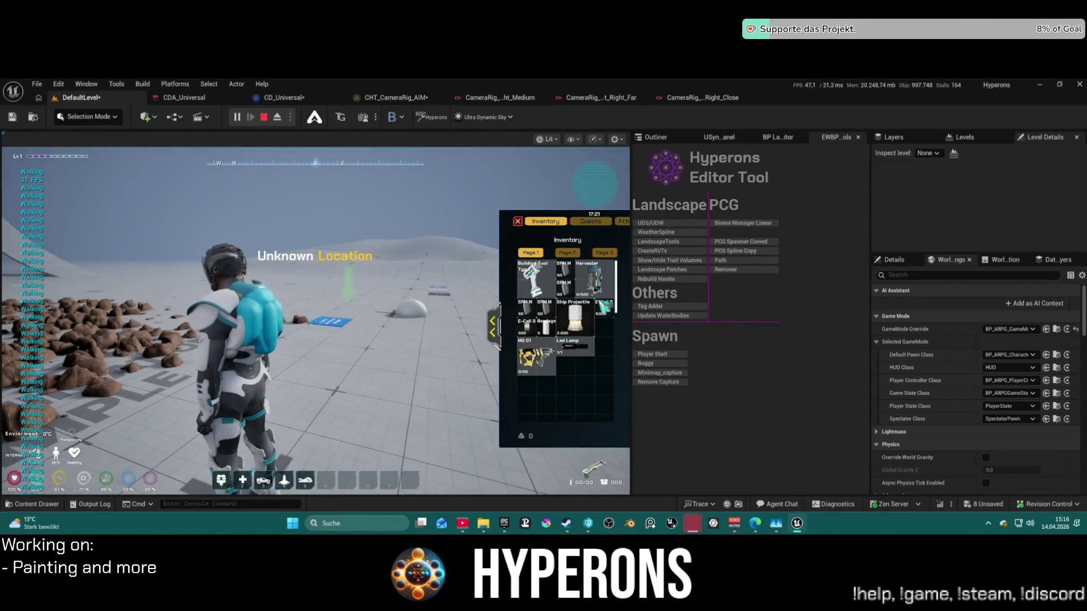
{"action": "left_click", "coordinate": [537, 357]}
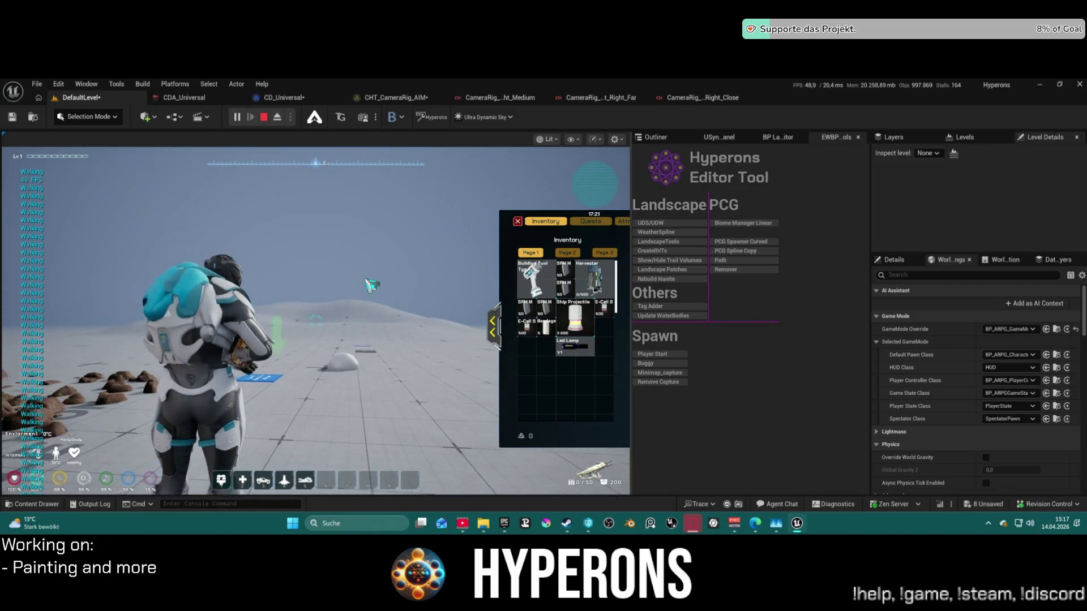
{"action": "key", "text": "shift+F1"}
{"action": "left_click", "coordinate": [371, 285]}
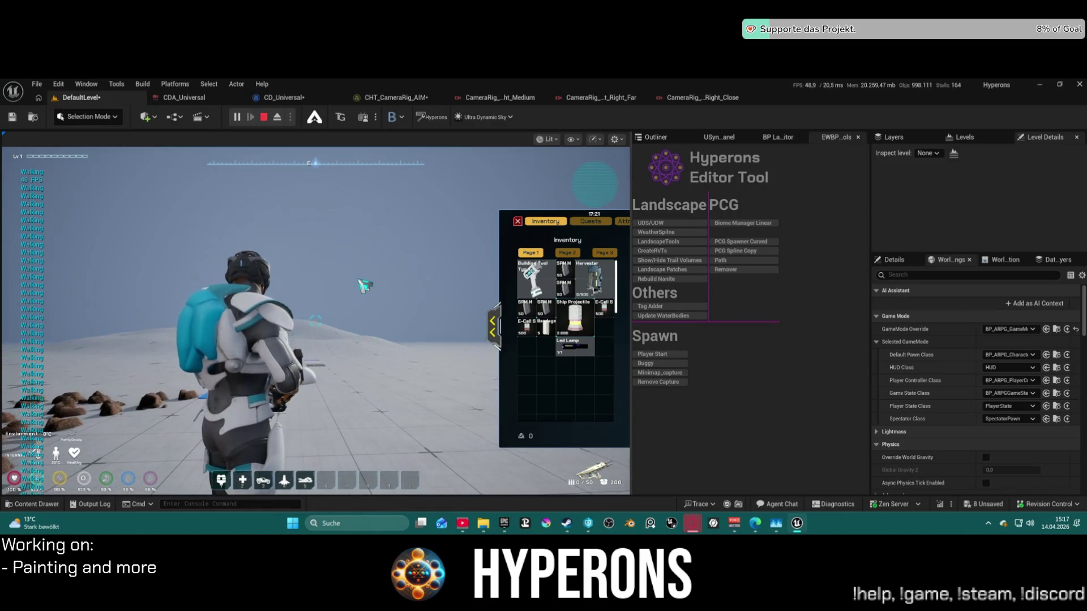
{"action": "left_click", "coordinate": [518, 222]}
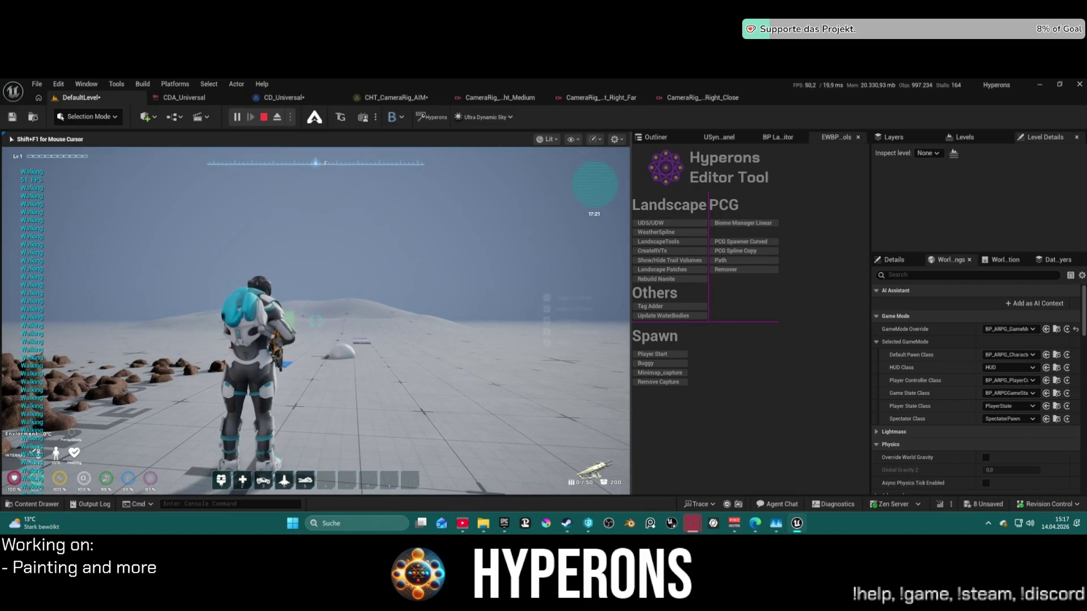
{"action": "key", "text": "Escape"}
{"action": "left_click", "coordinate": [500, 97]}
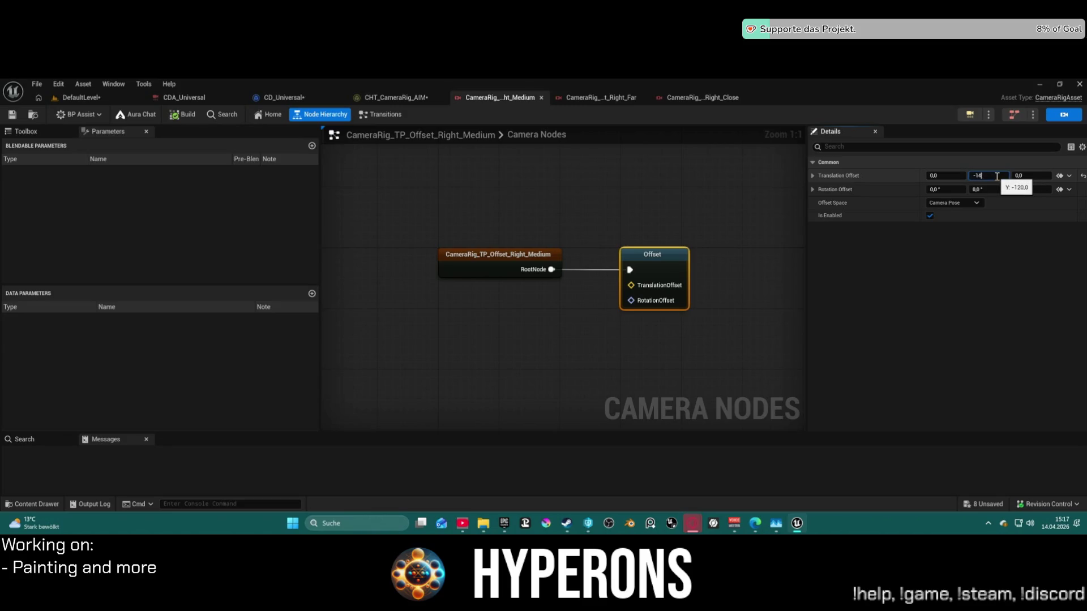
Edit the Right_Close rig's Y offset, recheck Medium (-140) and Far (-120), and return to DefaultLevel.
{"action": "key", "text": "ctrl+Tab"}
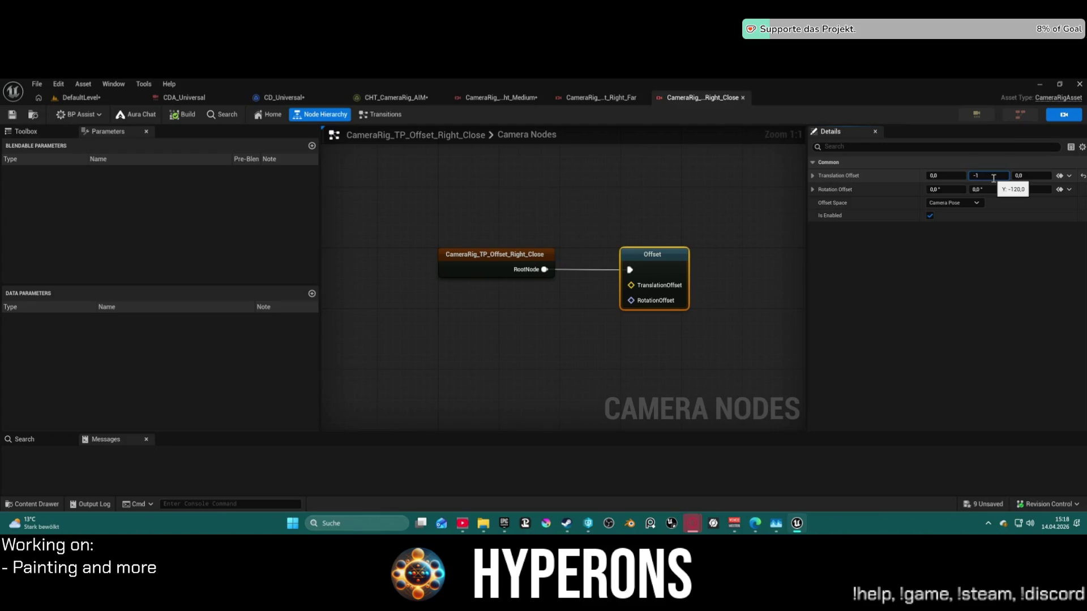
{"action": "left_click", "coordinate": [522, 98]}
{"action": "left_click", "coordinate": [596, 99]}
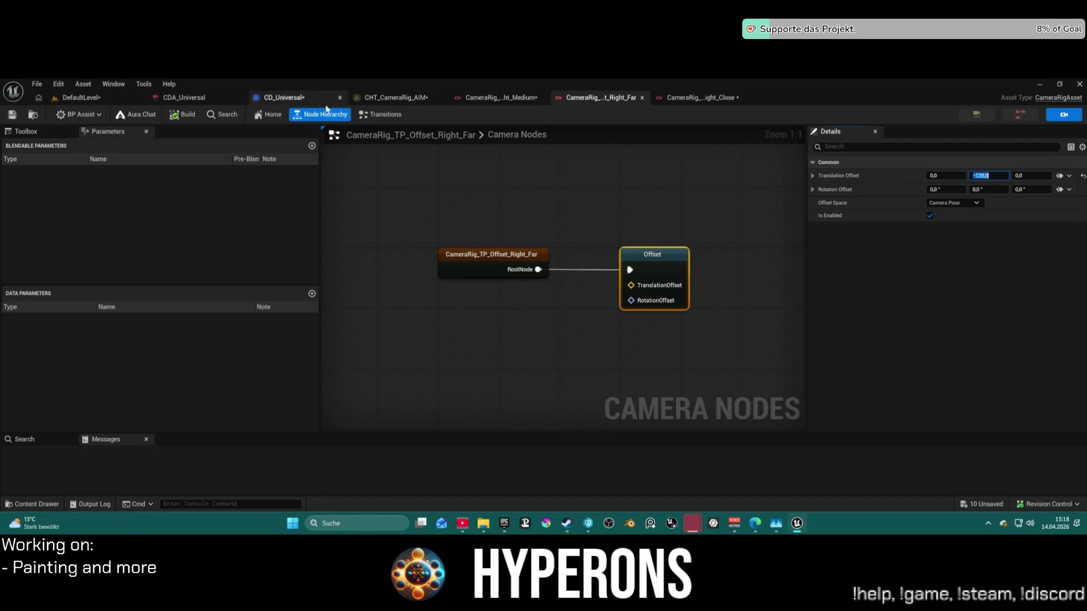
{"action": "left_click", "coordinate": [111, 96]}
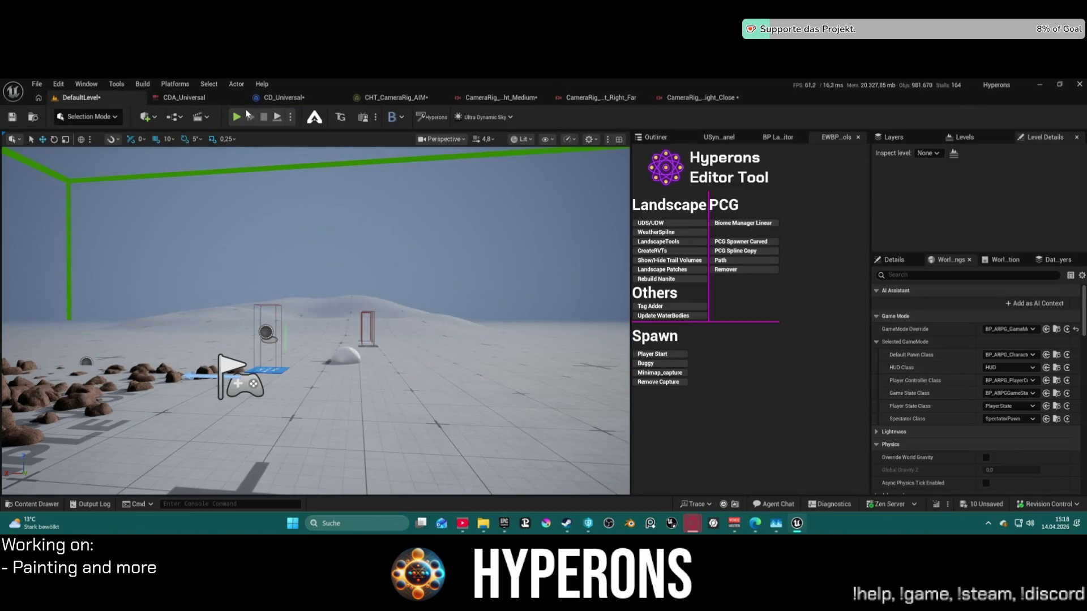
Play the level, running and jumping the character up the slope and across the rock field.
{"action": "key", "text": "alt+p"}
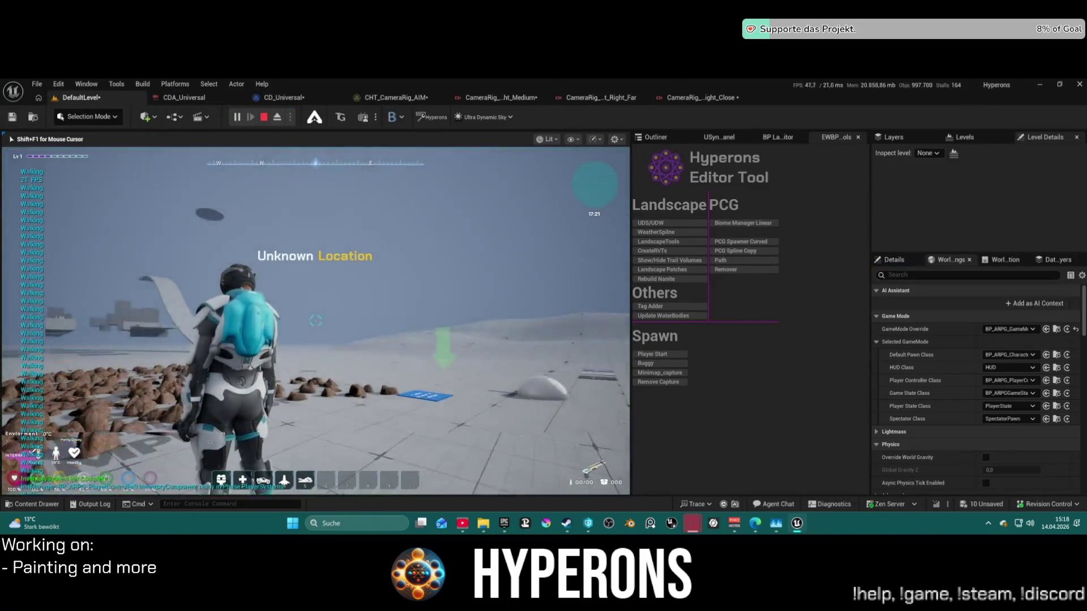
{"action": "key", "text": "w"}
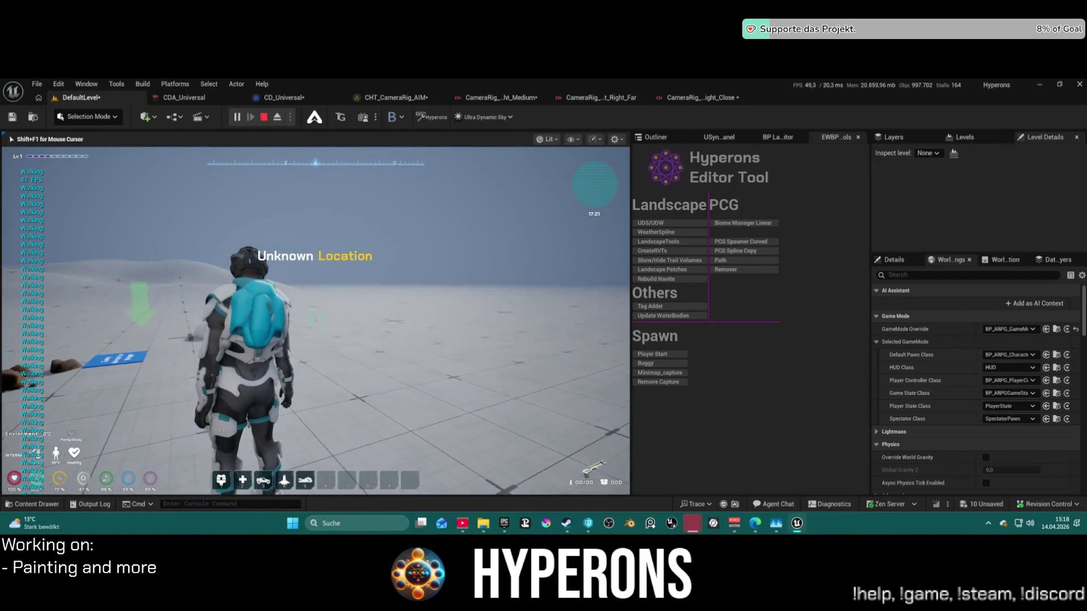
{"action": "key", "text": "w"}
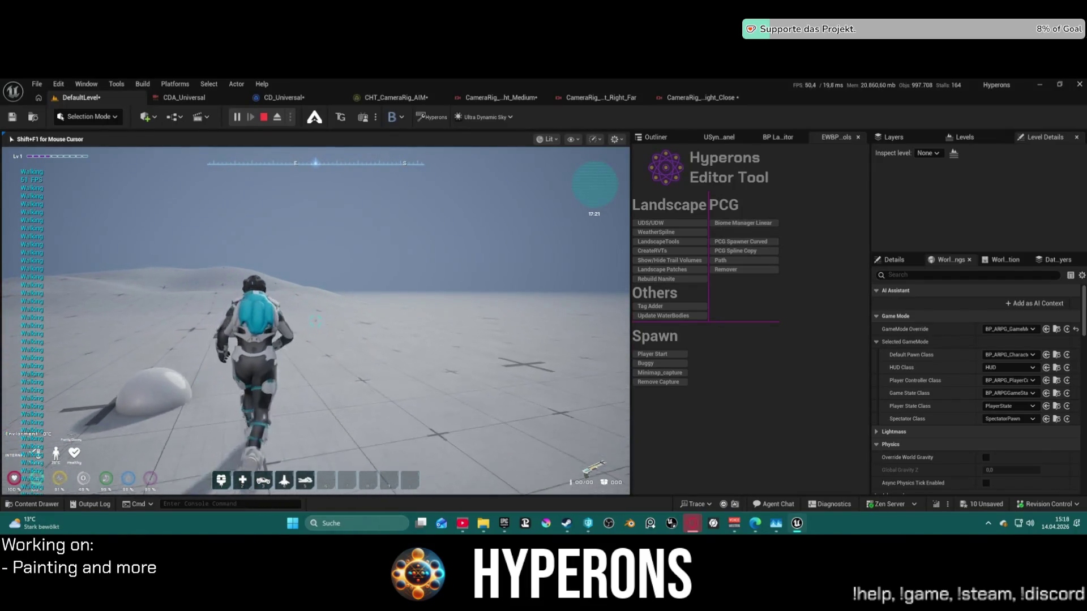
{"action": "key", "text": "w"}
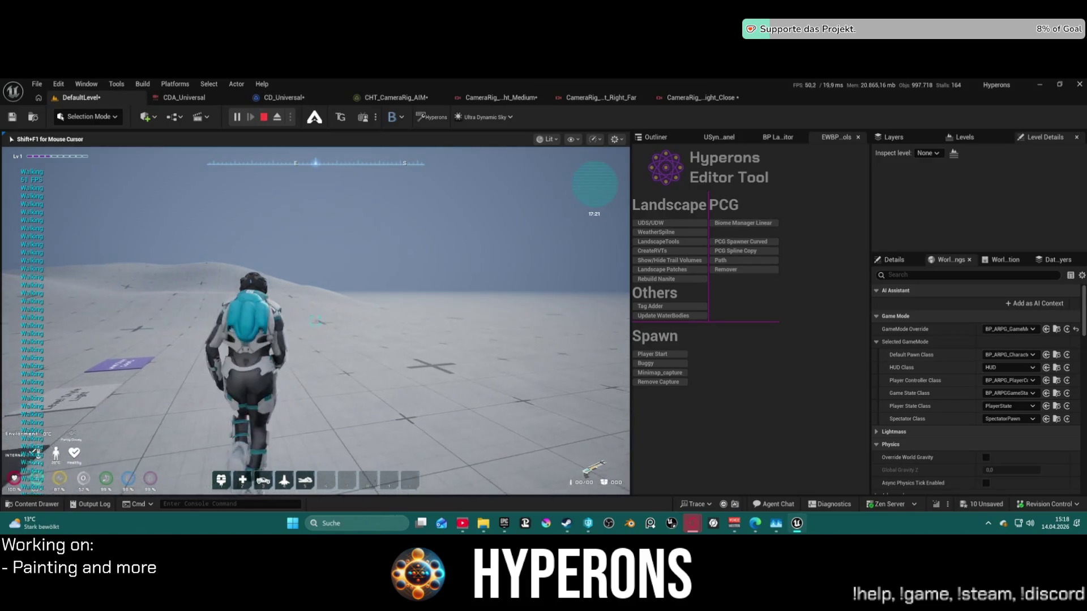
{"action": "key", "text": "w"}
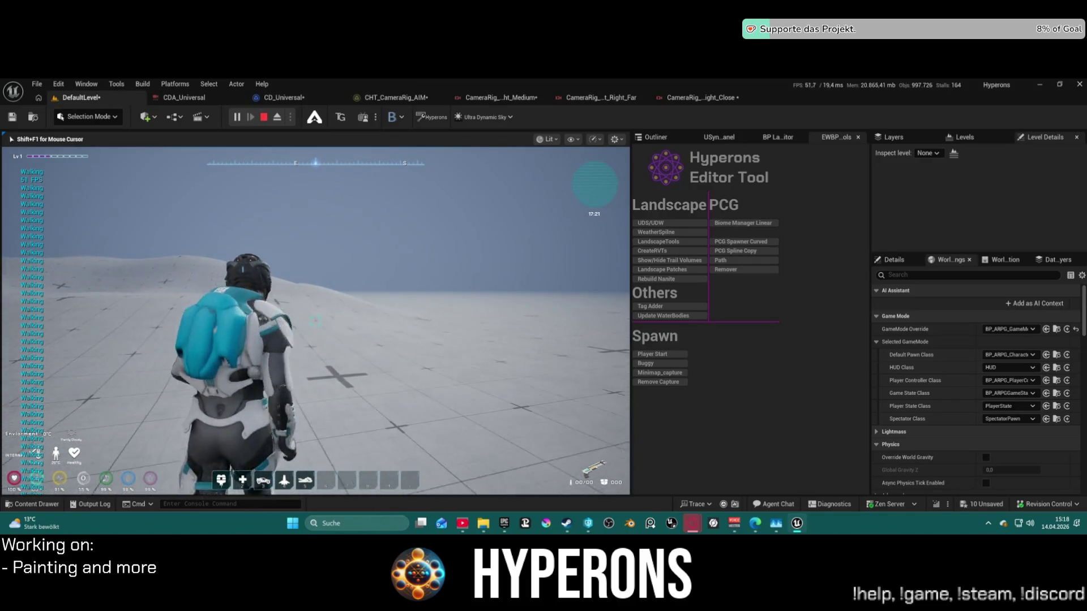
{"action": "key", "text": "a"}
{"action": "key", "text": "w"}
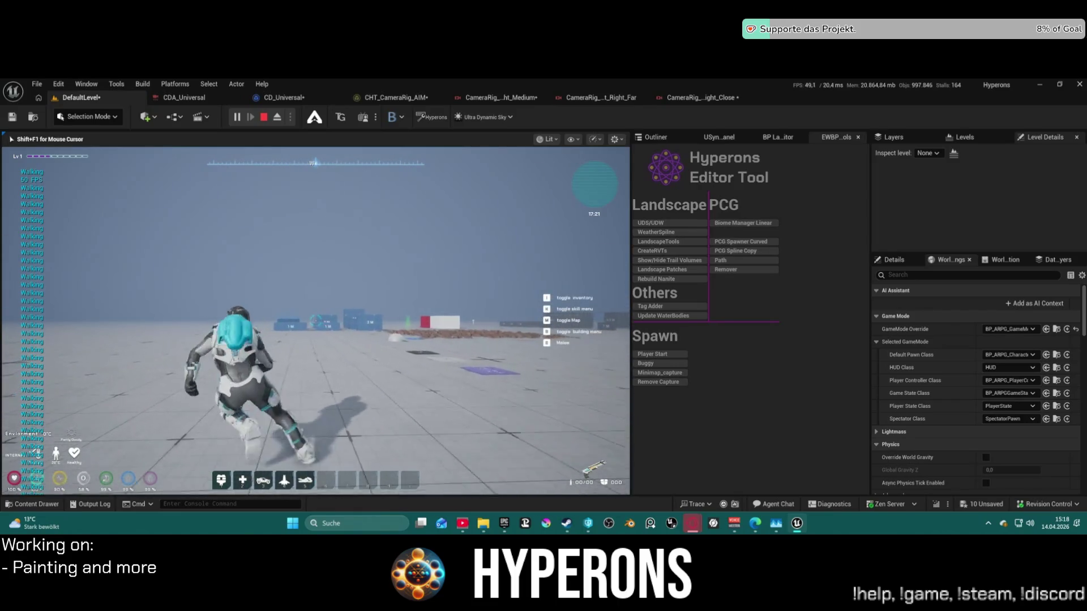
{"action": "key", "text": "w"}
{"action": "key", "text": "space"}
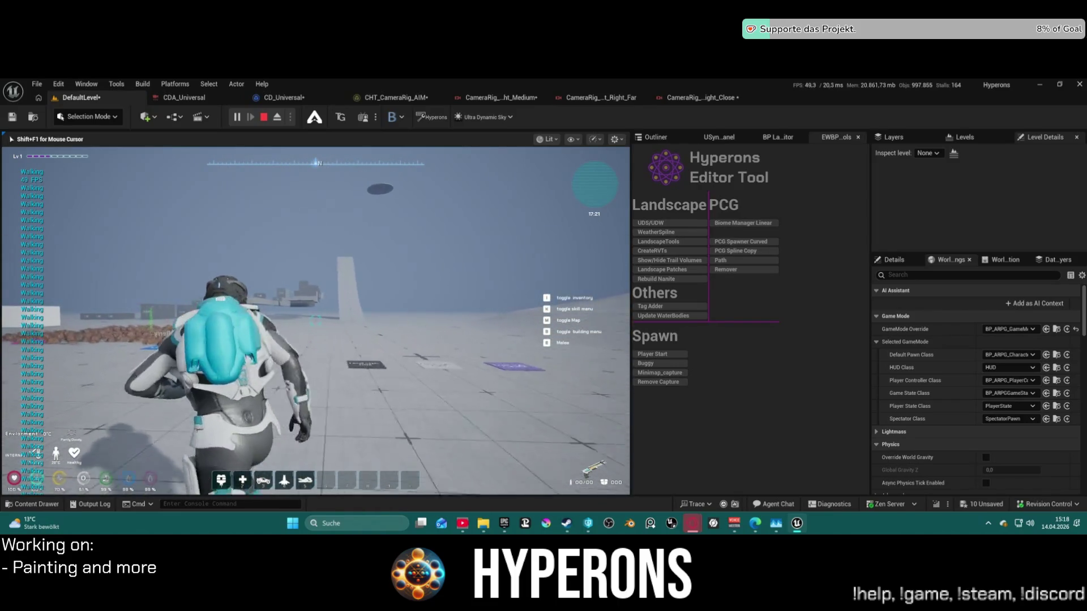
{"action": "key", "text": "w"}
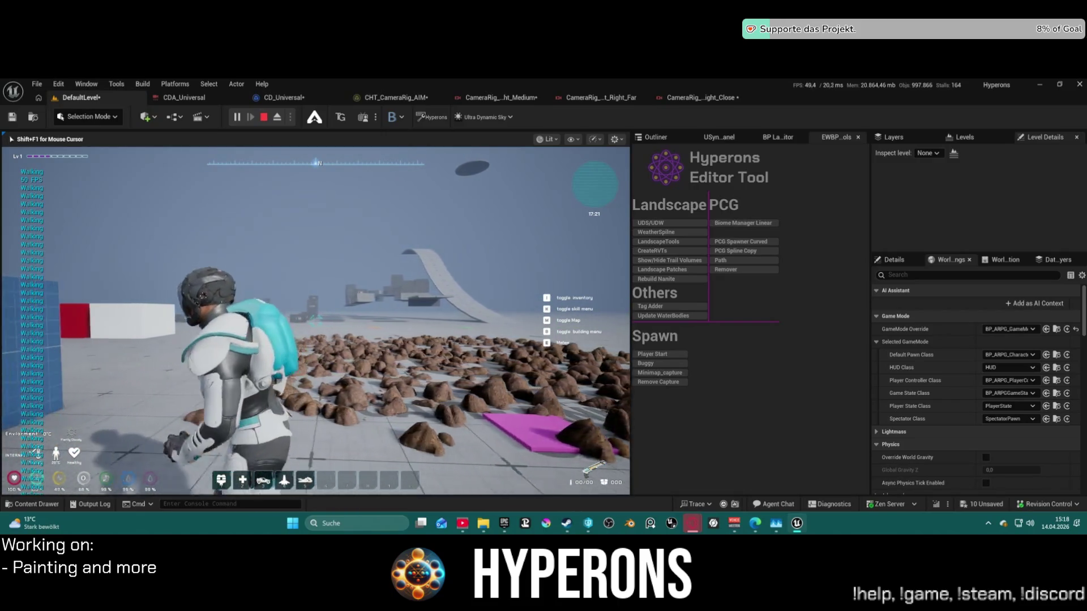
{"action": "key", "text": "a"}
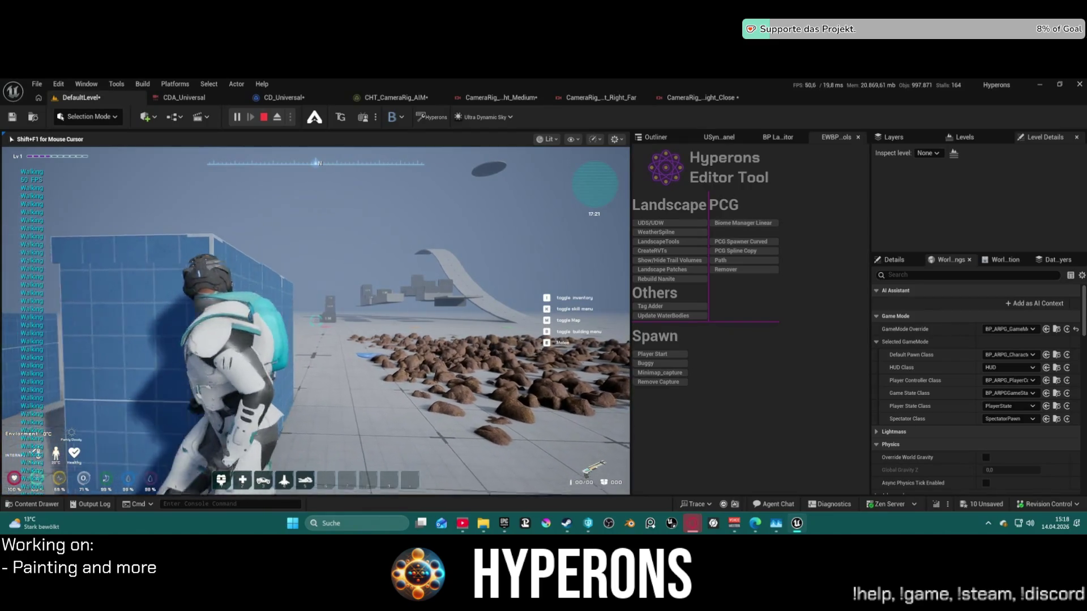
{"action": "key", "text": "d"}
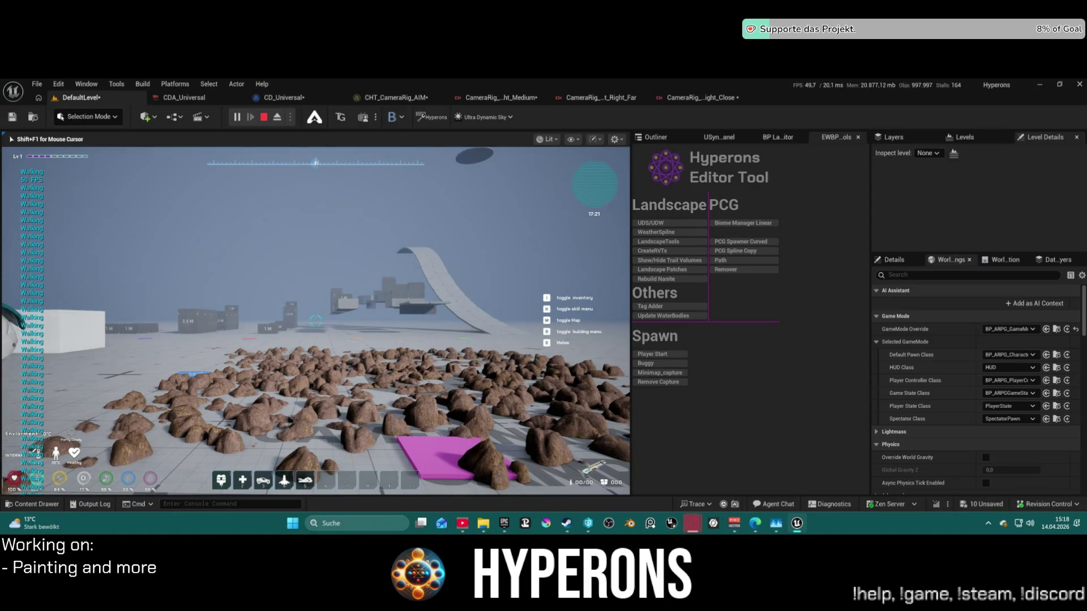
{"action": "key", "text": "a"}
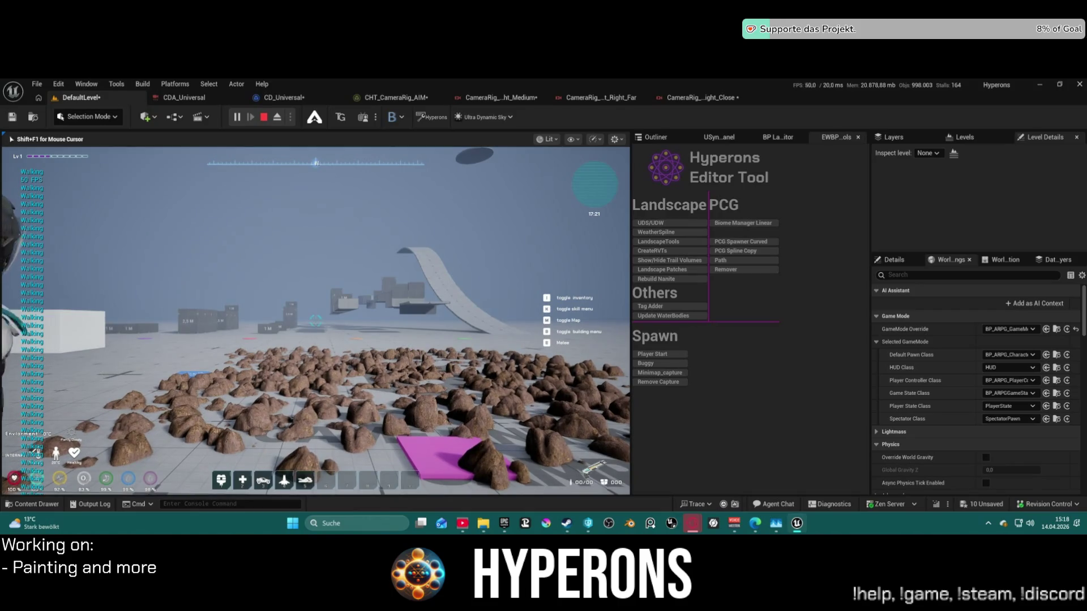
Toggle the inventory, strafe to the 2 M wall, then stop play and show the play modes.
{"action": "key", "text": "i"}
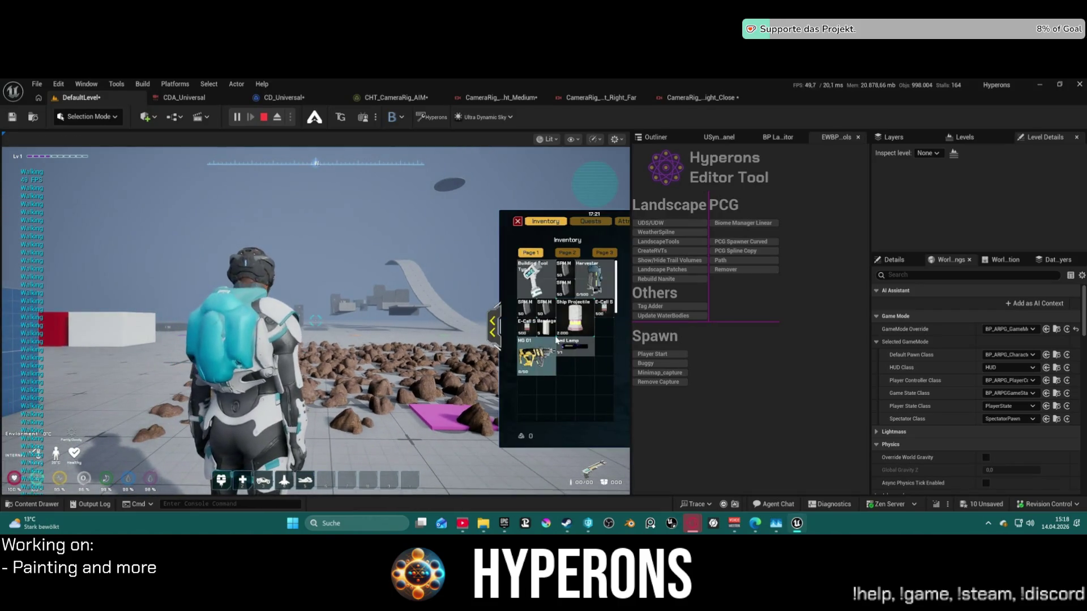
{"action": "key", "text": "i"}
{"action": "key", "text": "a"}
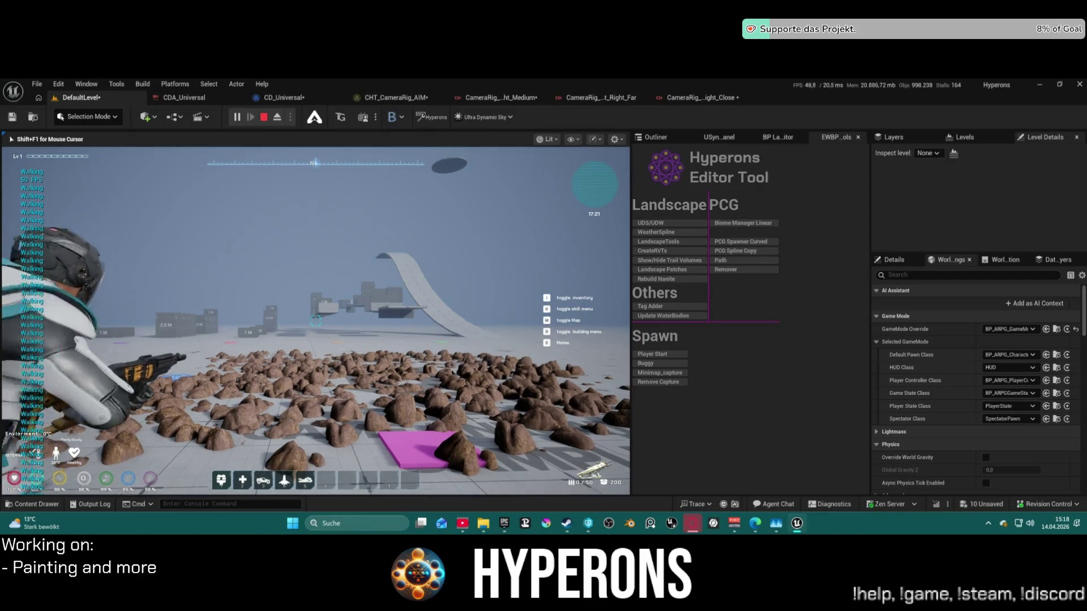
{"action": "key", "text": "a"}
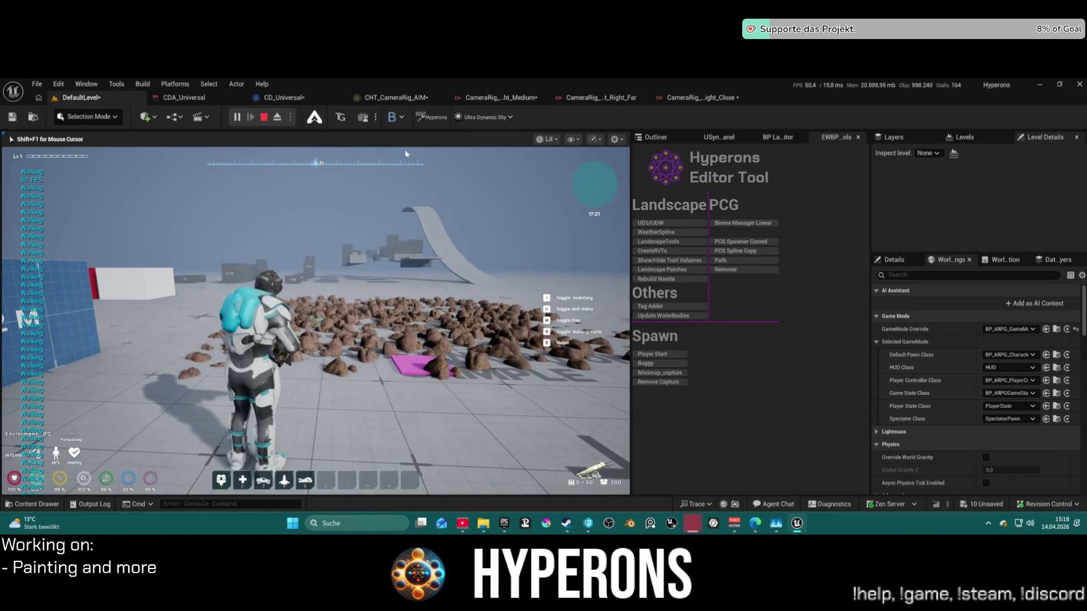
{"action": "key", "text": "Escape"}
{"action": "left_click", "coordinate": [291, 118]}
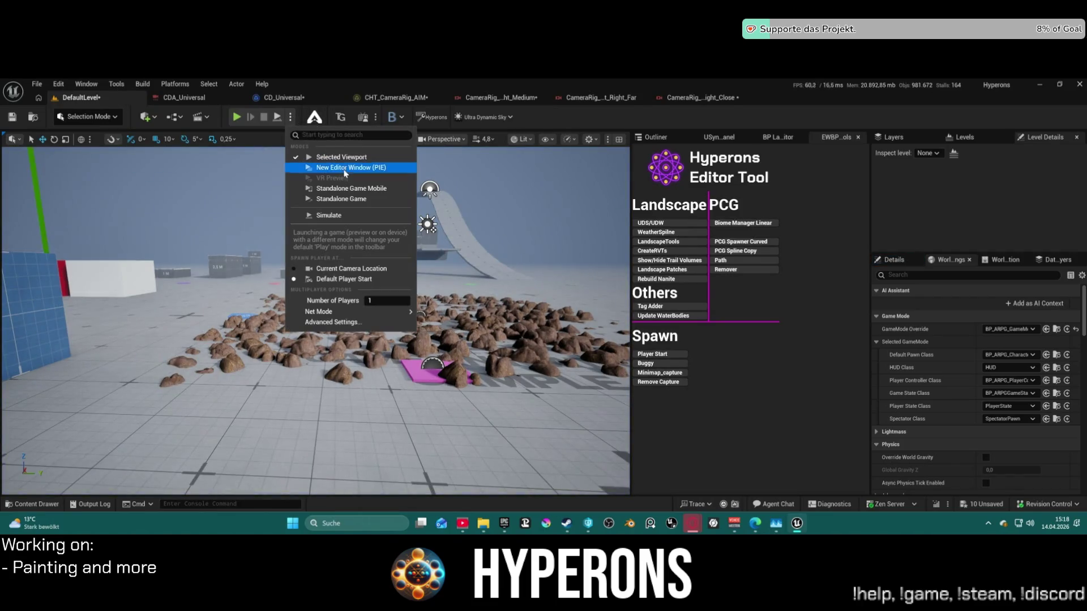
Launch the standalone game, open the inventory, then aim and fire the rifle over the shoulder.
{"action": "left_click", "coordinate": [342, 199]}
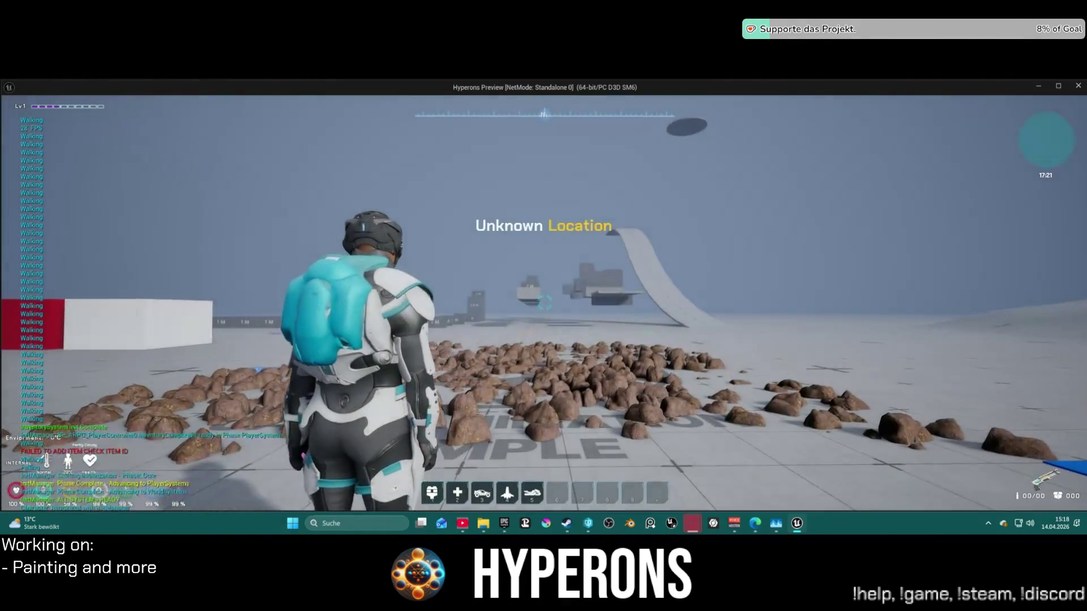
{"action": "key", "text": "i"}
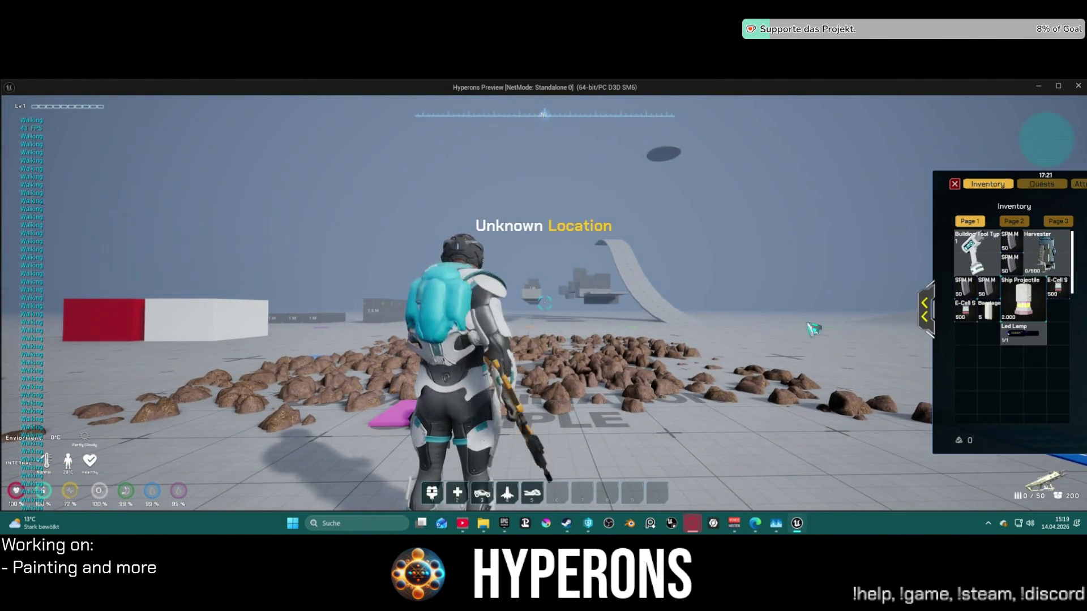
{"action": "right_click", "coordinate": [876, 331]}
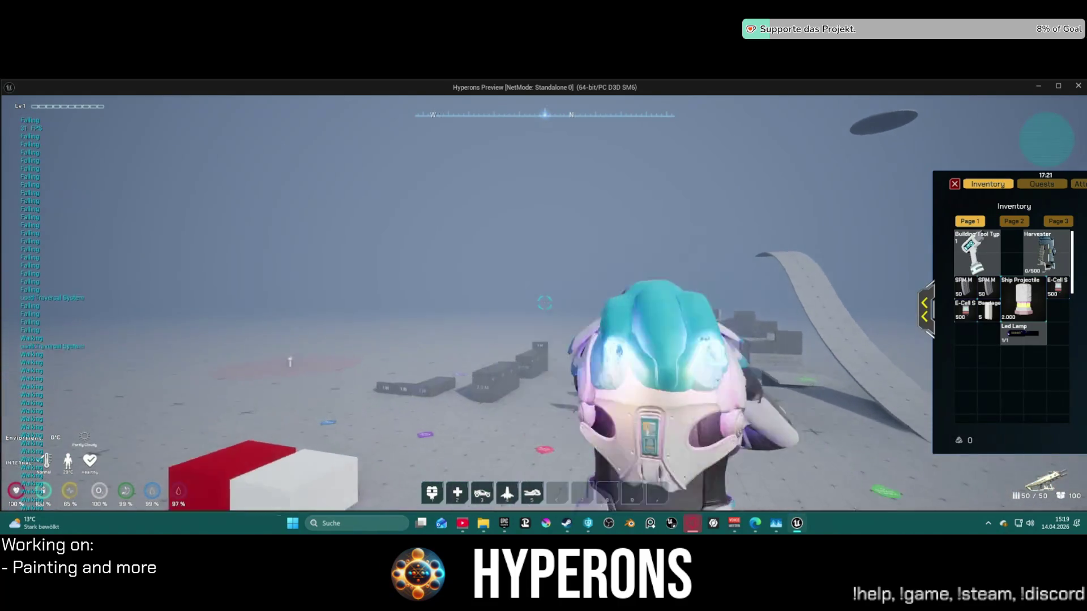
{"action": "left_click", "coordinate": [661, 362]}
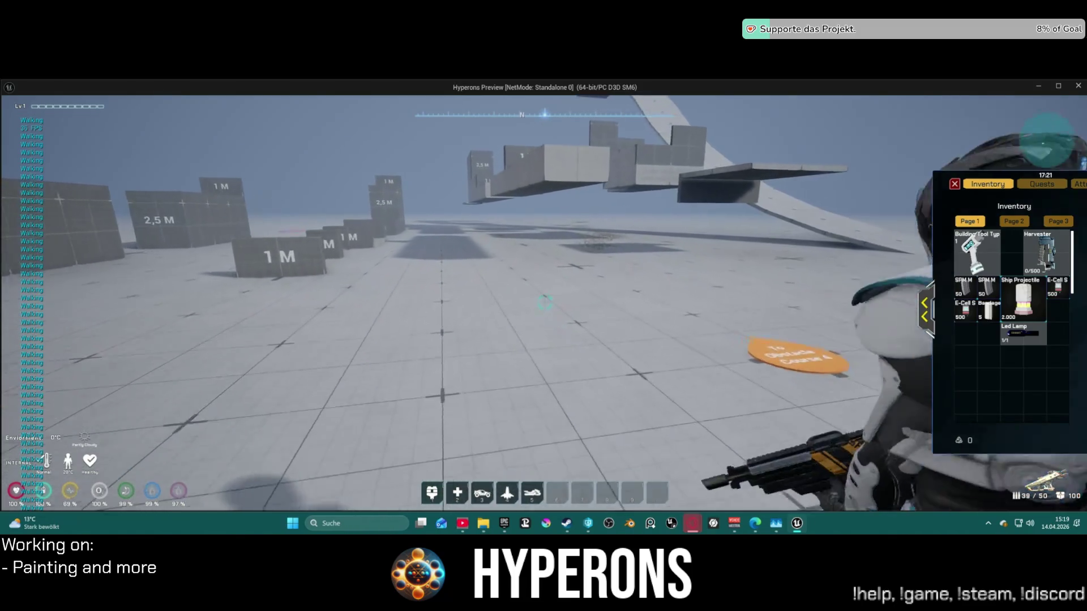
Jump twice, then walk into and back out of the rock field toward the pink pad.
{"action": "key", "text": "space"}
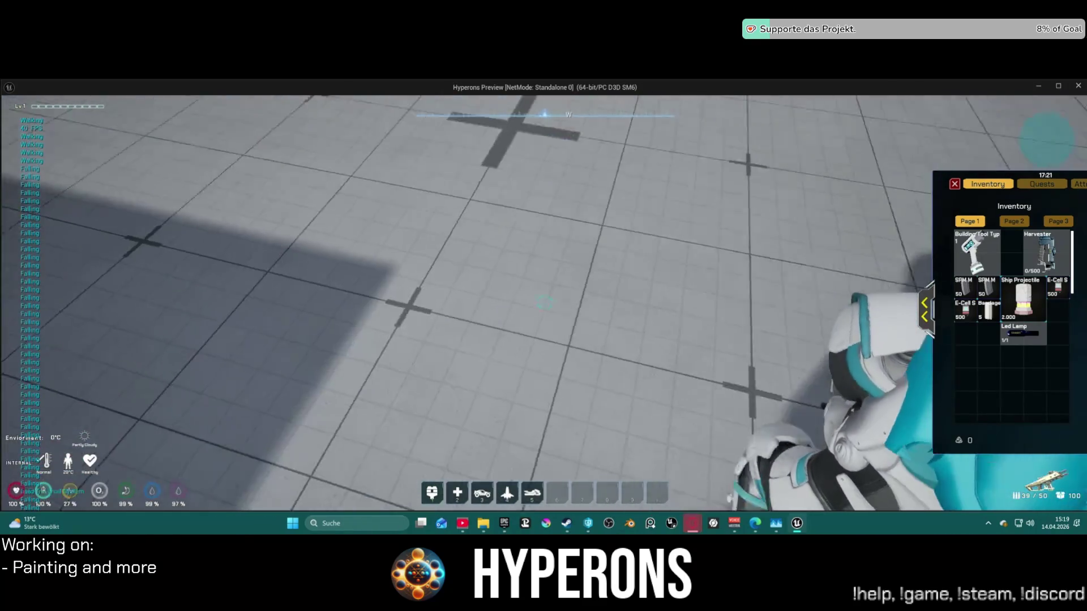
{"action": "key", "text": "space"}
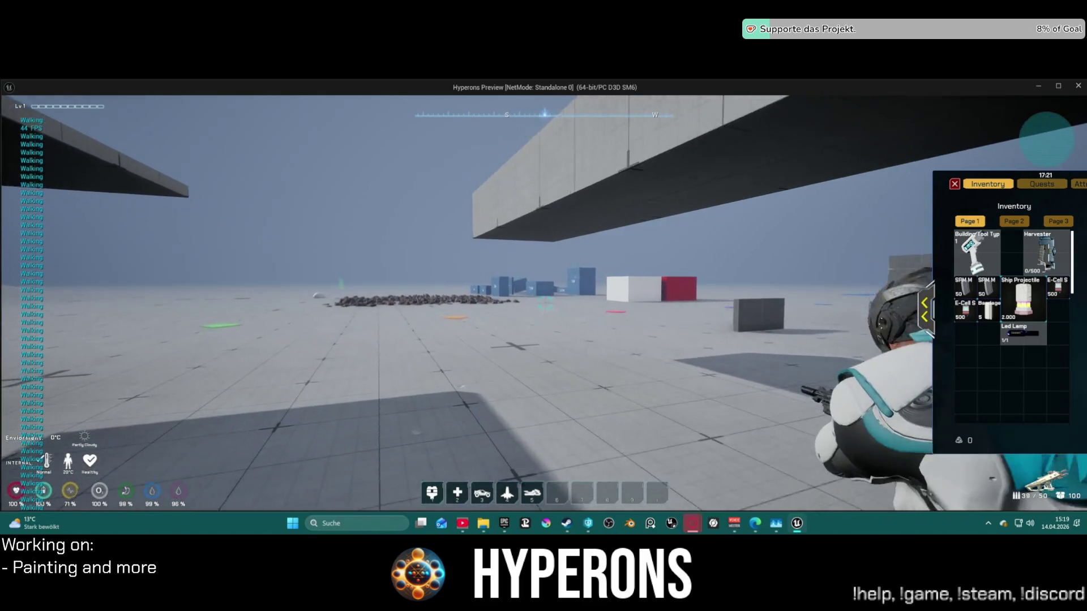
{"action": "key", "text": "w"}
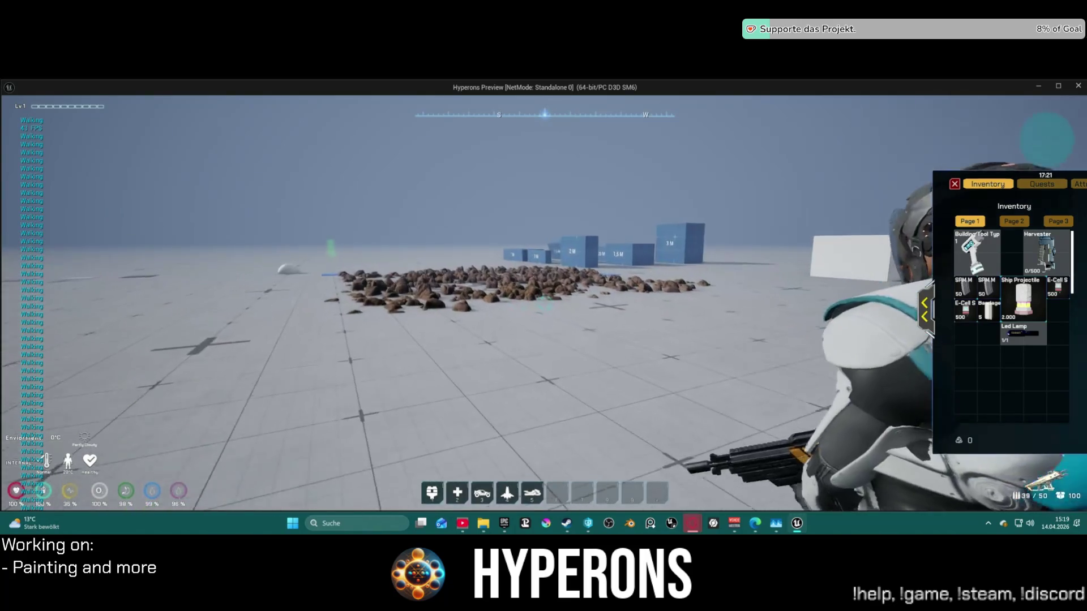
{"action": "key", "text": "w"}
{"action": "key", "text": "w"}
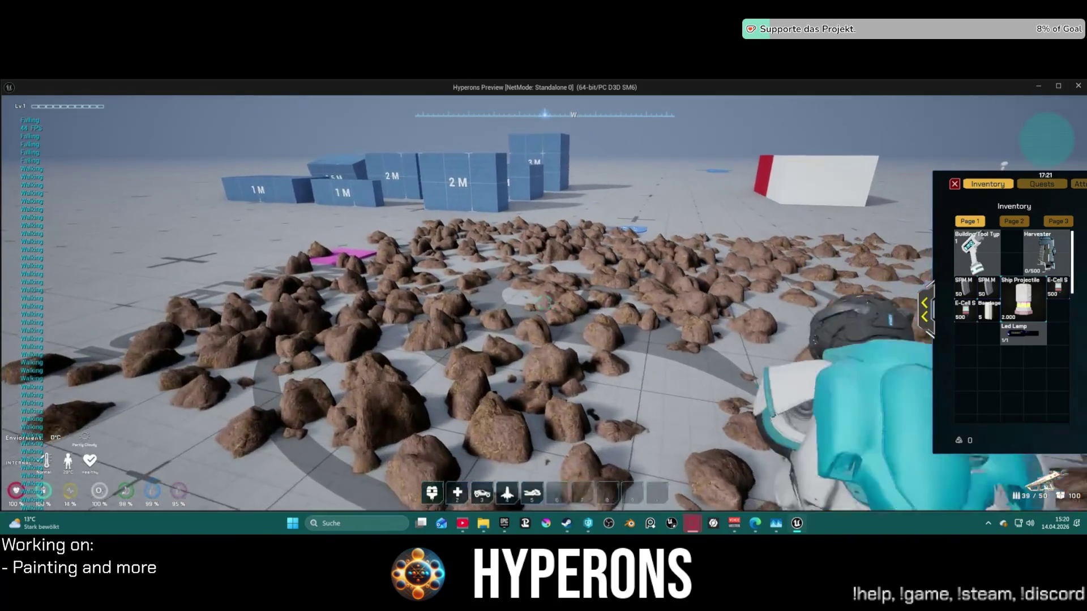
{"action": "key", "text": "space"}
{"action": "key", "text": "s"}
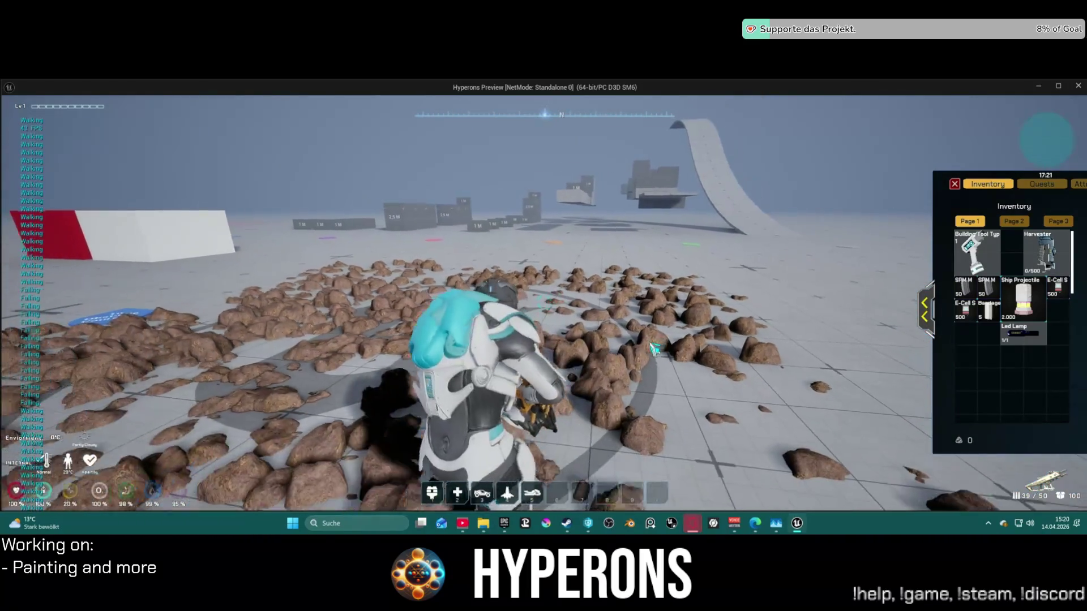
{"action": "key", "text": "s"}
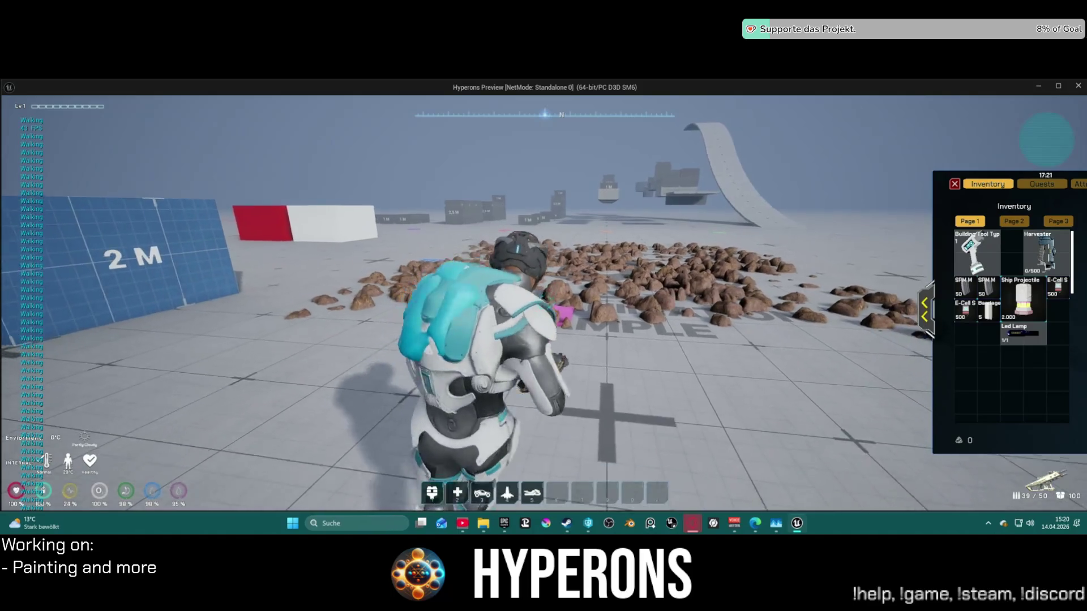
{"action": "key", "text": "w"}
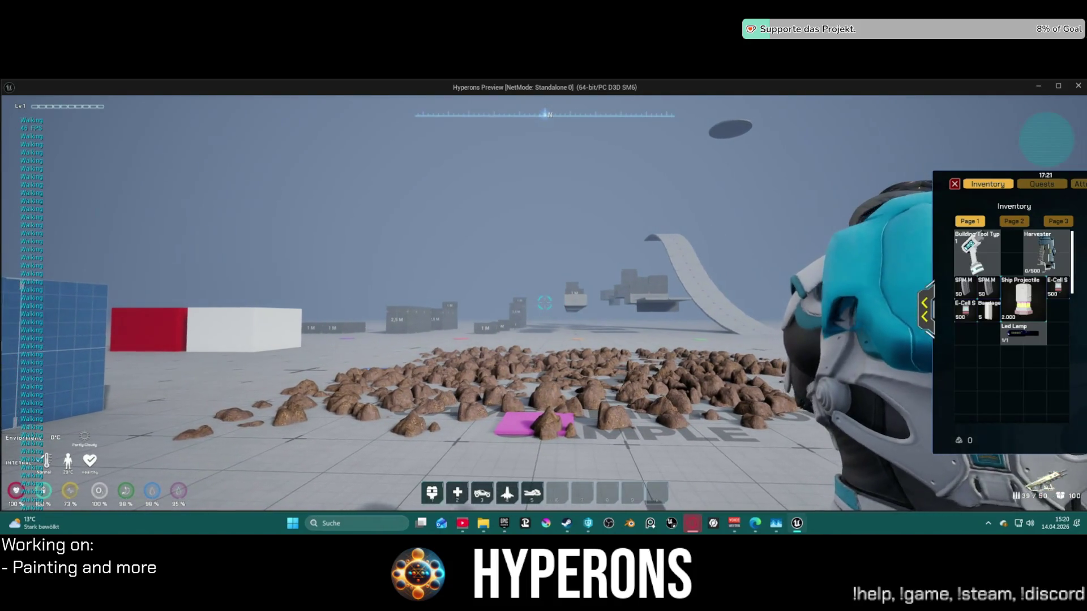
{"action": "key", "text": "w"}
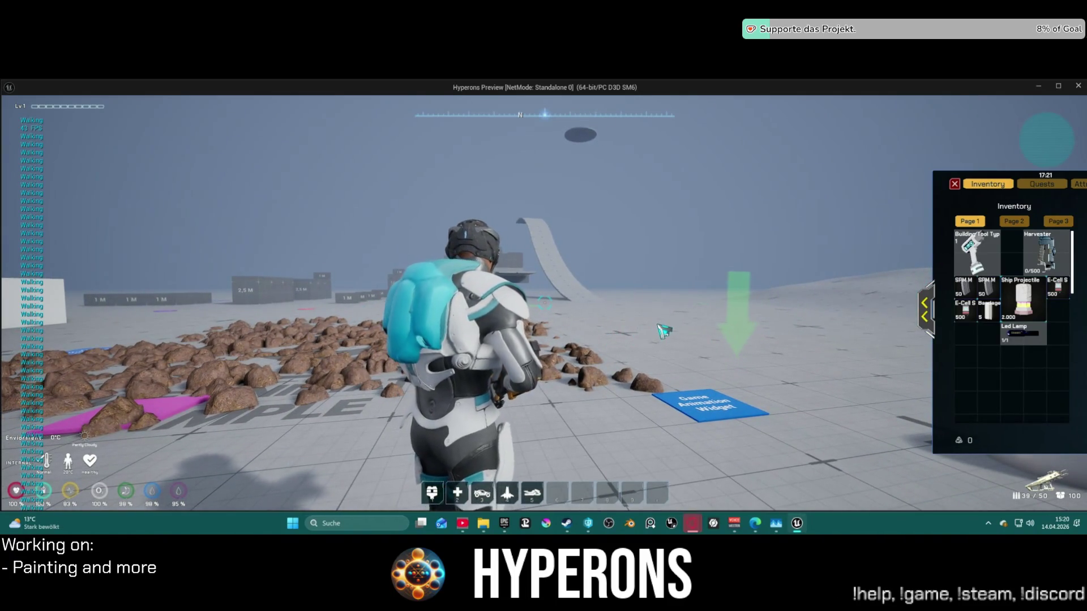
Swing the camera around the character, then run over the ramp and jump off toward the grey blocks.
{"action": "left_click_drag", "start_coordinate": [662, 329], "coordinate": [566, 331]}
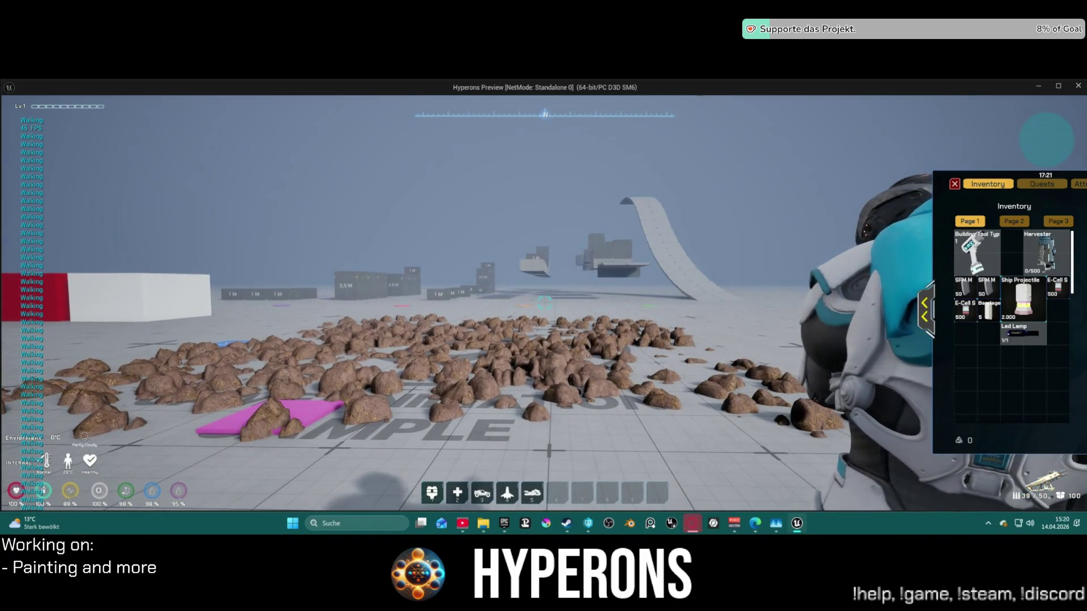
{"action": "key", "text": "s"}
{"action": "left_click_drag", "start_coordinate": [657, 330], "coordinate": [544, 331]}
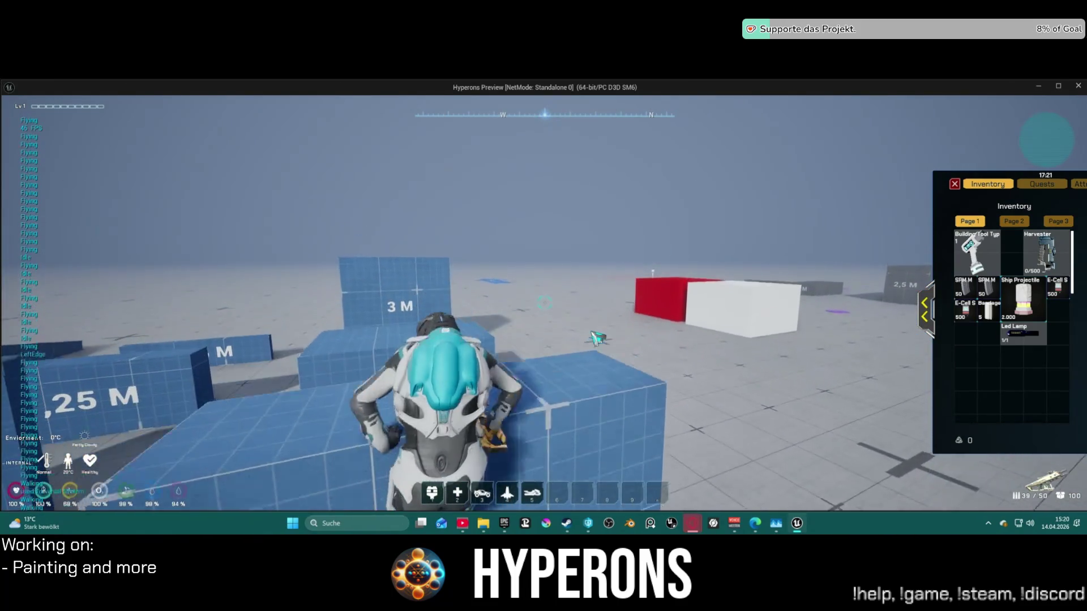
{"action": "left_click_drag", "start_coordinate": [598, 338], "coordinate": [714, 338]}
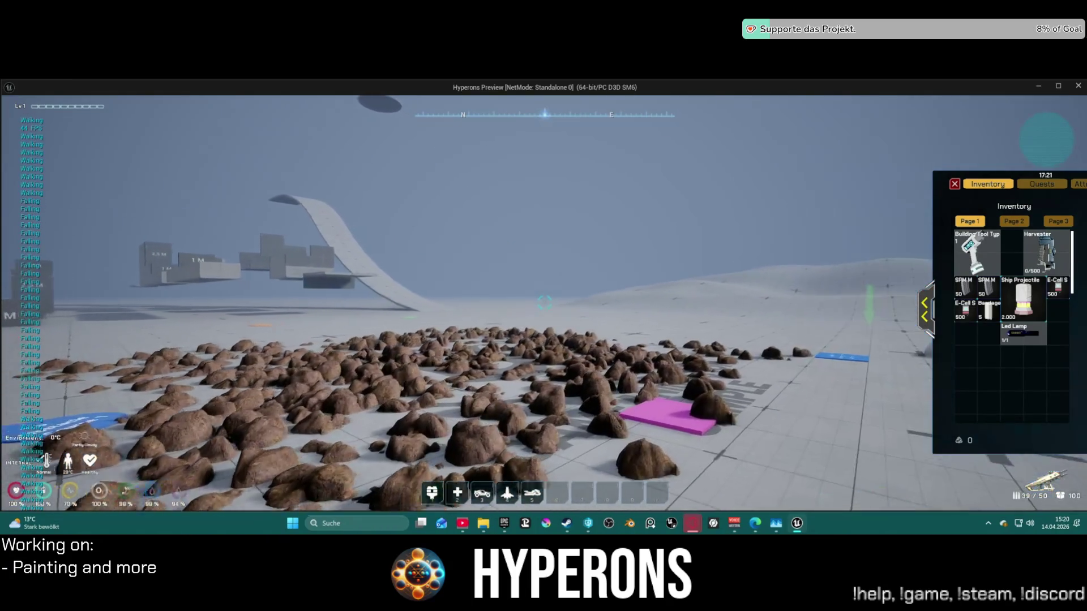
{"action": "key", "text": "w"}
{"action": "key", "text": "w"}
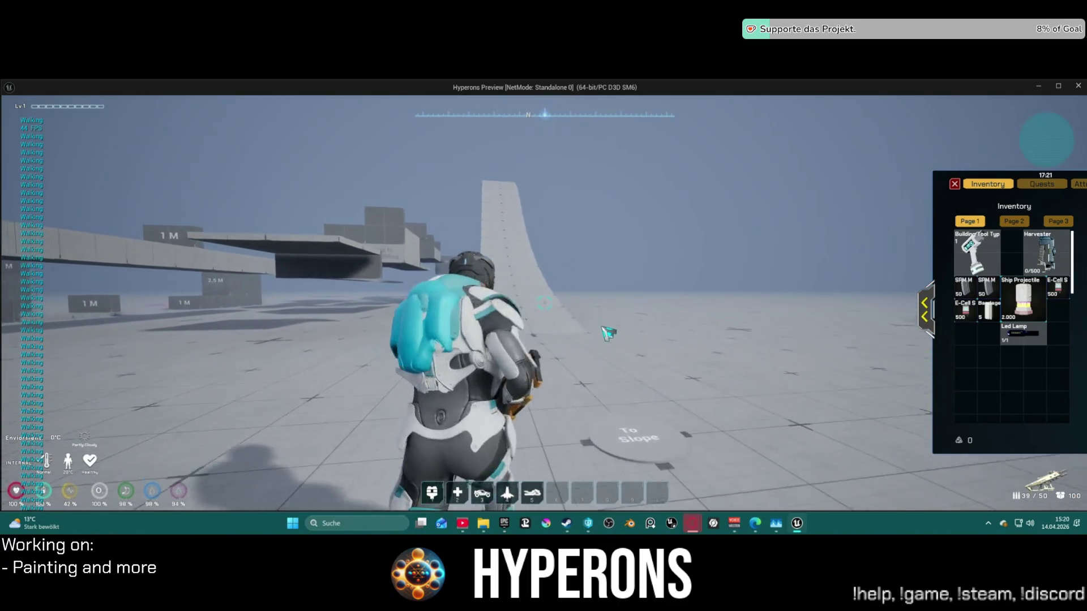
{"action": "key", "text": "w"}
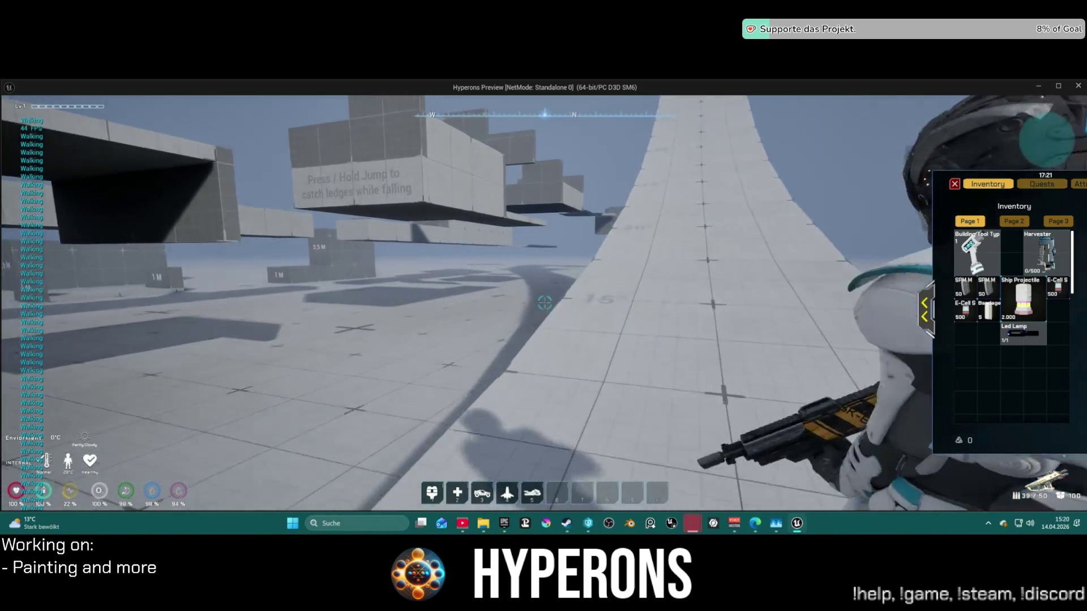
{"action": "key", "text": "w"}
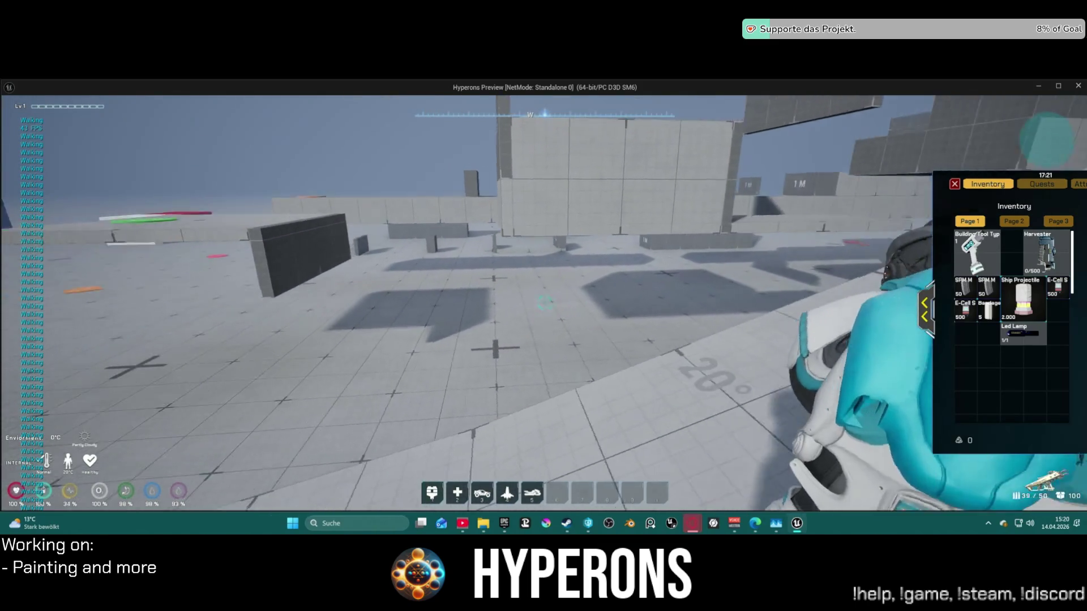
{"action": "key", "text": "w"}
{"action": "key", "text": "space"}
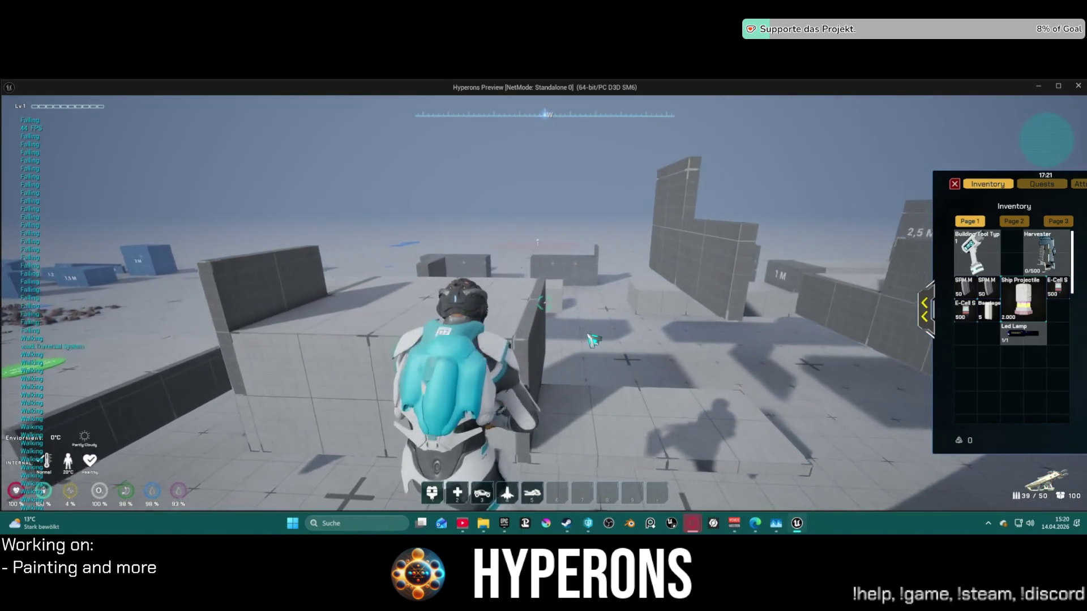
{"action": "key", "text": "w"}
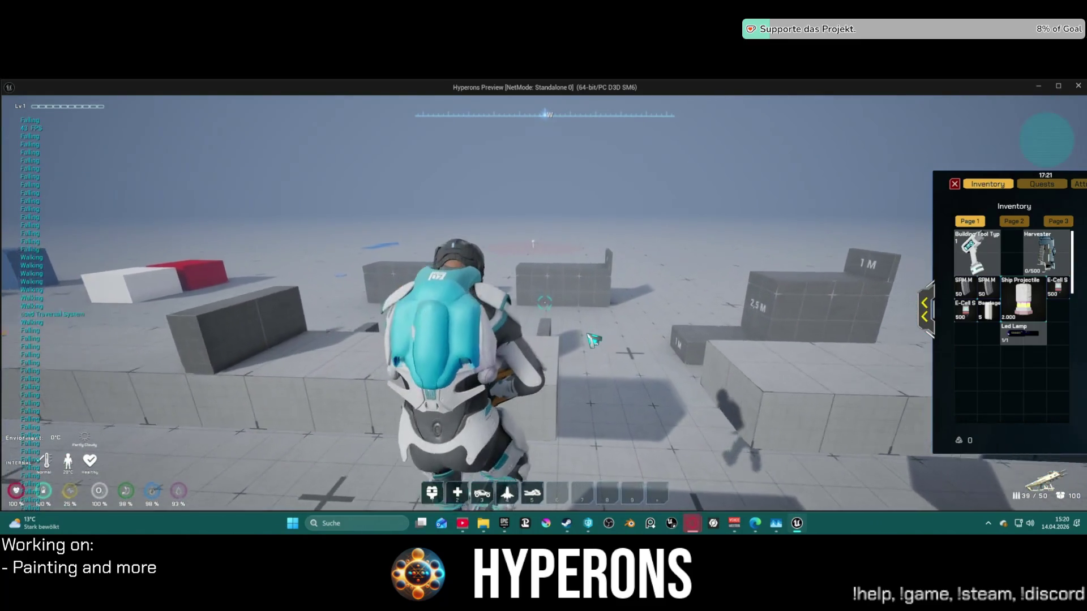
{"action": "key", "text": "w"}
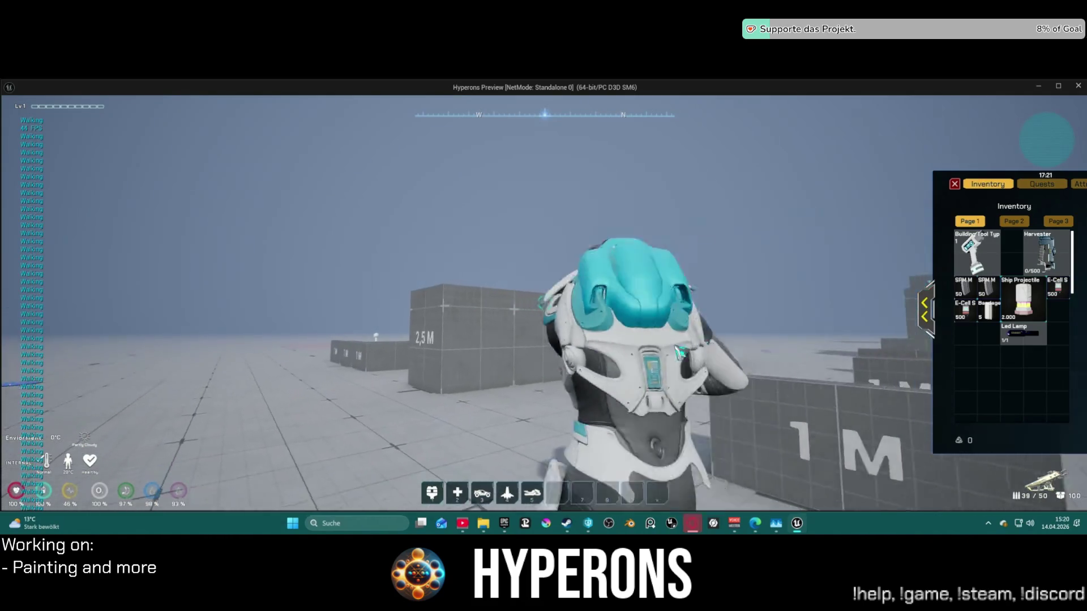
Close the inventory and run to the 1 M block, climbing over the wall block toward the cubes.
{"action": "key", "text": "i"}
{"action": "key", "text": "w"}
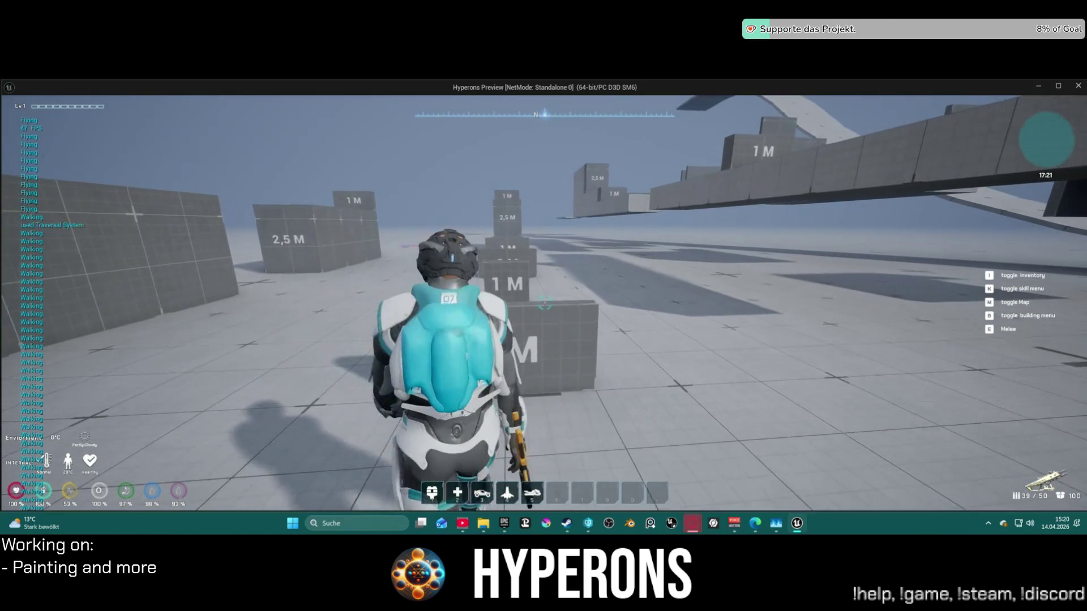
{"action": "key", "text": "w"}
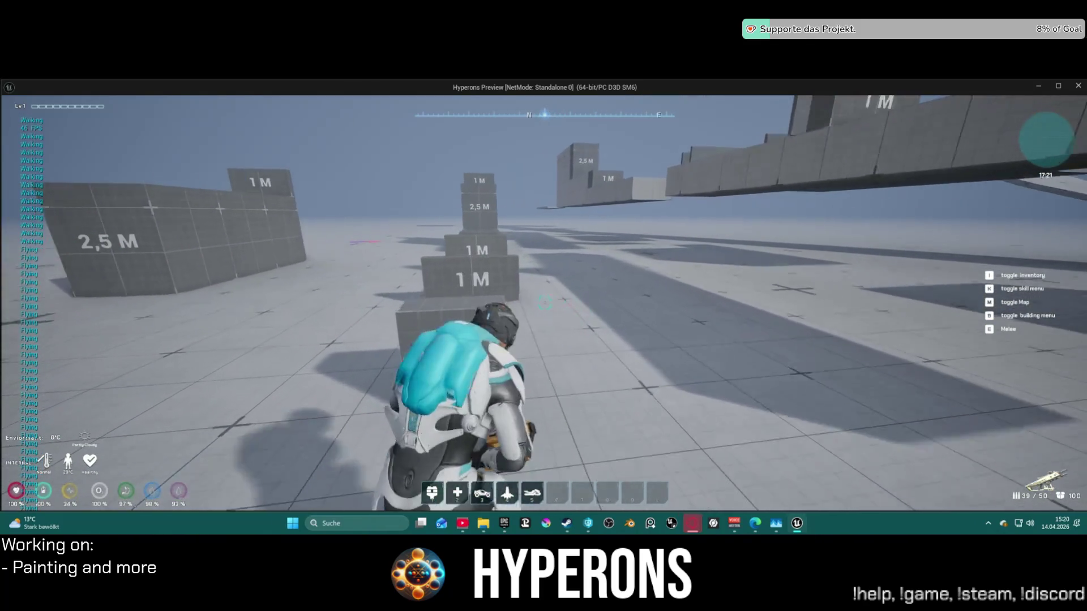
{"action": "key", "text": "w"}
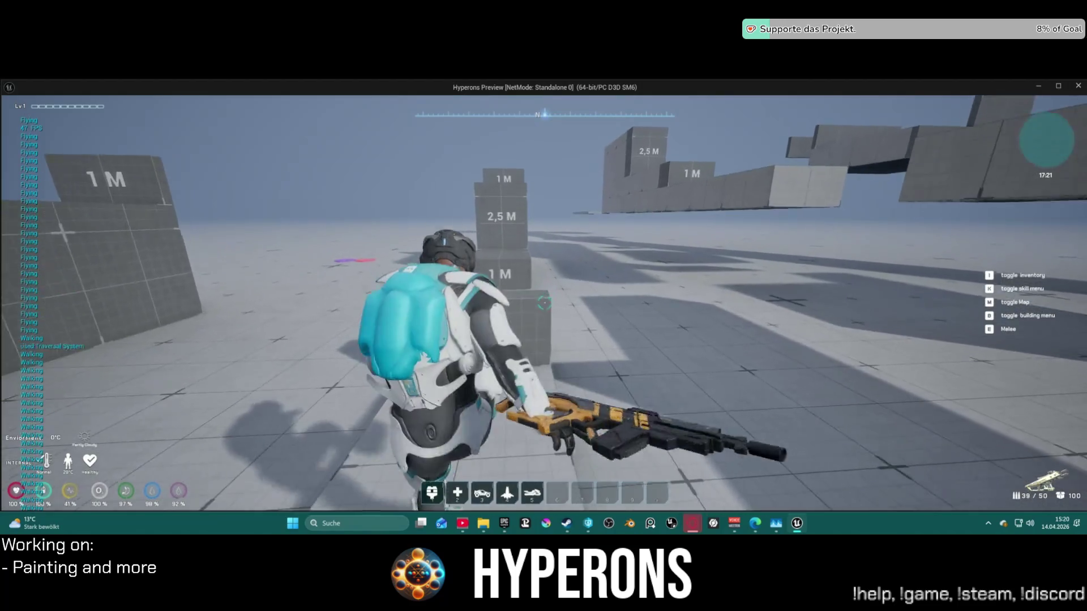
{"action": "key", "text": "w"}
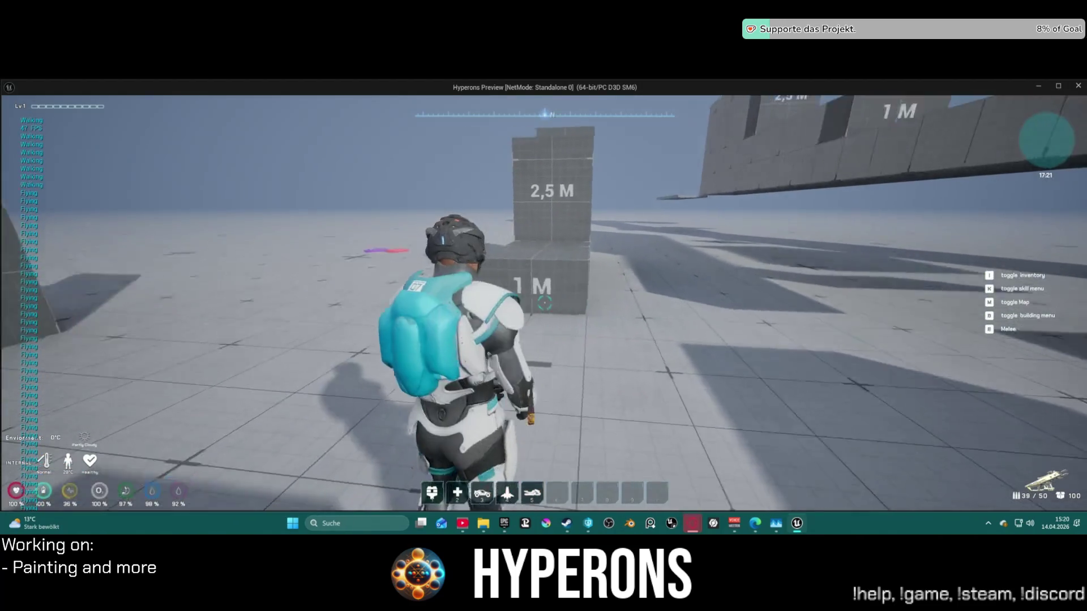
{"action": "key", "text": "w"}
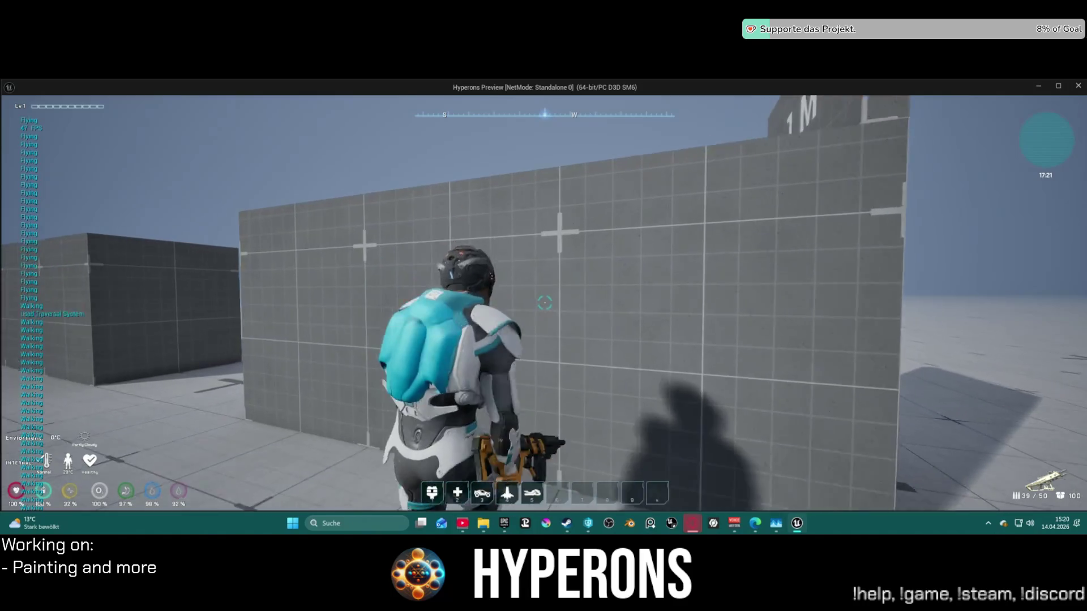
{"action": "key", "text": "w"}
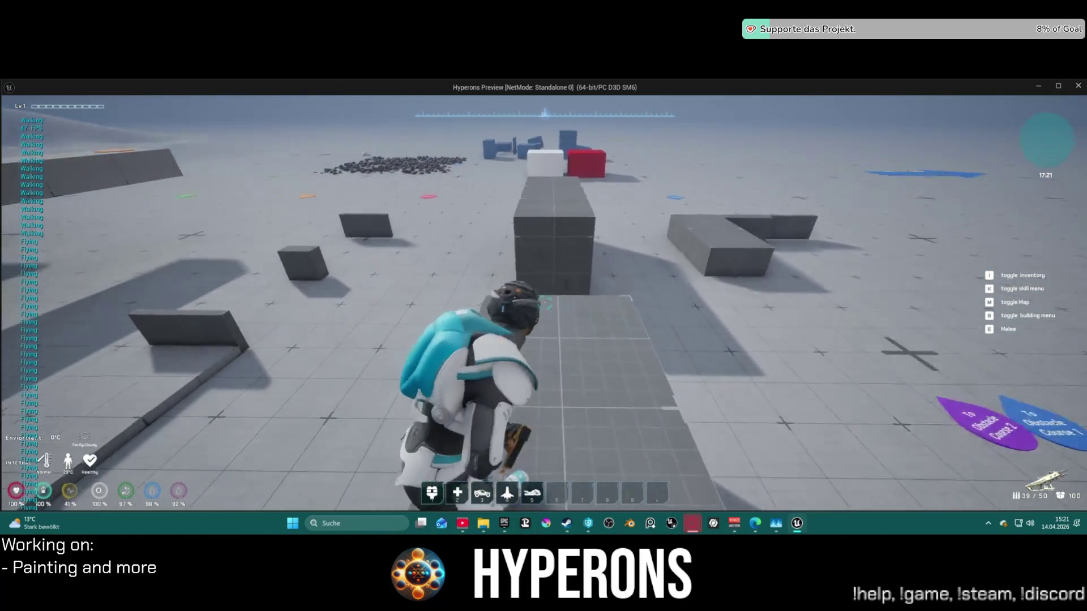
{"action": "key", "text": "w"}
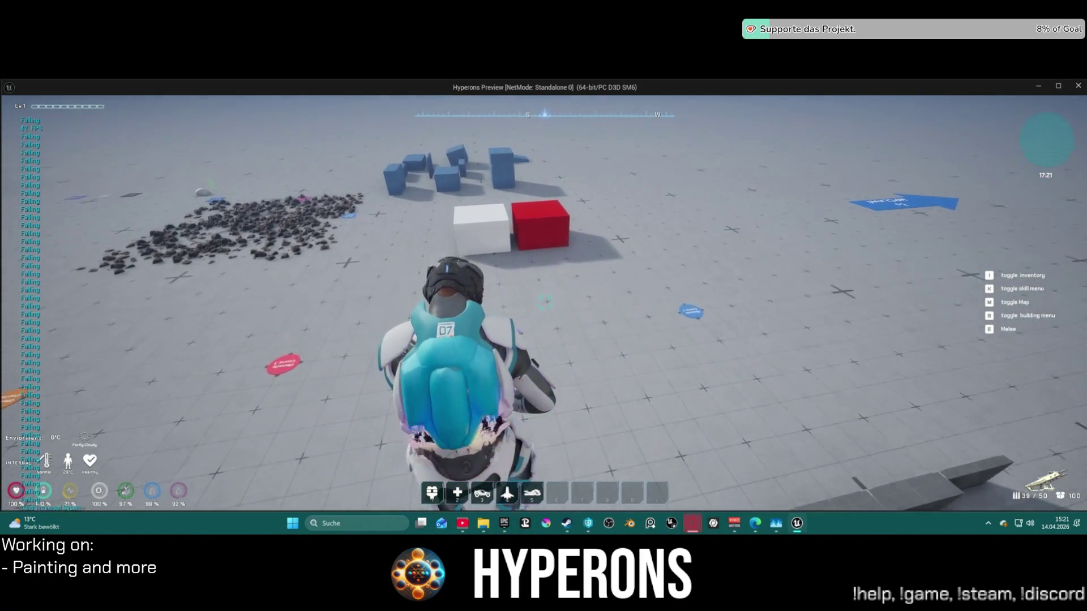
Walk into the rock field shooting the rocks, then stop the standalone session with Esc.
{"action": "key", "text": "w"}
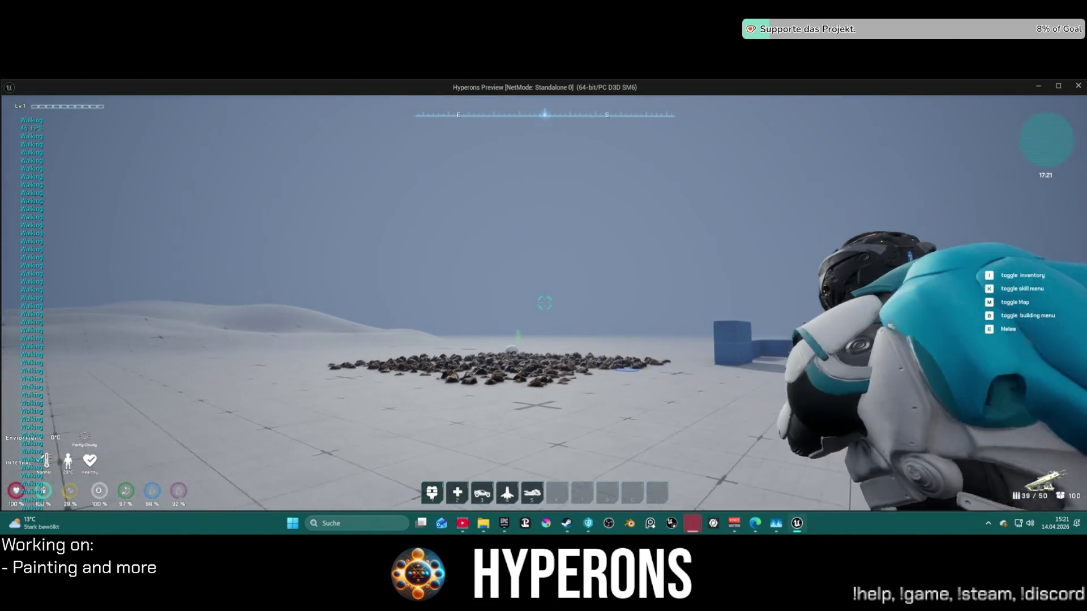
{"action": "key", "text": "w"}
{"action": "left_click", "coordinate": [545, 302]}
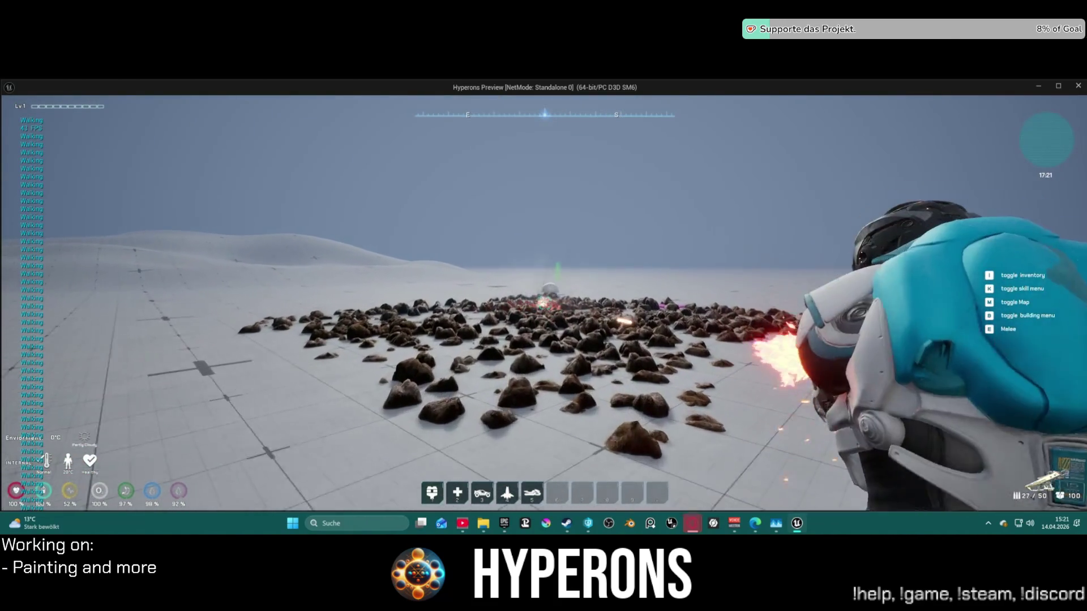
{"action": "key", "text": "w"}
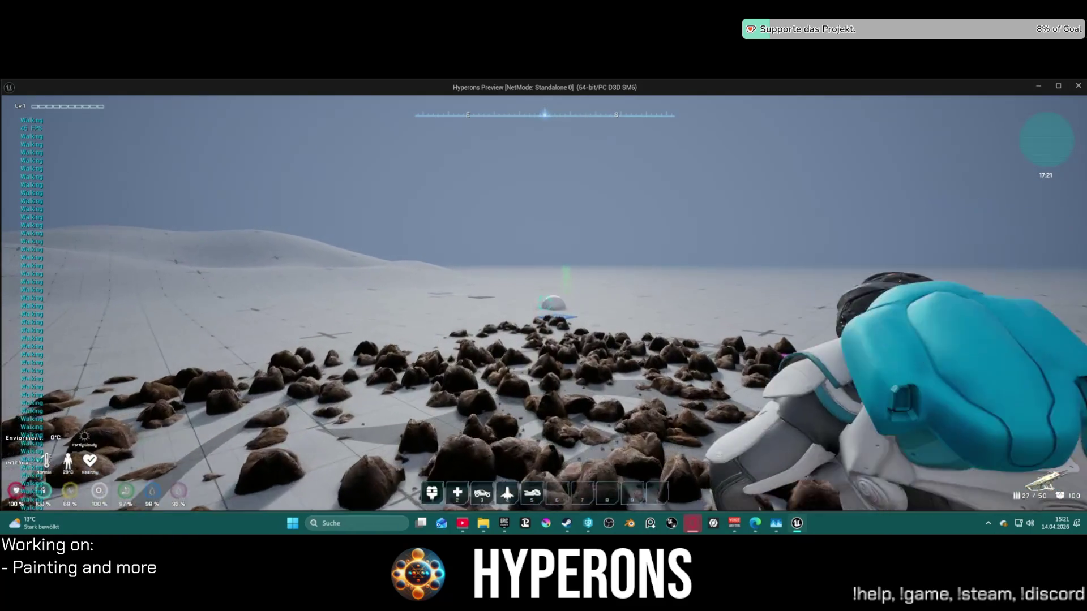
{"action": "key", "text": "r"}
{"action": "left_click", "coordinate": [545, 303]}
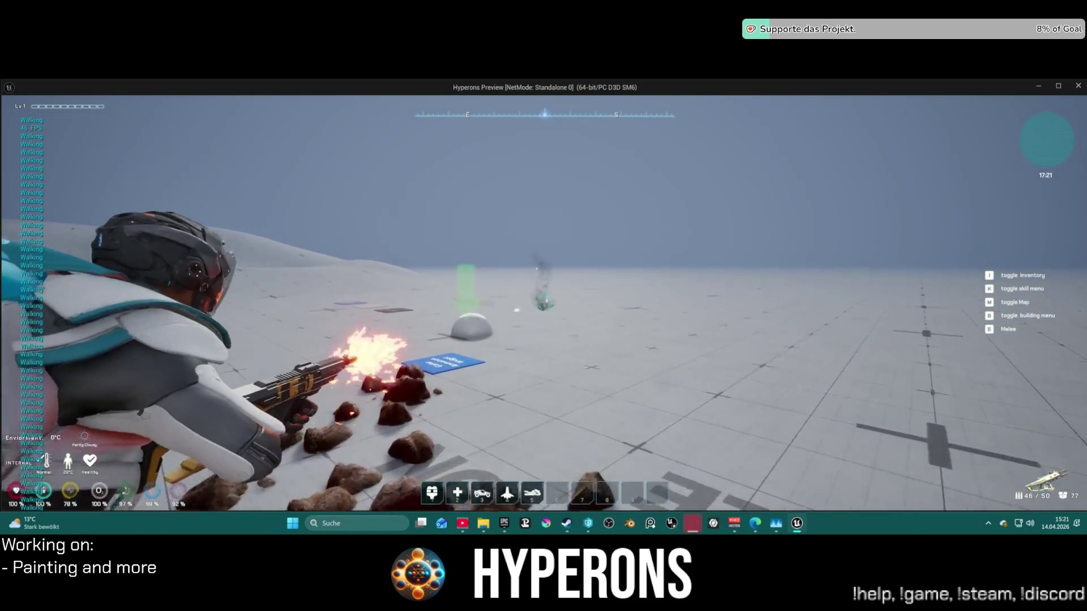
{"action": "key", "text": "Escape"}
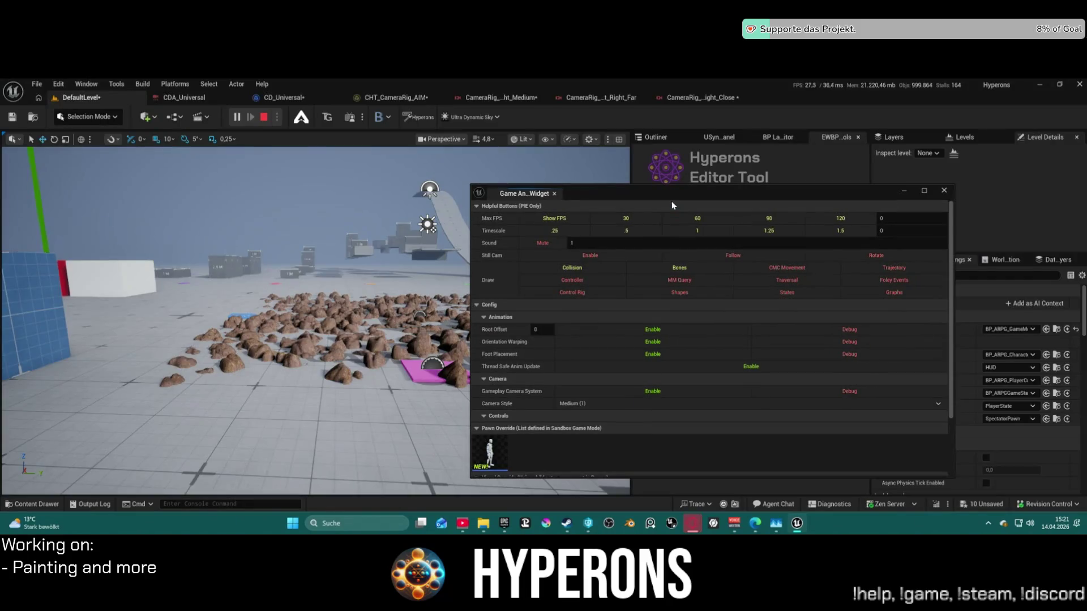
Close the Game Anim Widget window and start a new standalone session with Alt+P.
{"action": "left_click", "coordinate": [944, 191]}
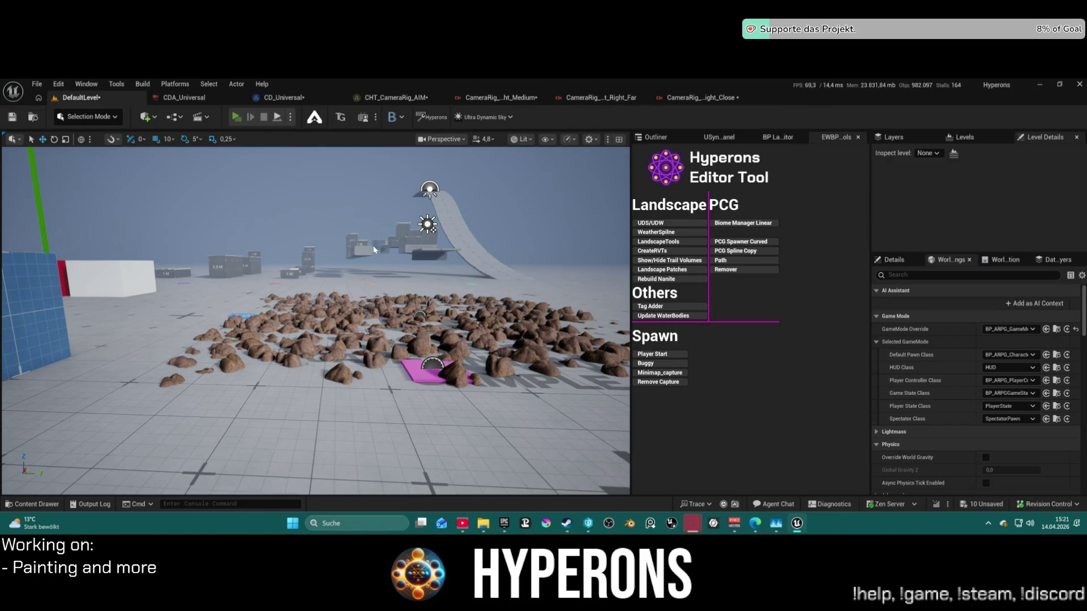
{"action": "key", "text": "alt+p"}
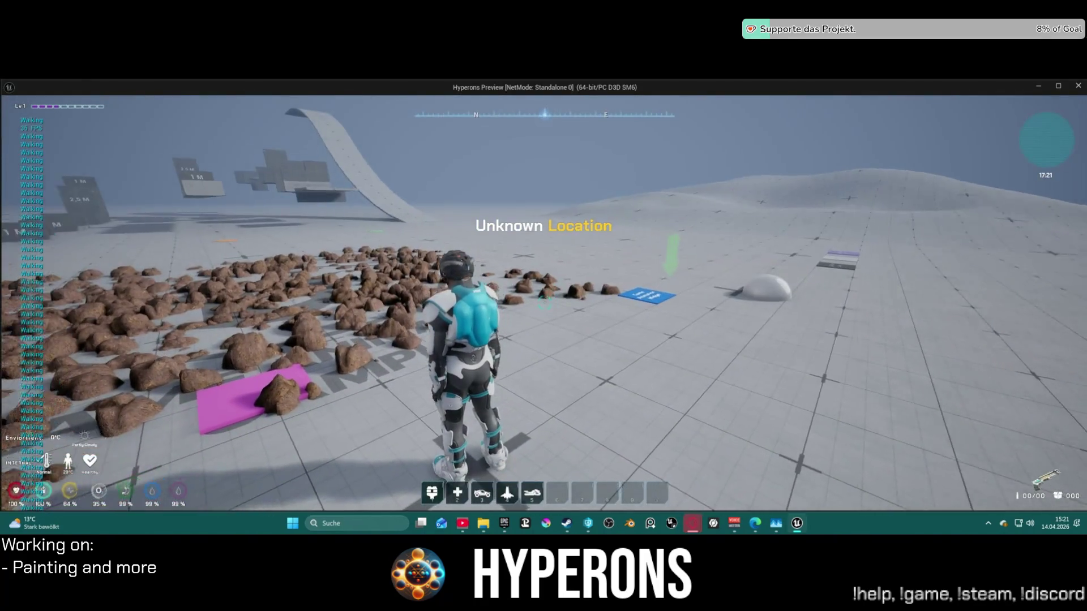
{"action": "key", "text": "i"}
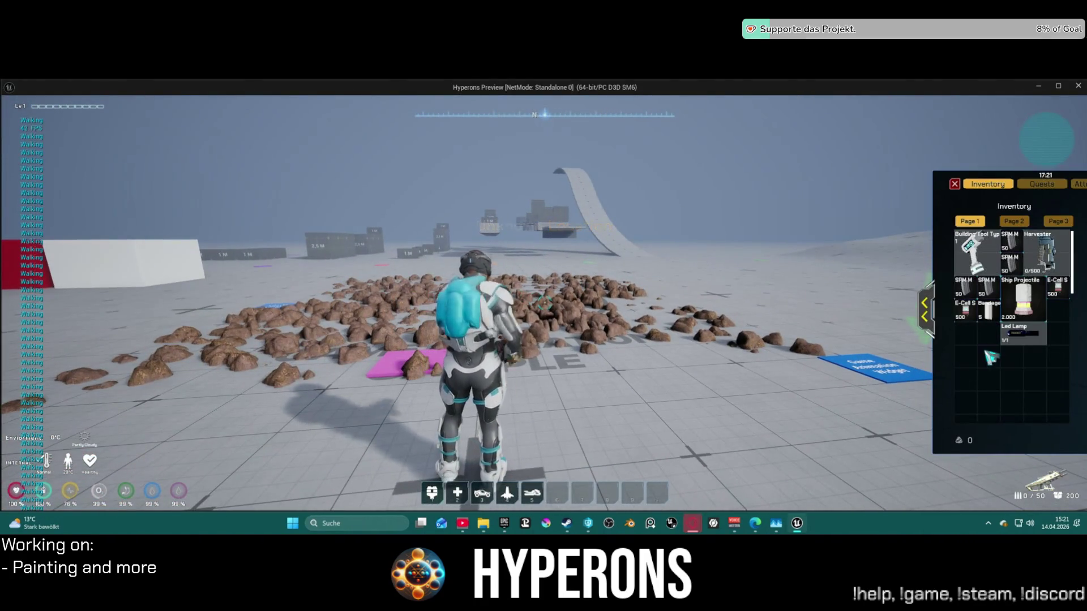
{"action": "left_click", "coordinate": [955, 184]}
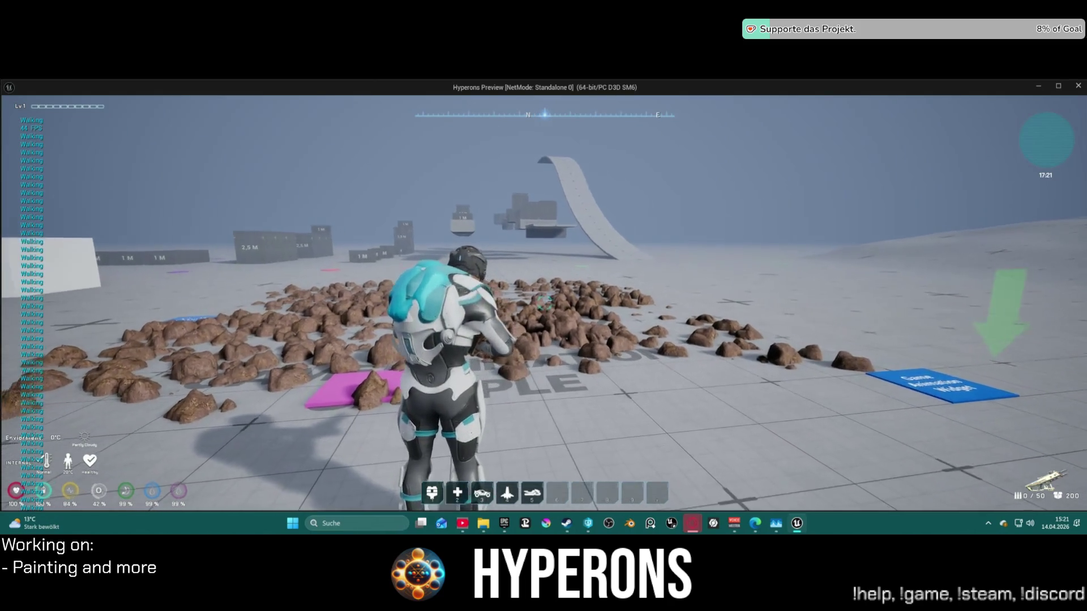
{"action": "key", "text": "s"}
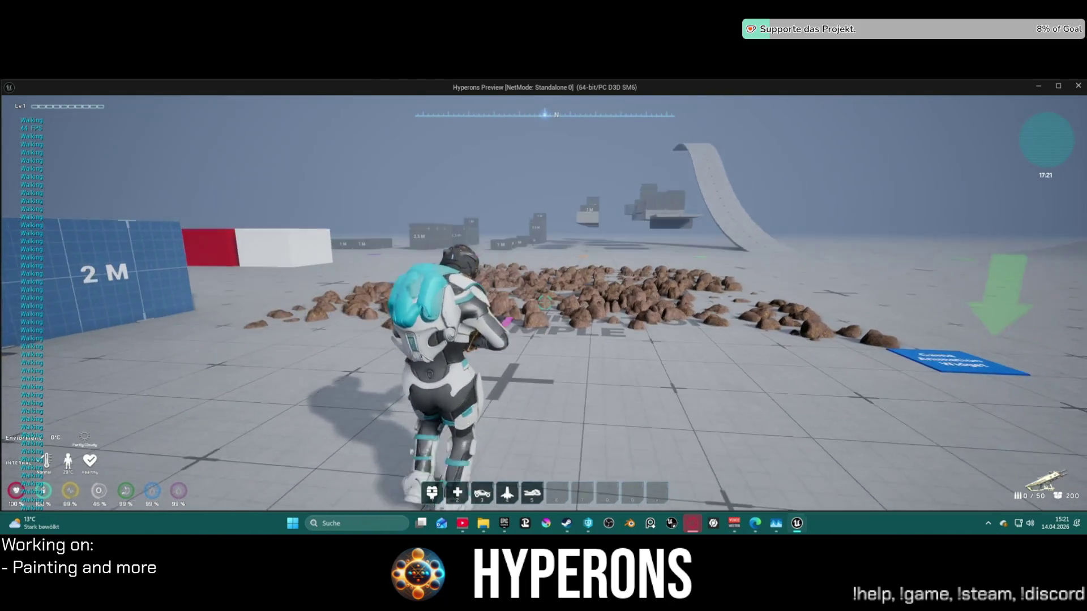
{"action": "right_click", "coordinate": [543, 306]}
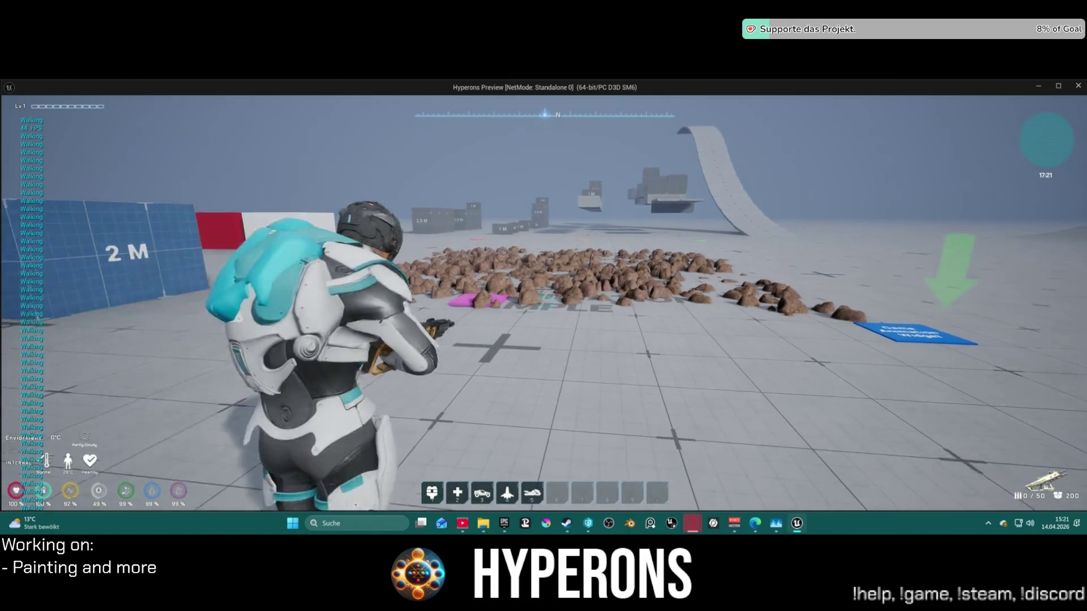
{"action": "key", "text": "s"}
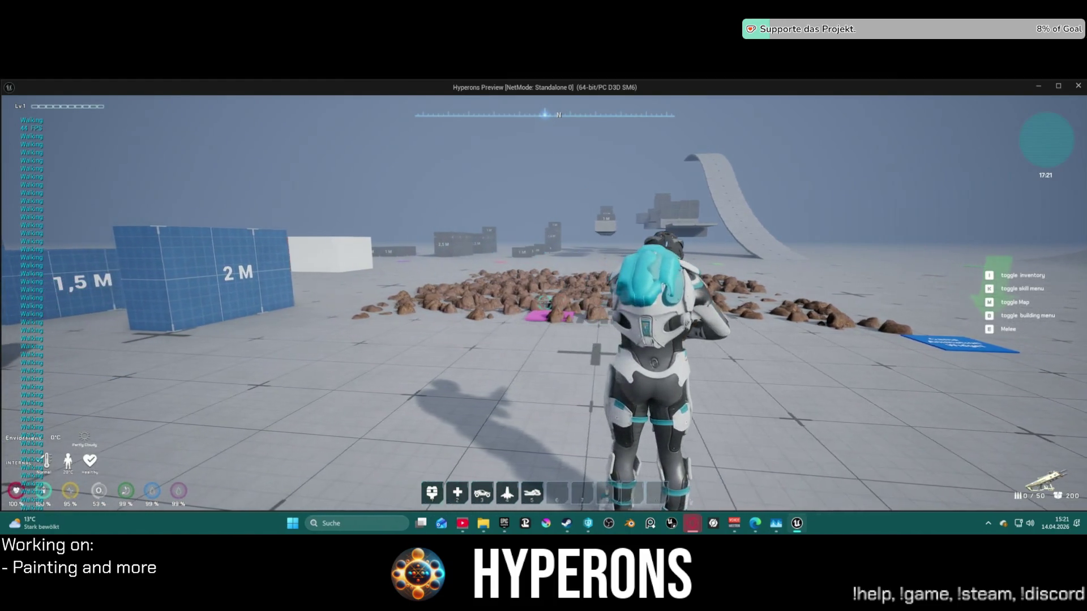
{"action": "key", "text": "a"}
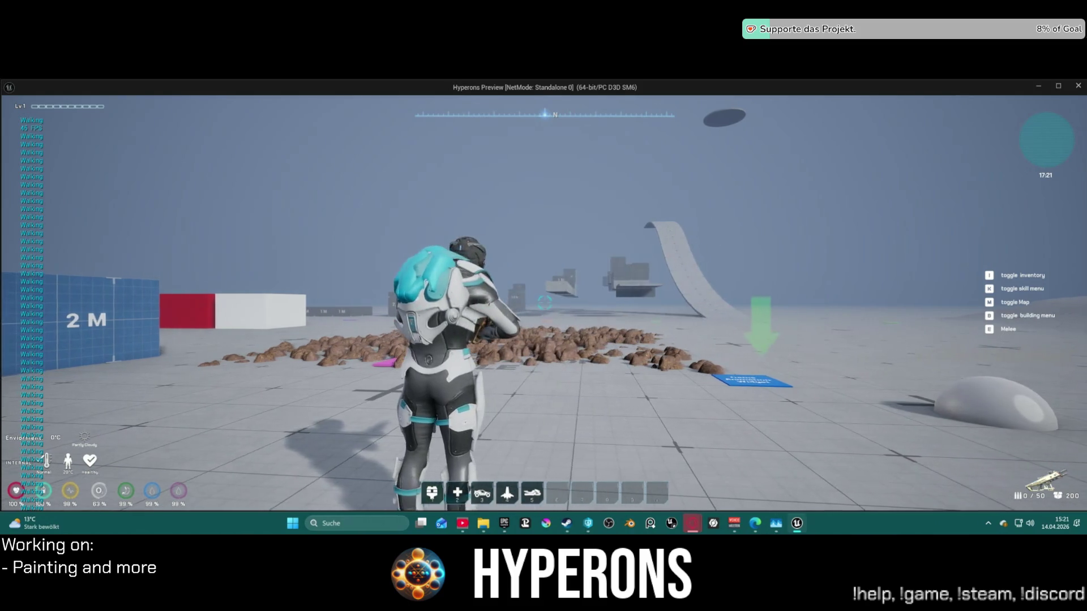
{"action": "key", "text": "d"}
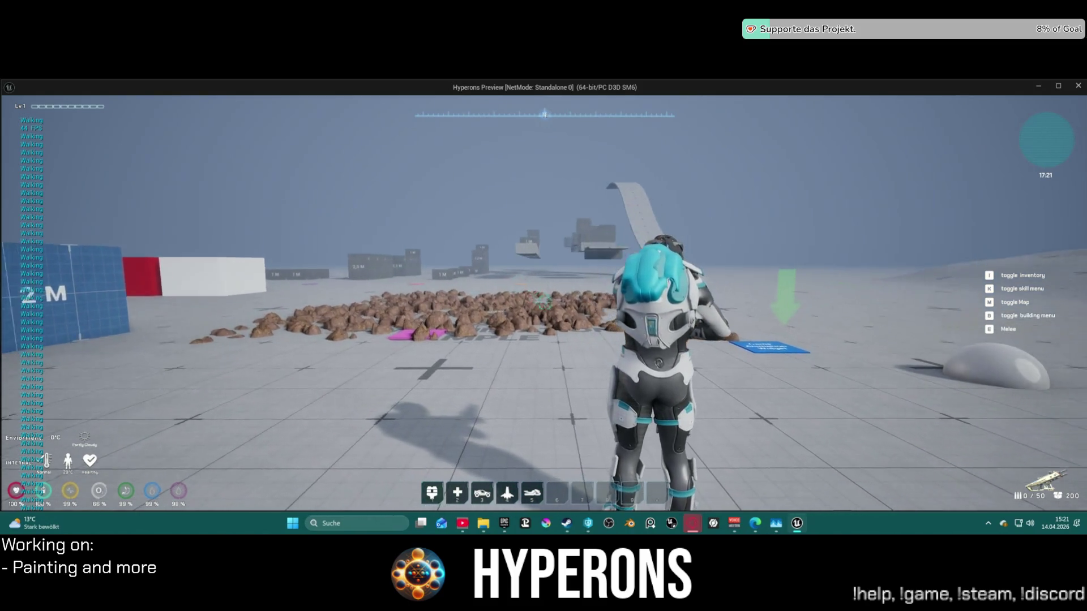
{"action": "key", "text": "a"}
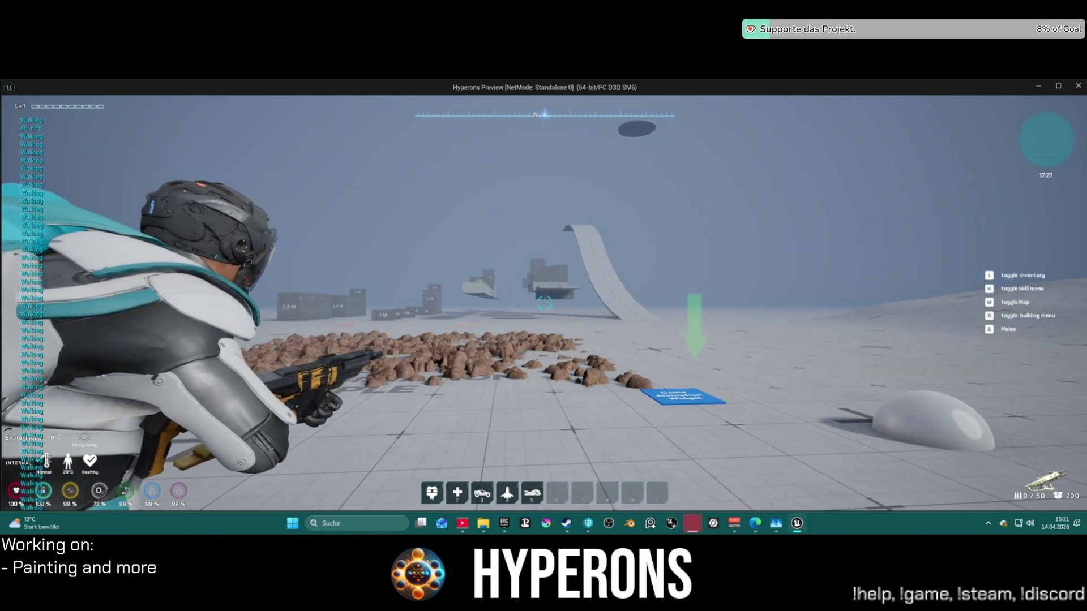
{"action": "key", "text": "s"}
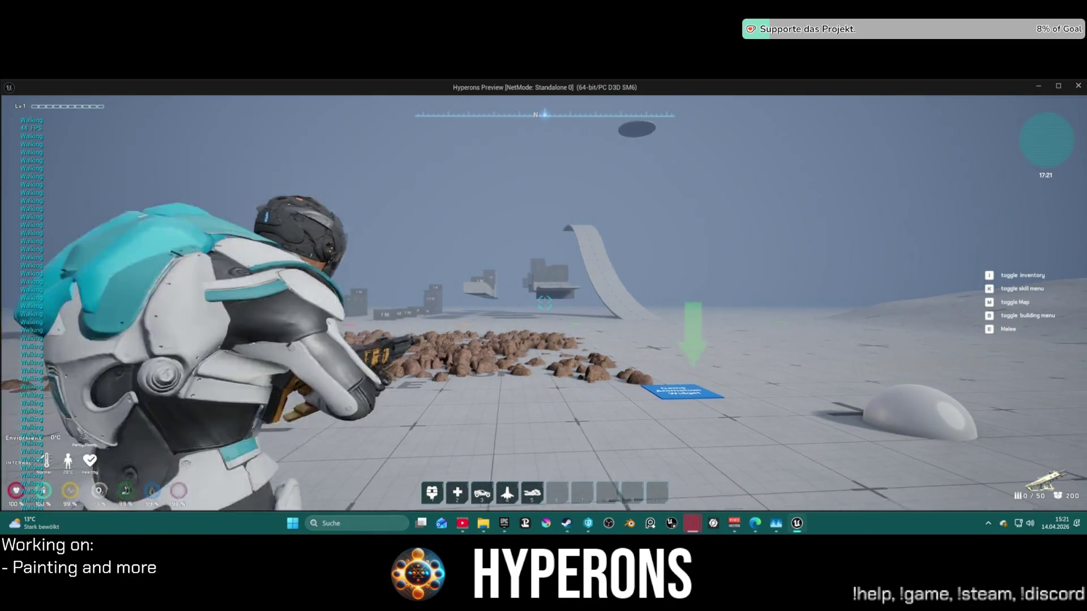
{"action": "key", "text": "a"}
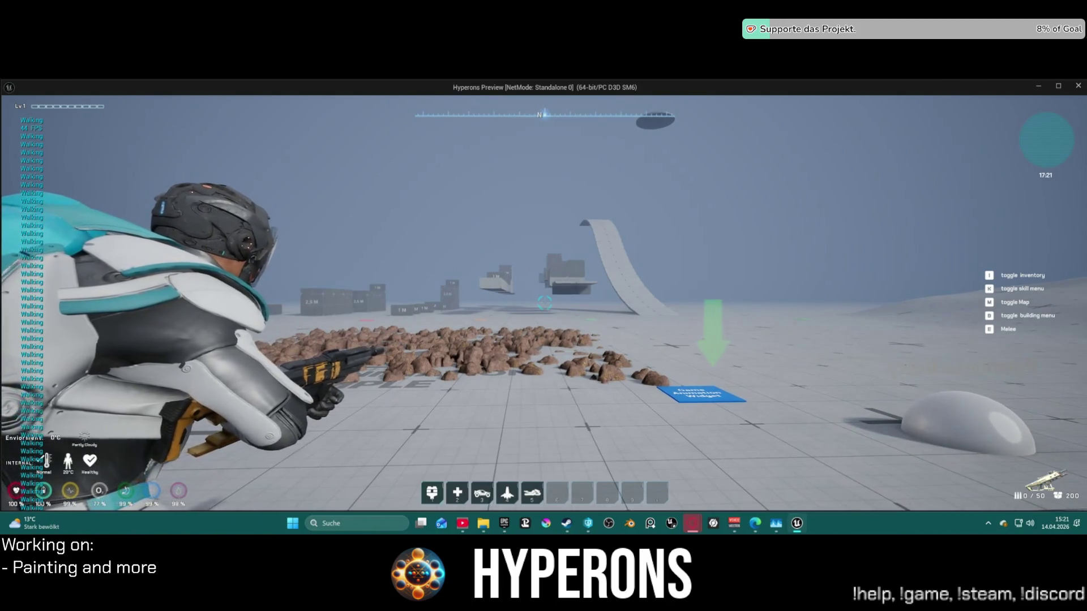
{"action": "key", "text": "a"}
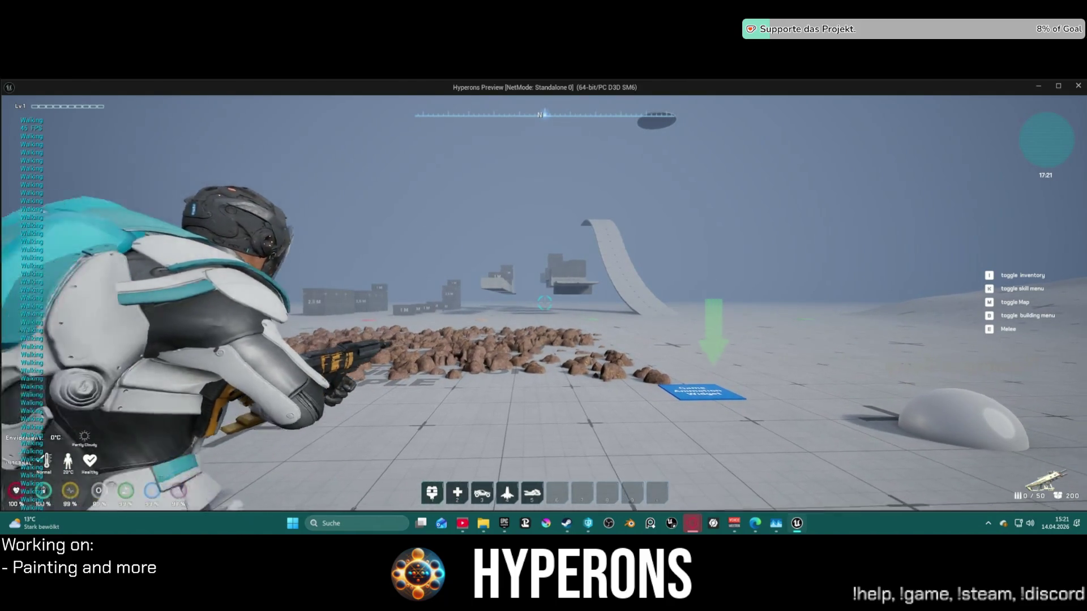
{"action": "key", "text": "w"}
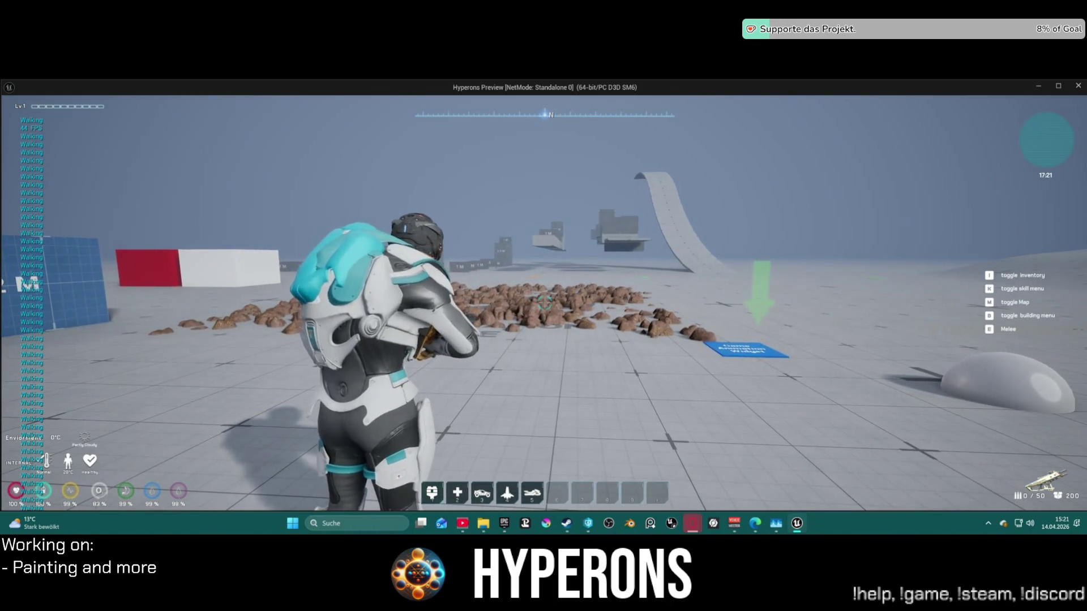
{"action": "key", "text": "s"}
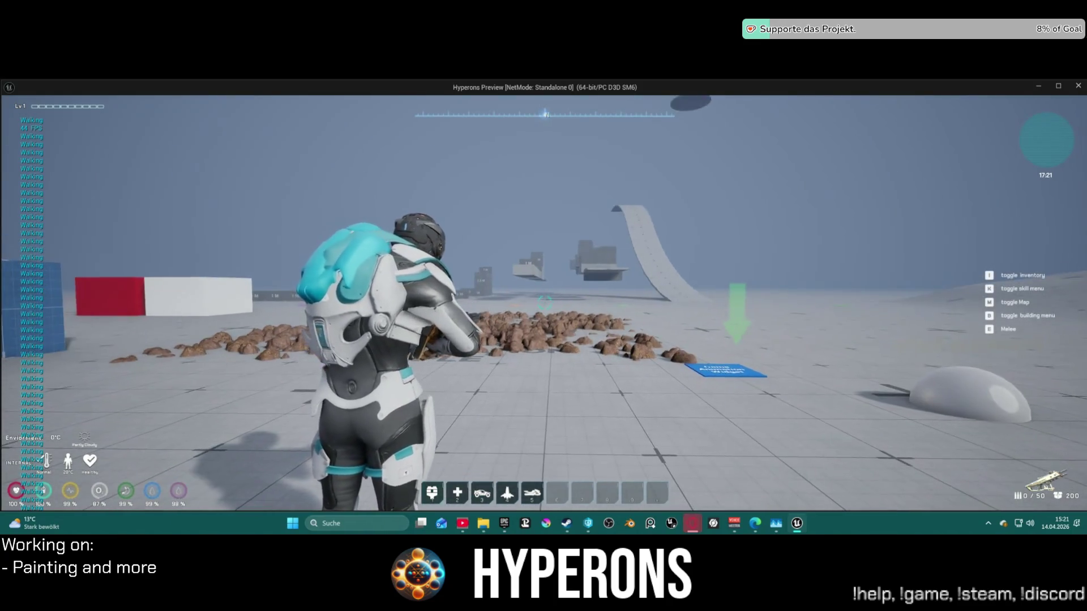
{"action": "key", "text": "w"}
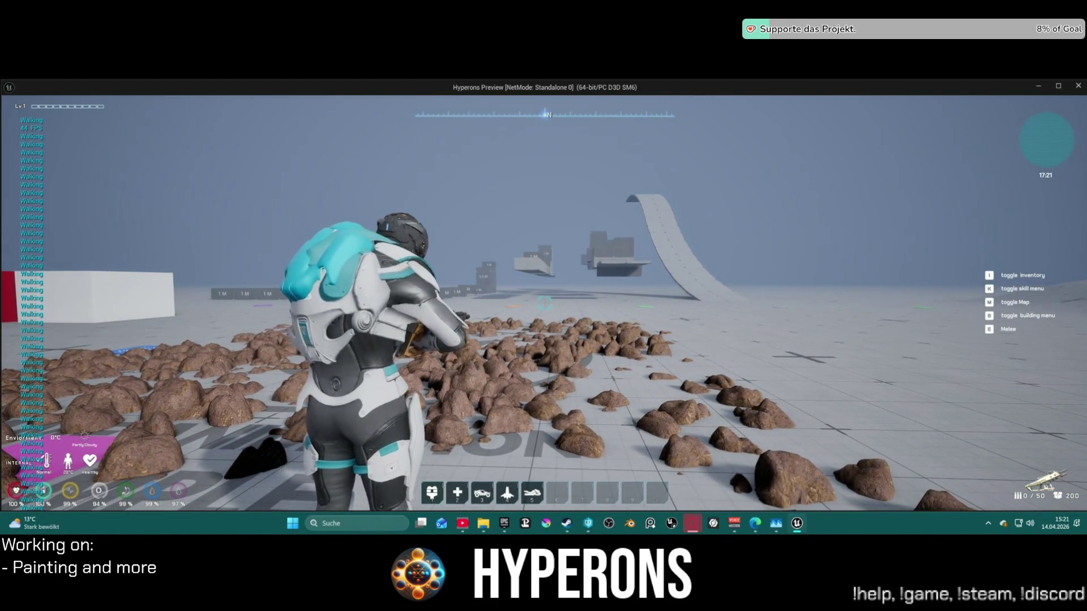
{"action": "key", "text": "w"}
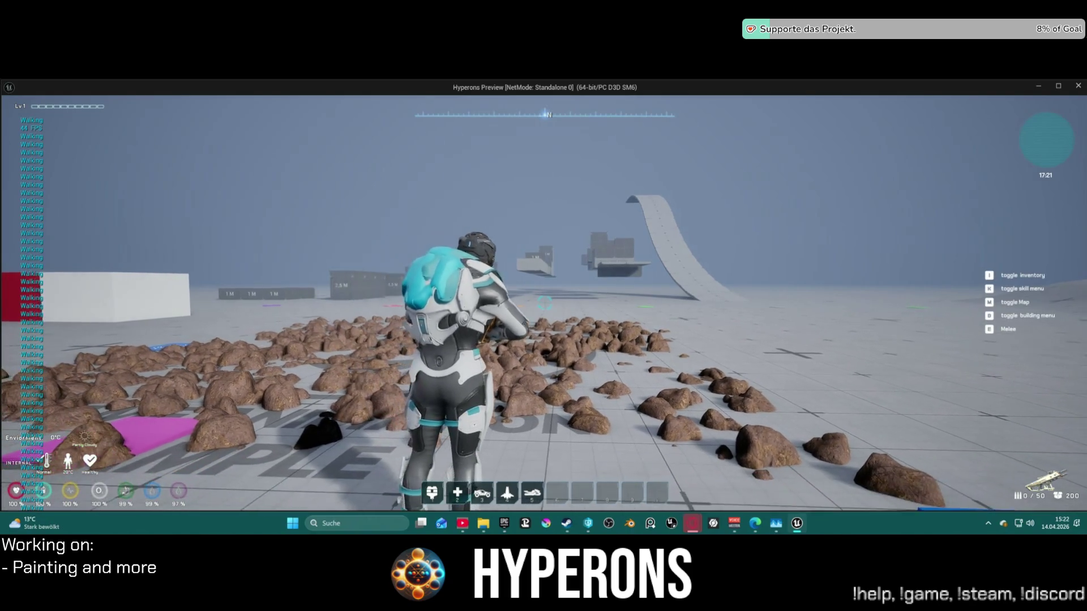
{"action": "key", "text": "d"}
{"action": "key", "text": "a"}
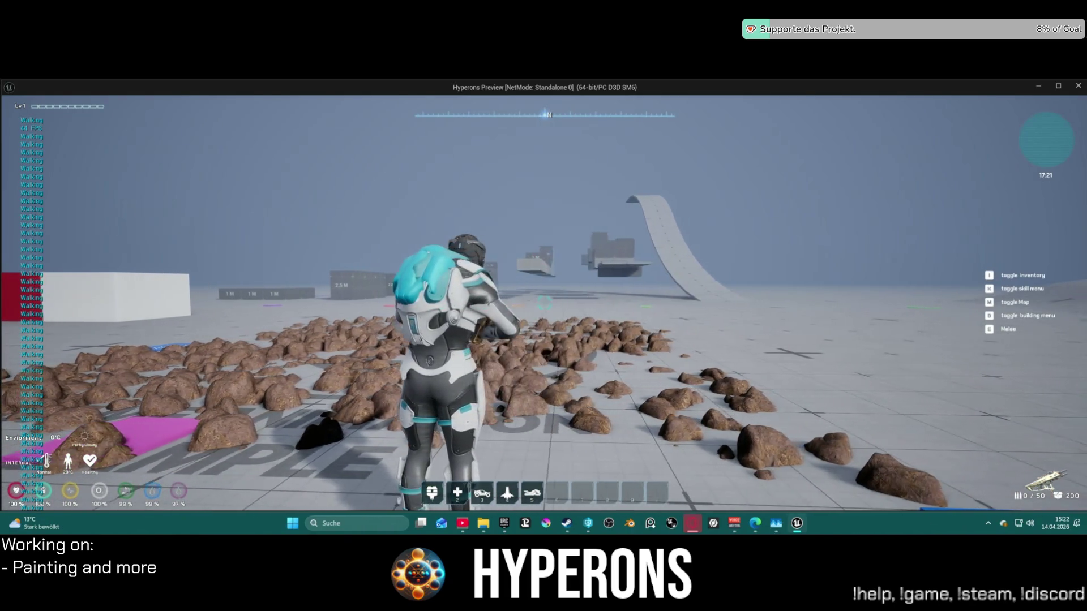
{"action": "key", "text": "d"}
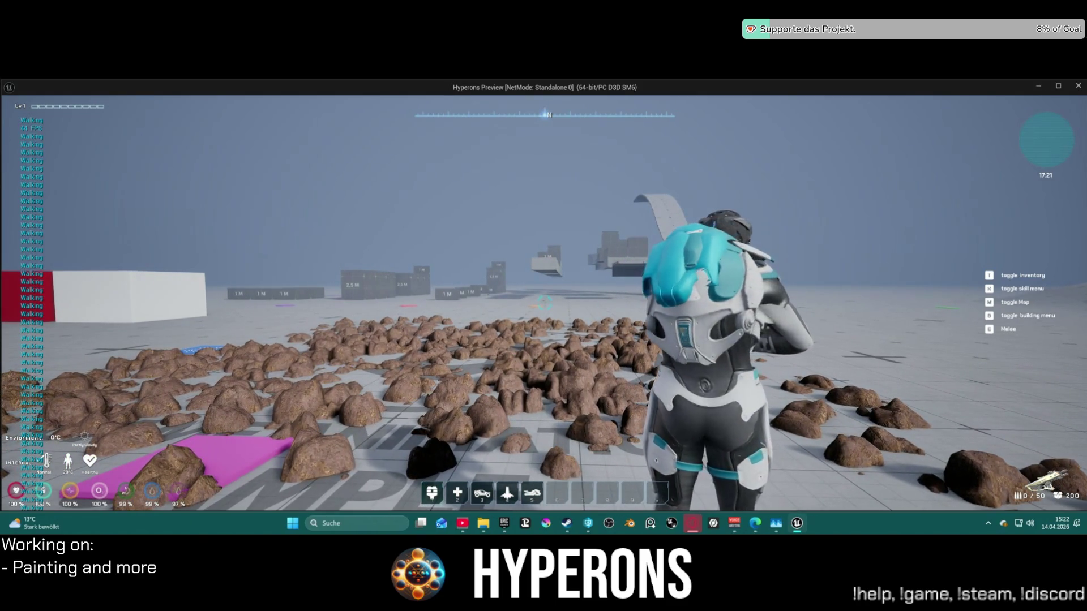
{"action": "key", "text": "d"}
{"action": "key", "text": "s"}
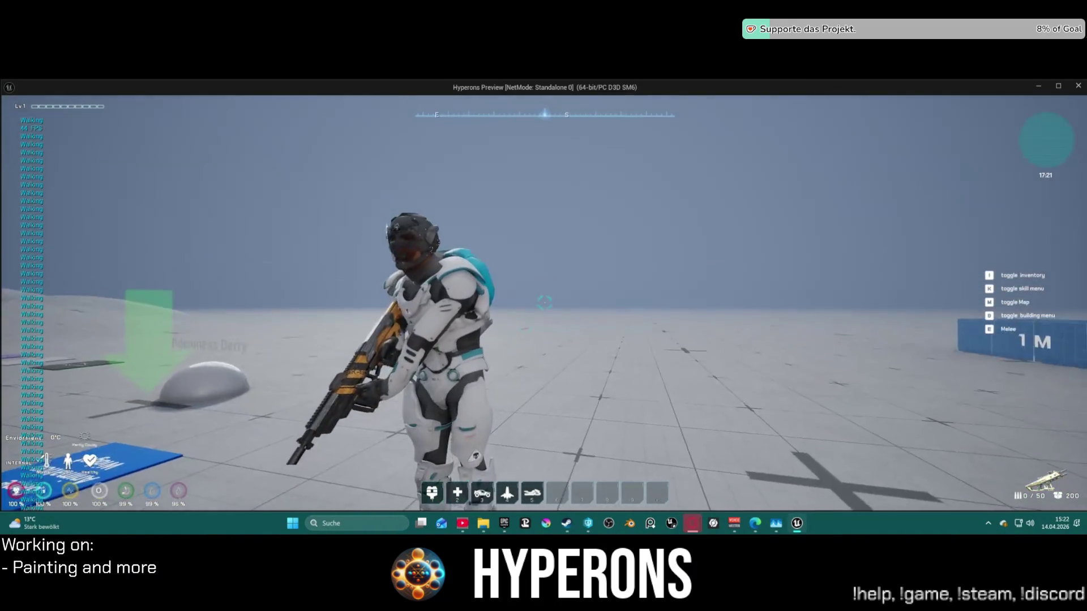
Run through the rocks, under the floating platforms, and up across the curved ramp.
{"action": "key", "text": "w"}
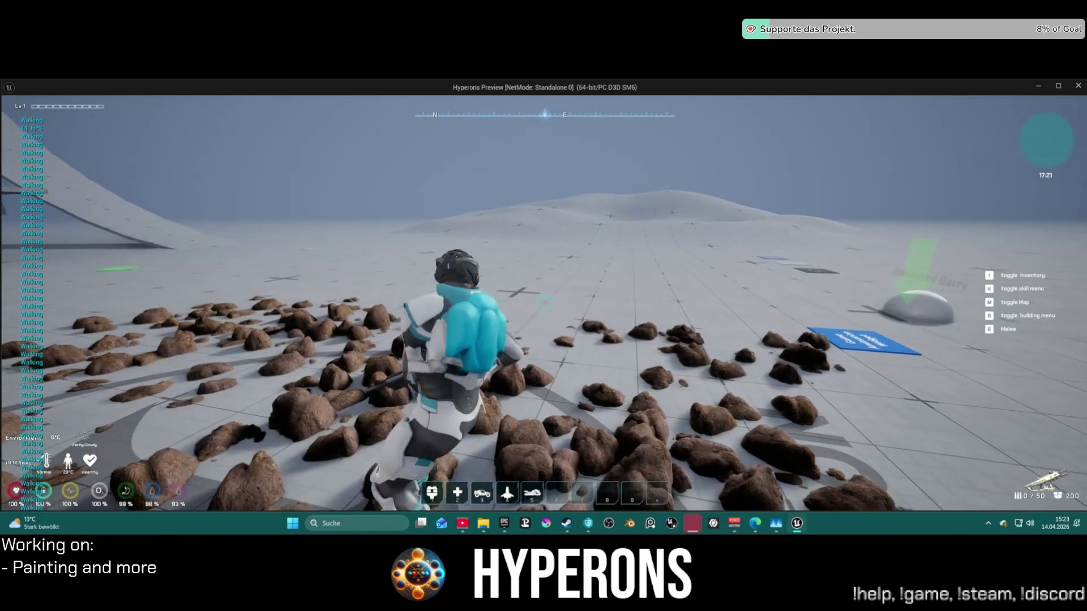
{"action": "key", "text": "space"}
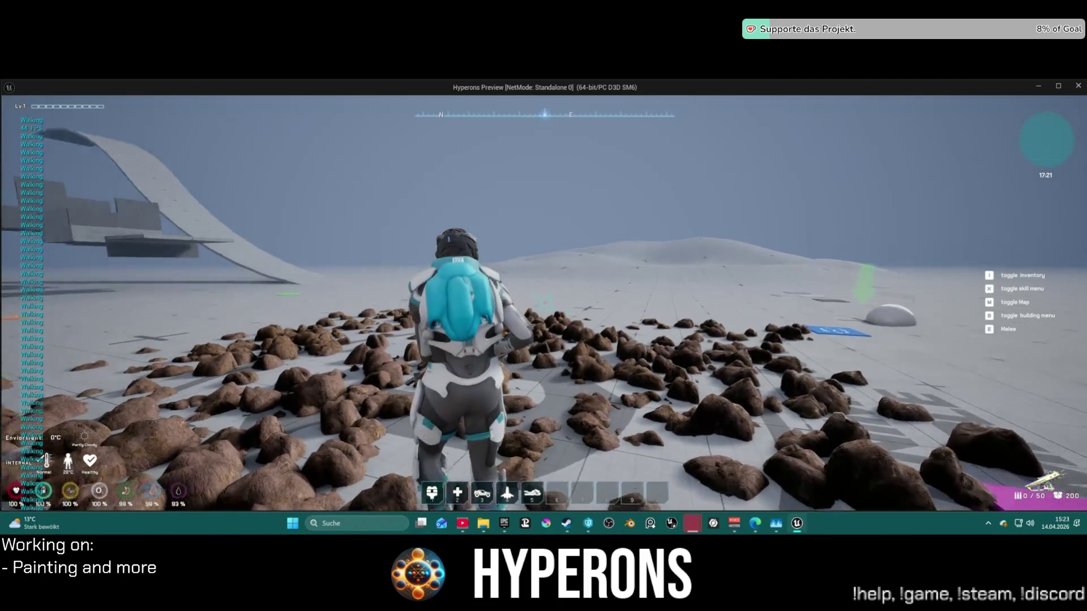
{"action": "key", "text": "w"}
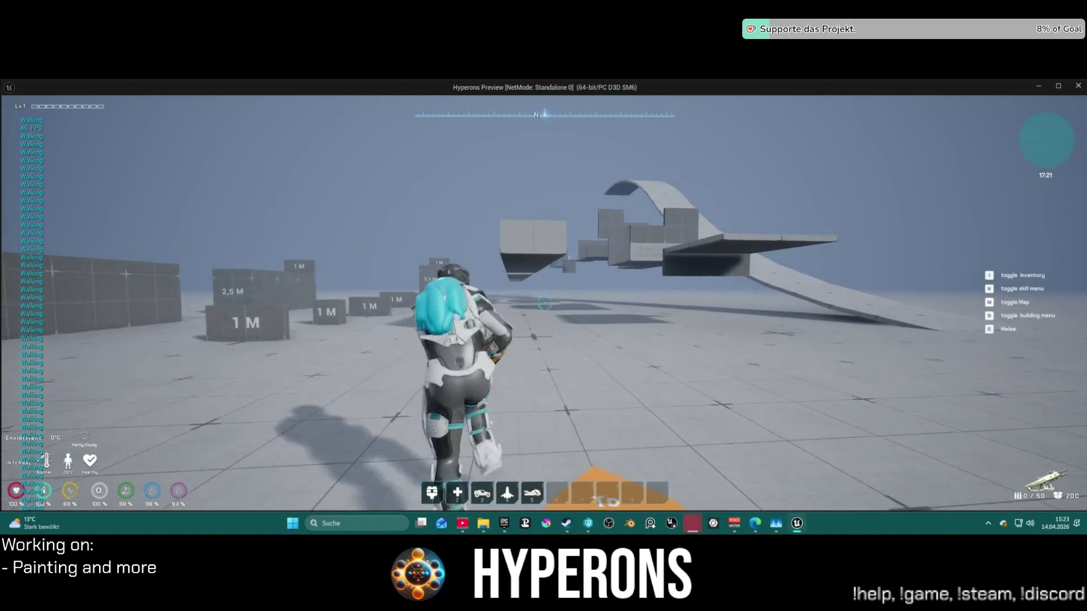
{"action": "key", "text": "w"}
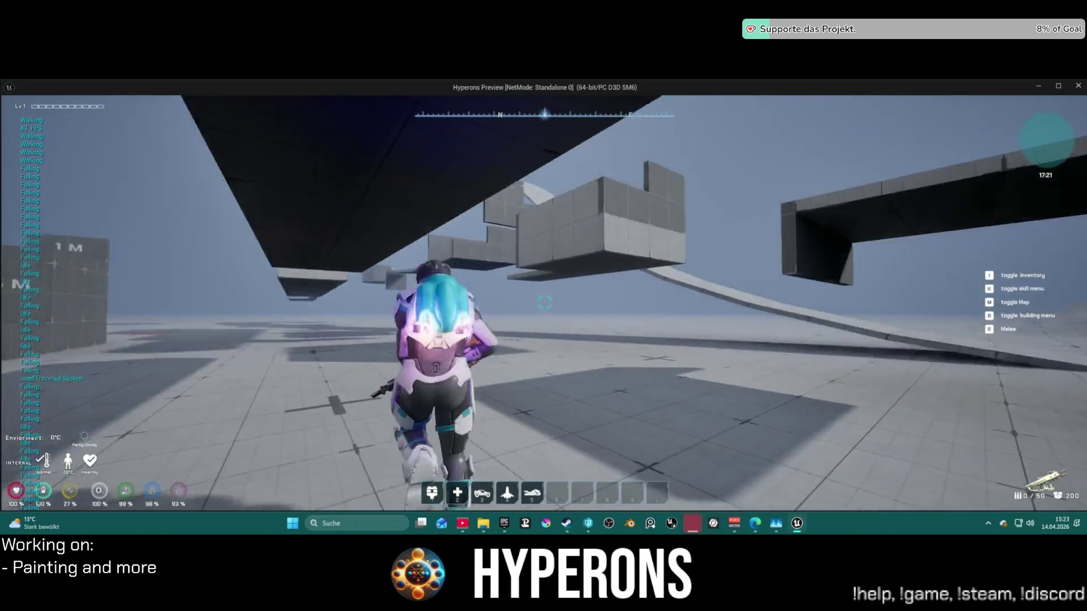
{"action": "key", "text": "w"}
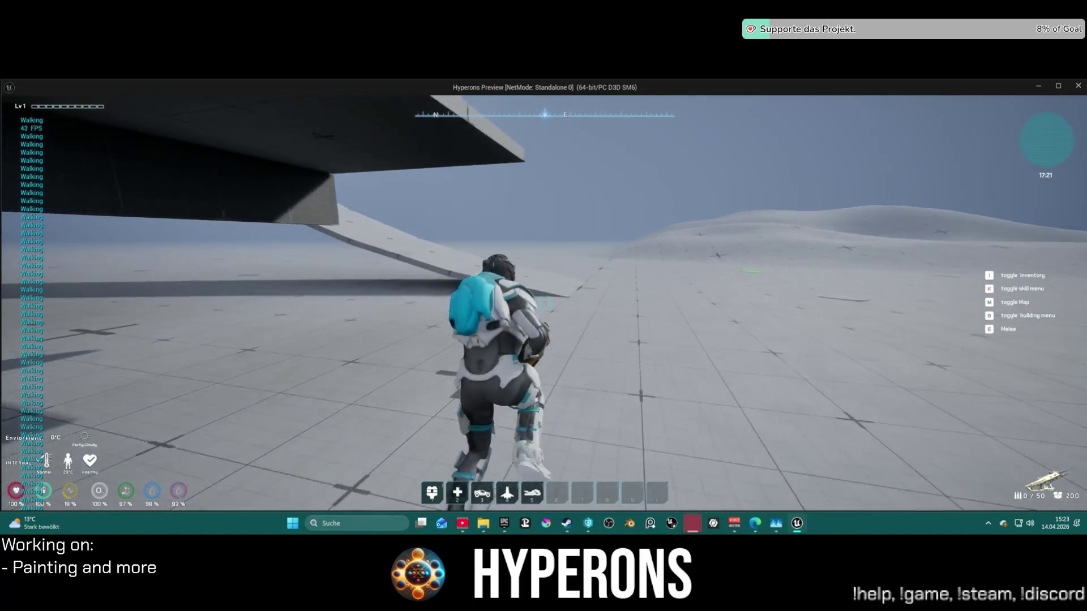
{"action": "key", "text": "w"}
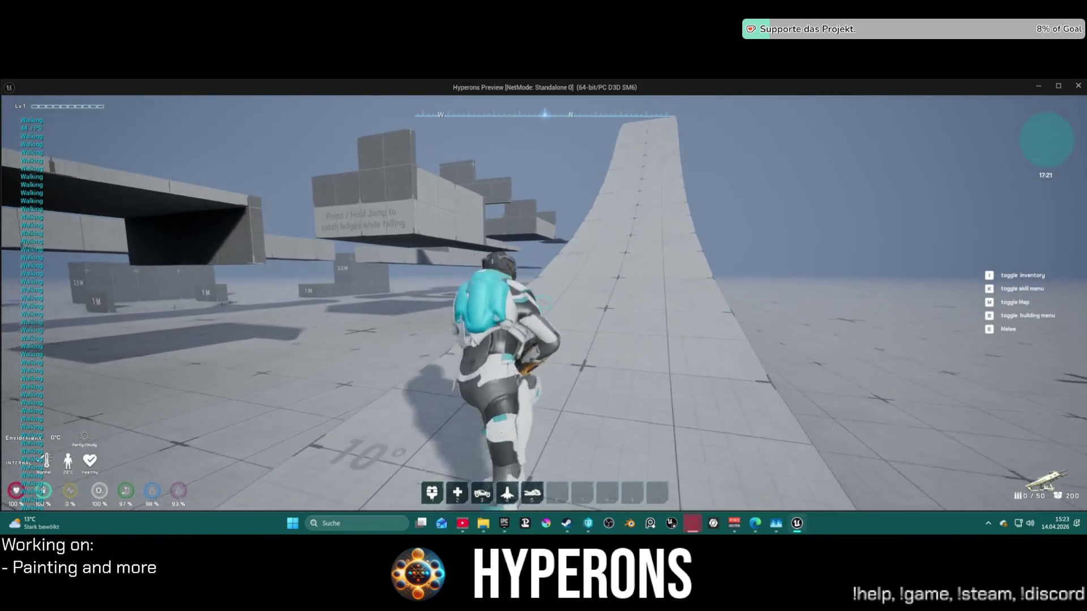
{"action": "key", "text": "w"}
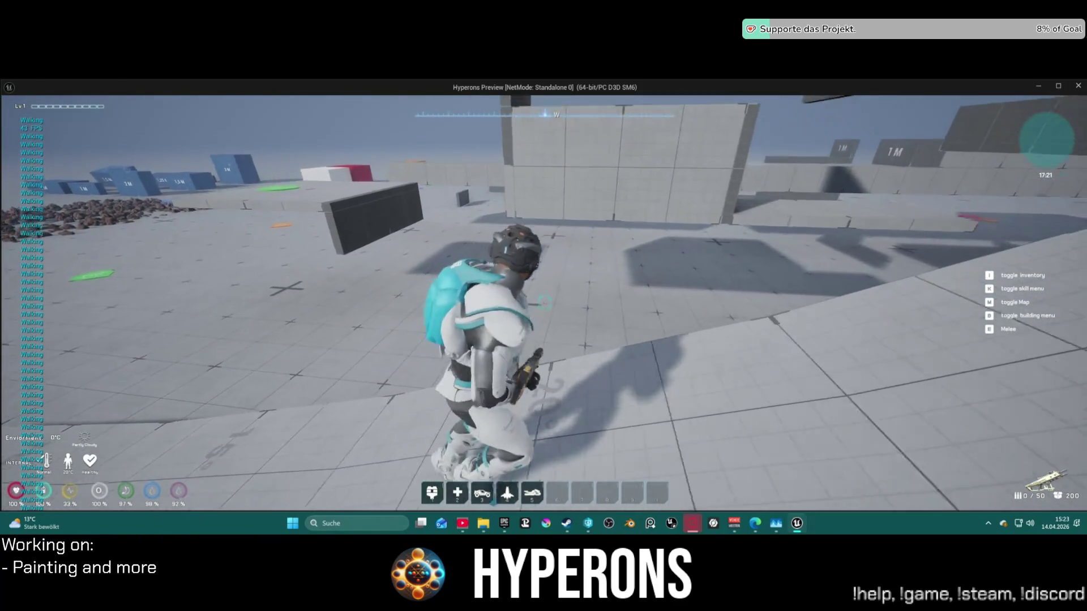
{"action": "key", "text": "w"}
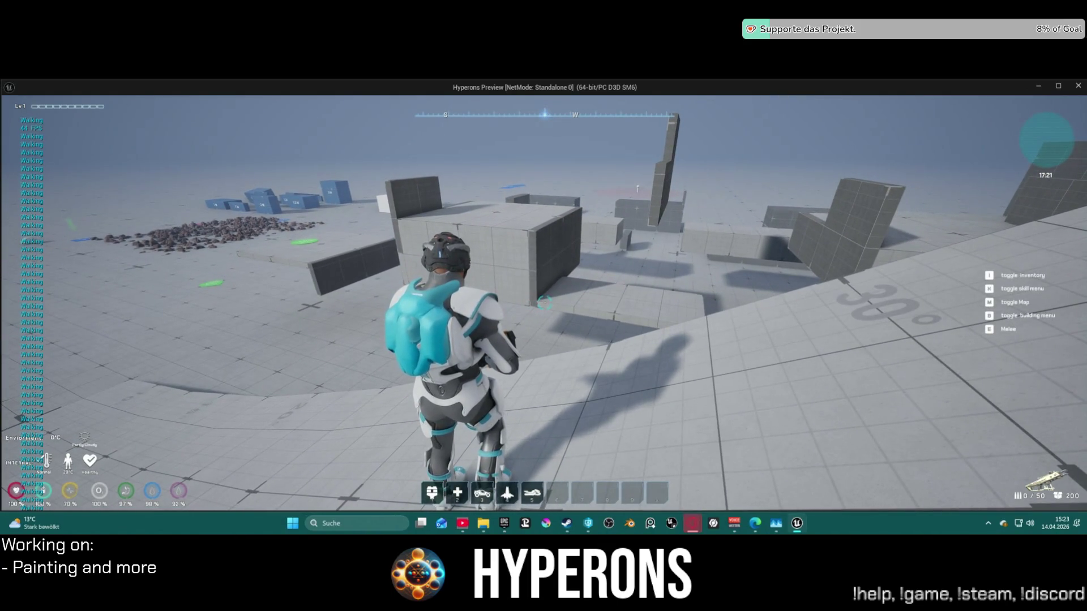
{"action": "key", "text": "w"}
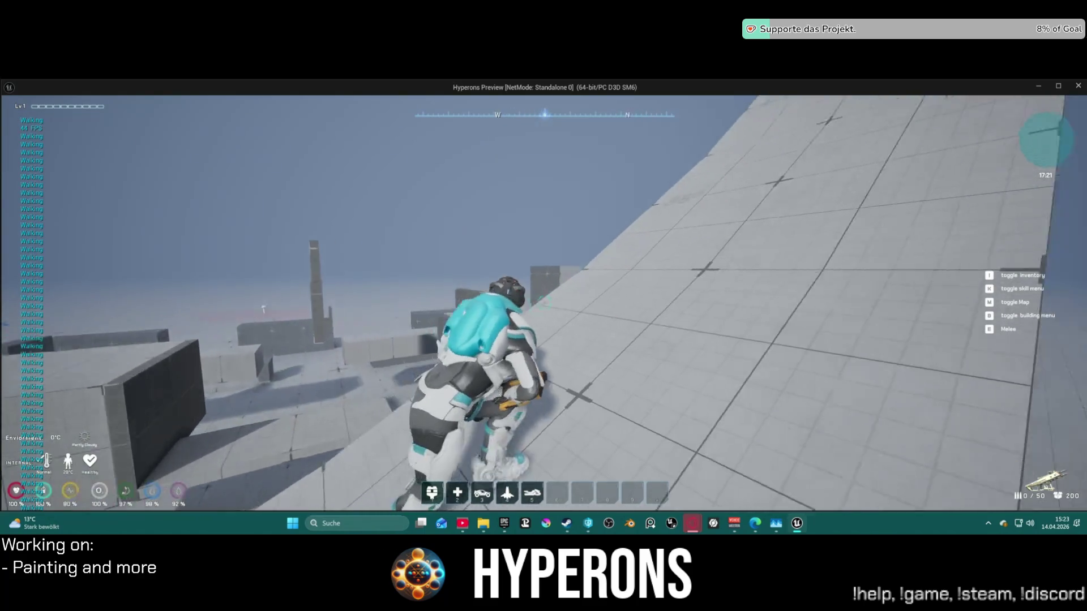
{"action": "key", "text": "w"}
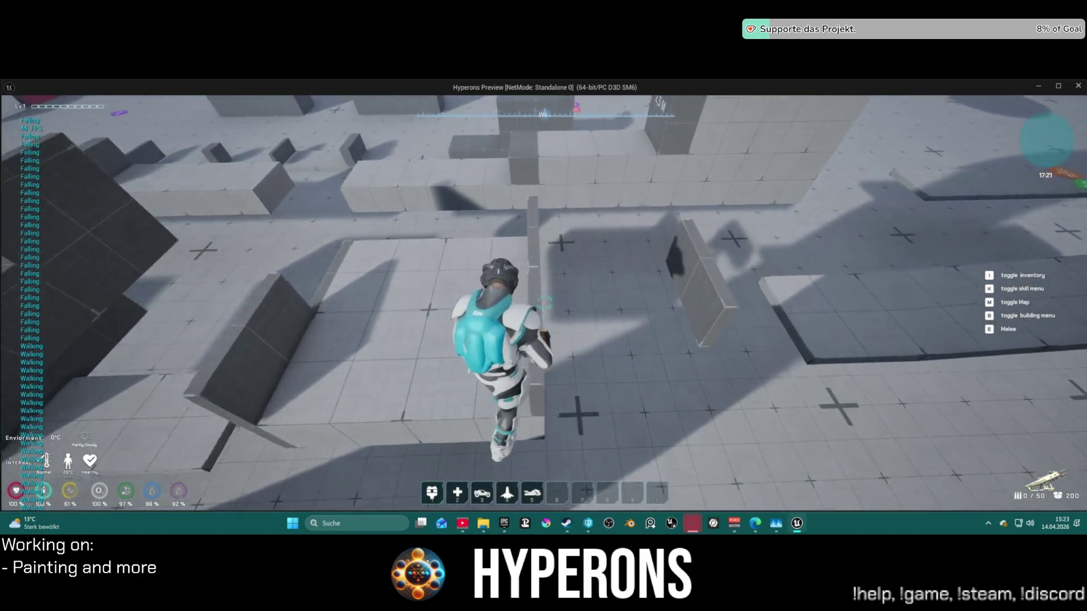
Drop from the ledge, climb over the walls, and cross the white block toward the blue blocks.
{"action": "key", "text": "w"}
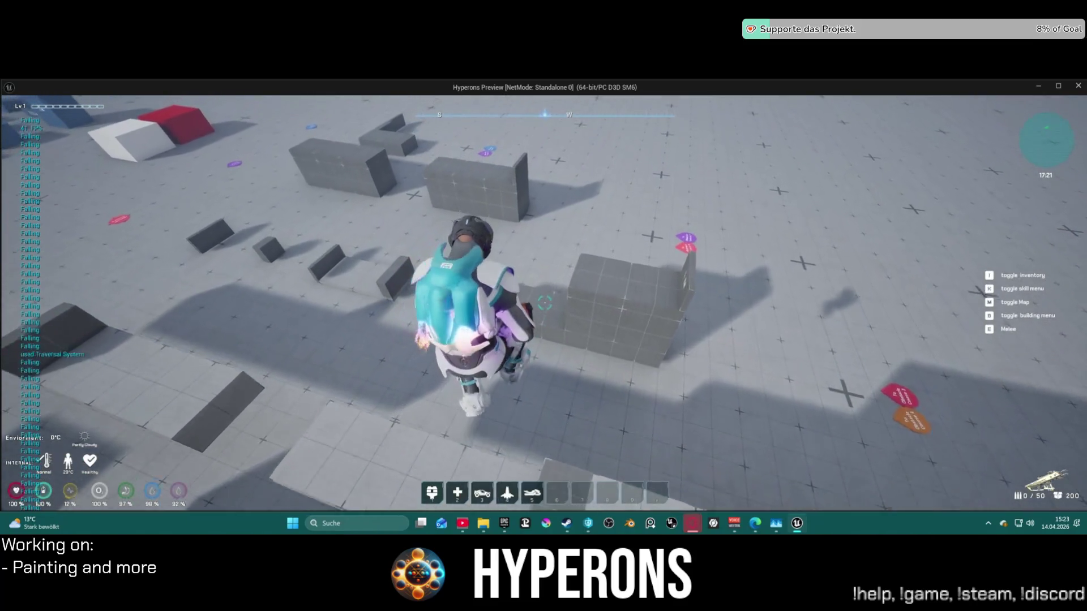
{"action": "key", "text": "w"}
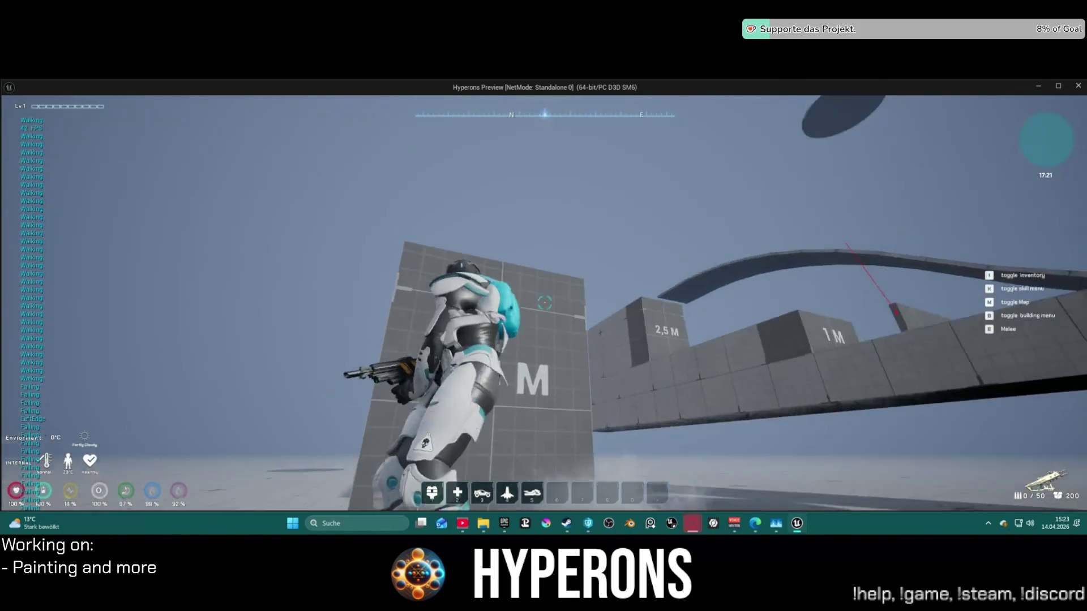
{"action": "key", "text": "w"}
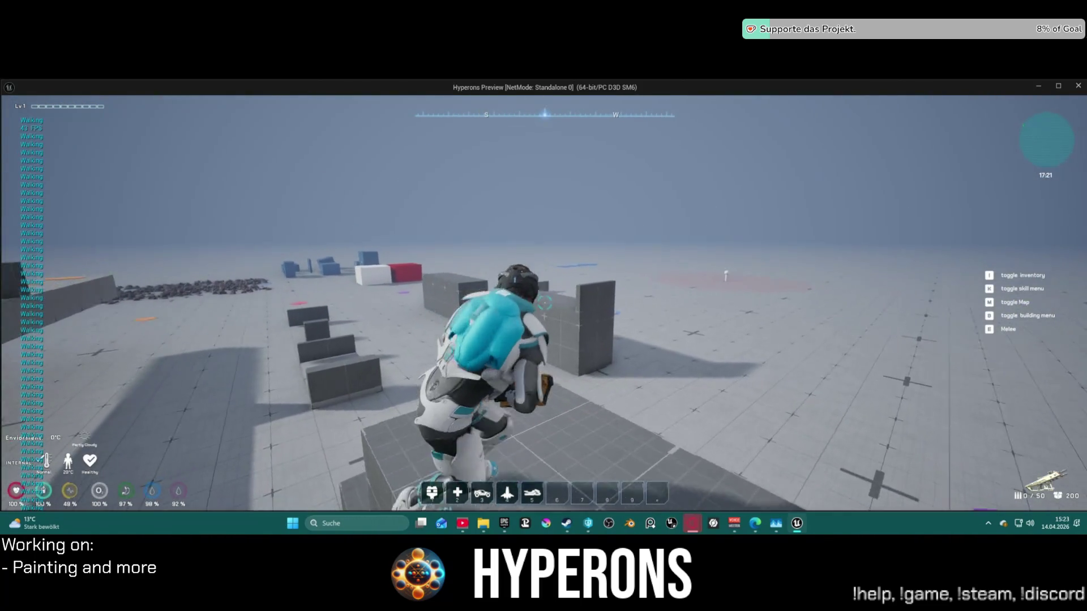
{"action": "key", "text": "w"}
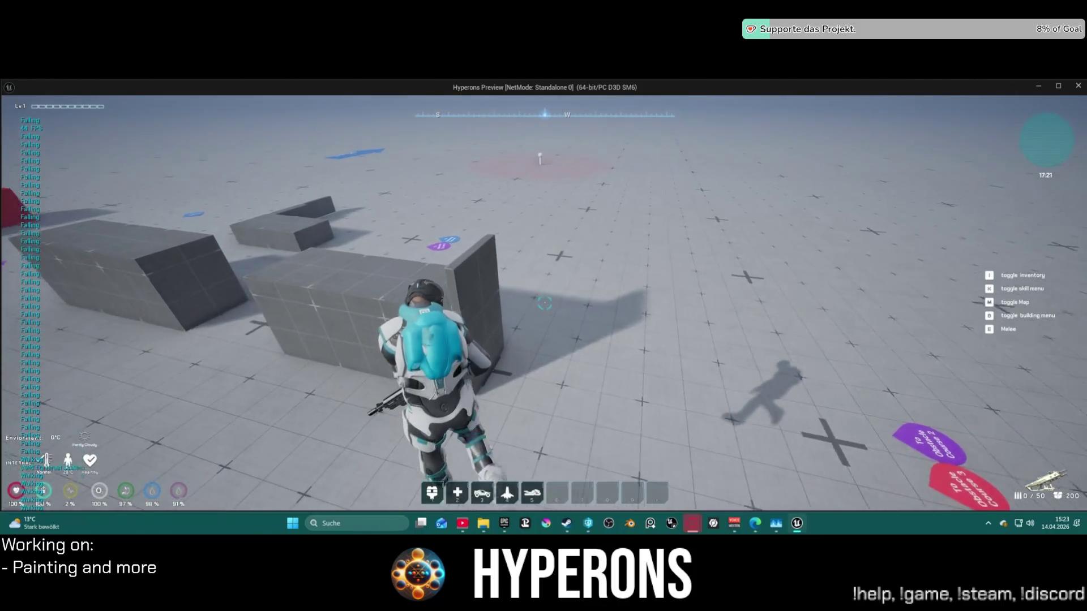
{"action": "key", "text": "w"}
{"action": "key", "text": "w"}
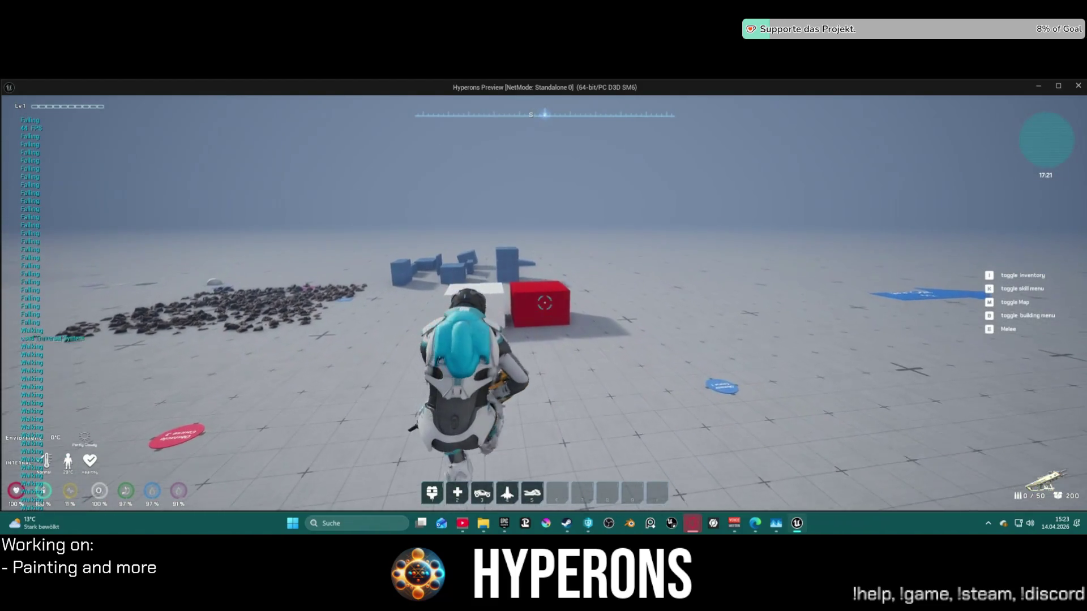
{"action": "key", "text": "w"}
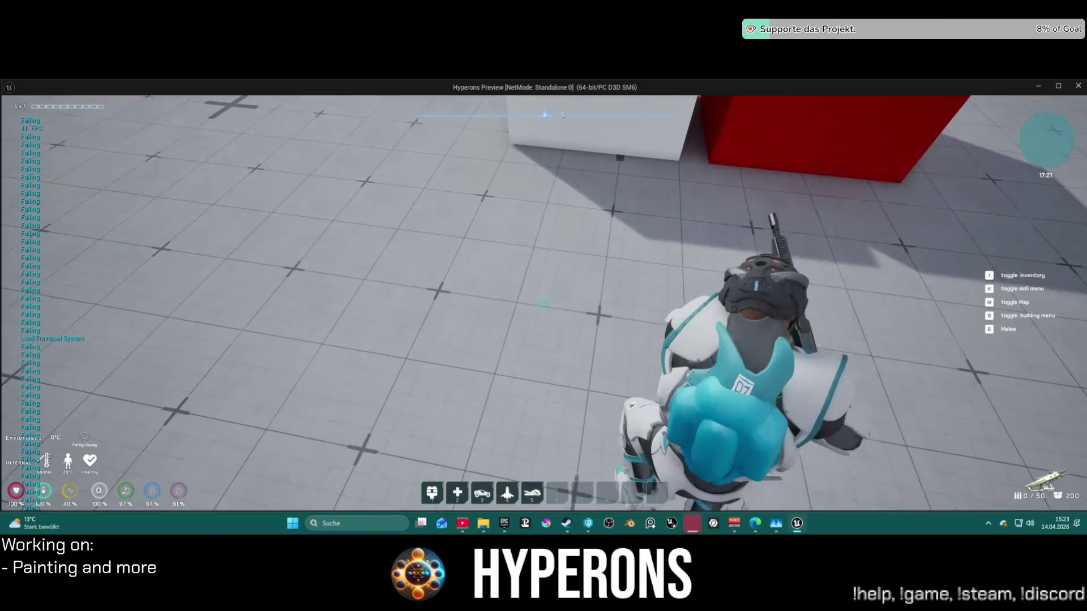
{"action": "key", "text": "w"}
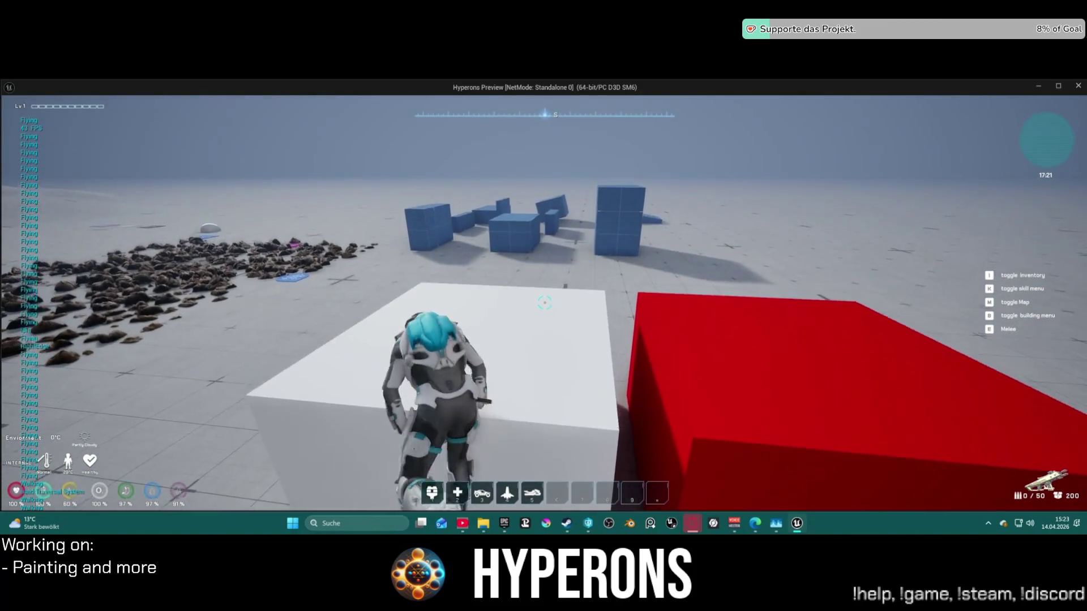
{"action": "key", "text": "w"}
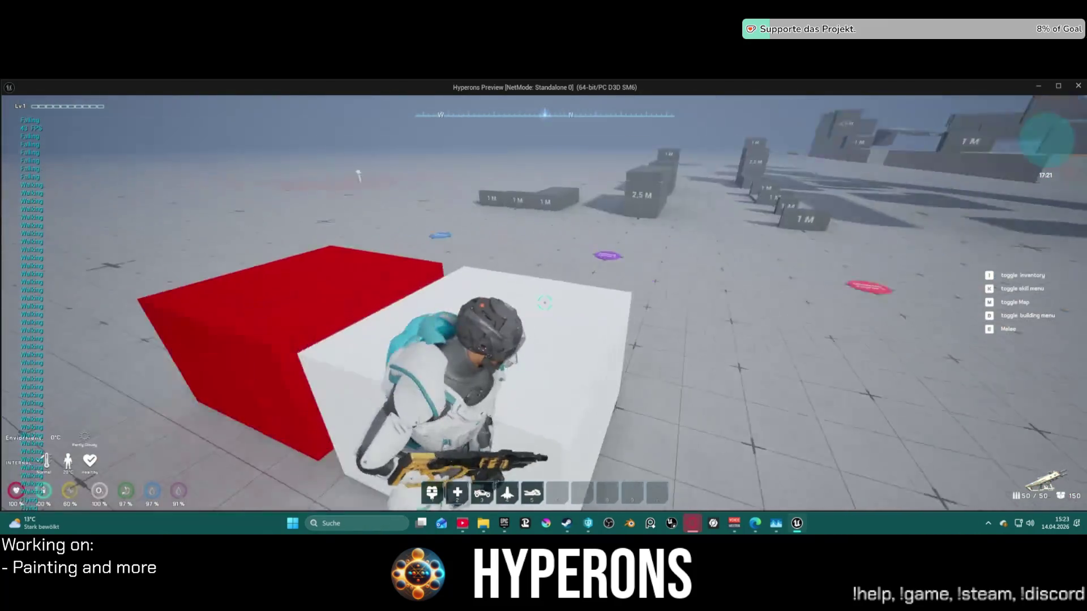
{"action": "key", "text": "w"}
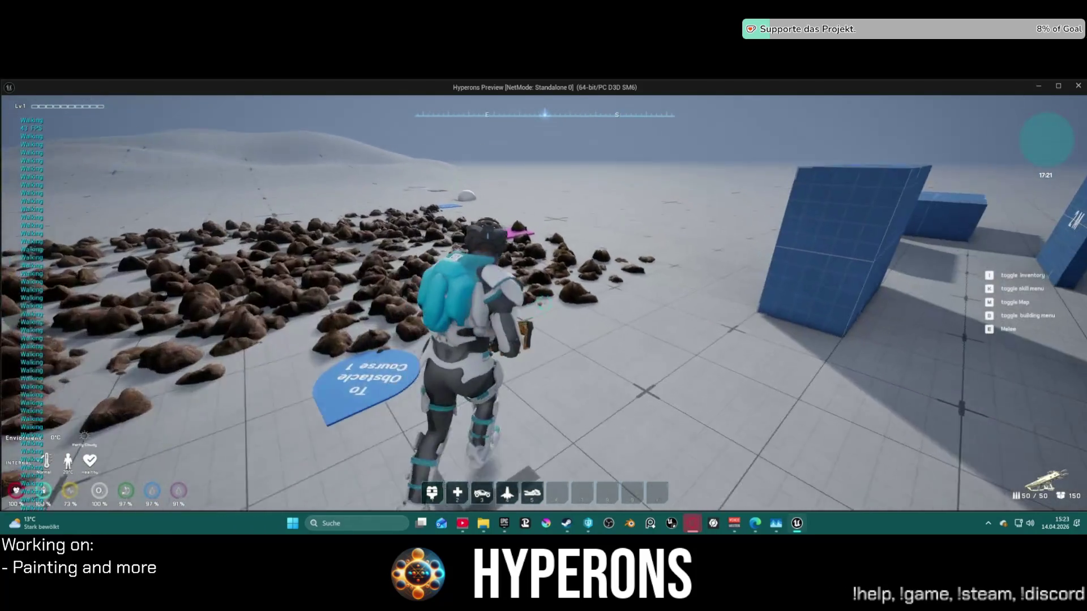
Turn back north and run across open ground onto the ramp by the slope marker.
{"action": "key", "text": "w"}
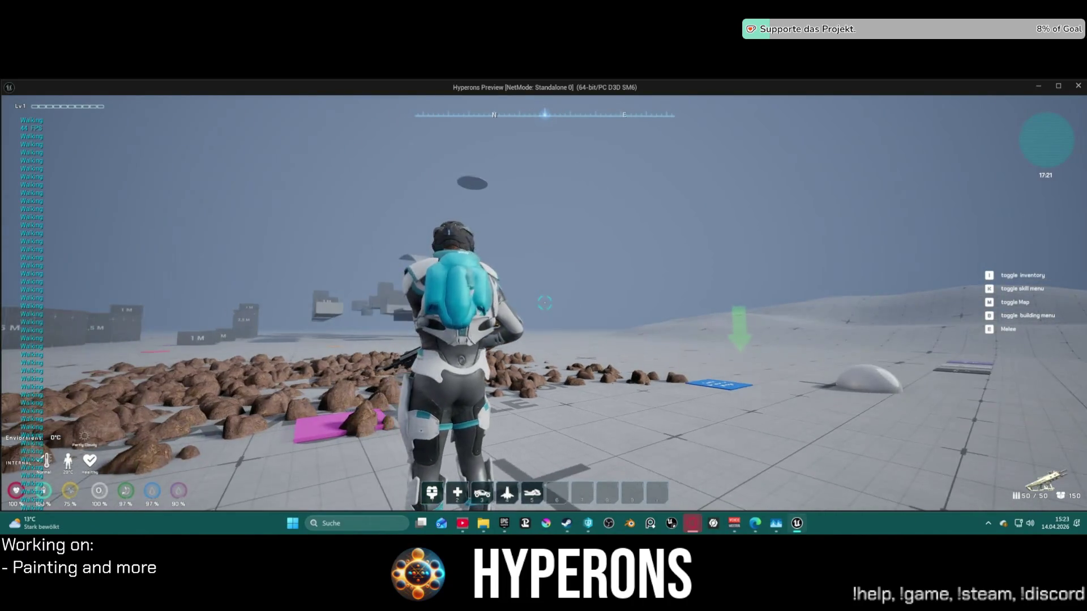
{"action": "key", "text": "w"}
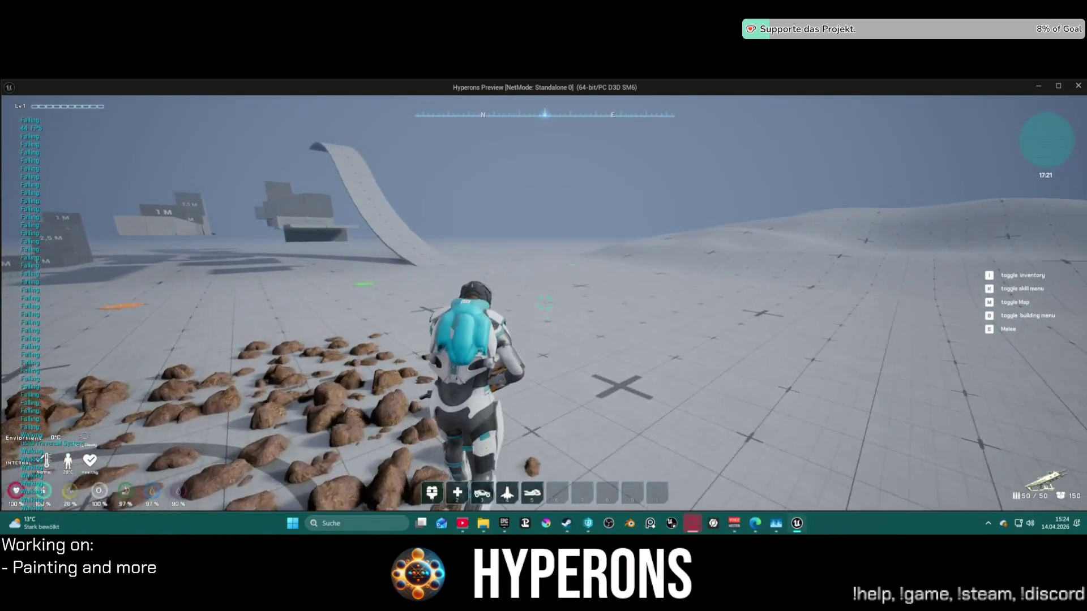
{"action": "key", "text": "w"}
{"action": "key", "text": "w"}
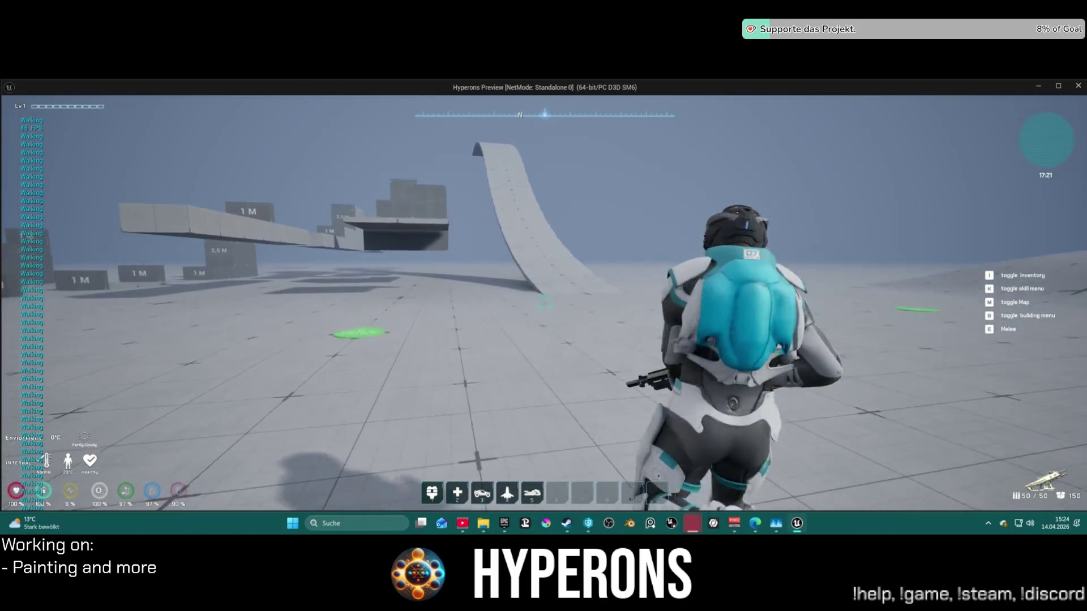
{"action": "key", "text": "w"}
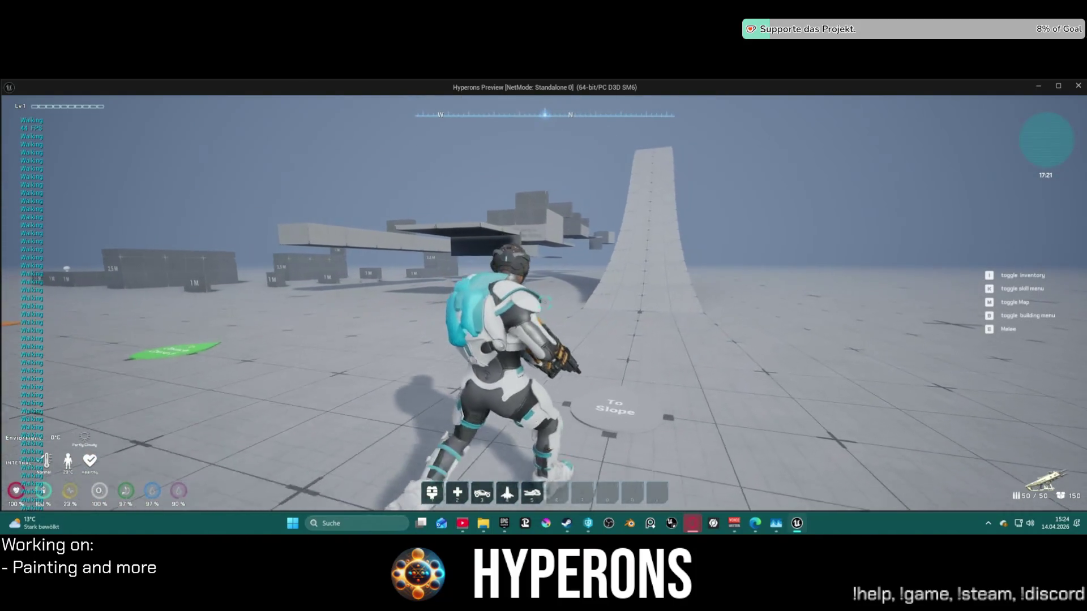
{"action": "key", "text": "w"}
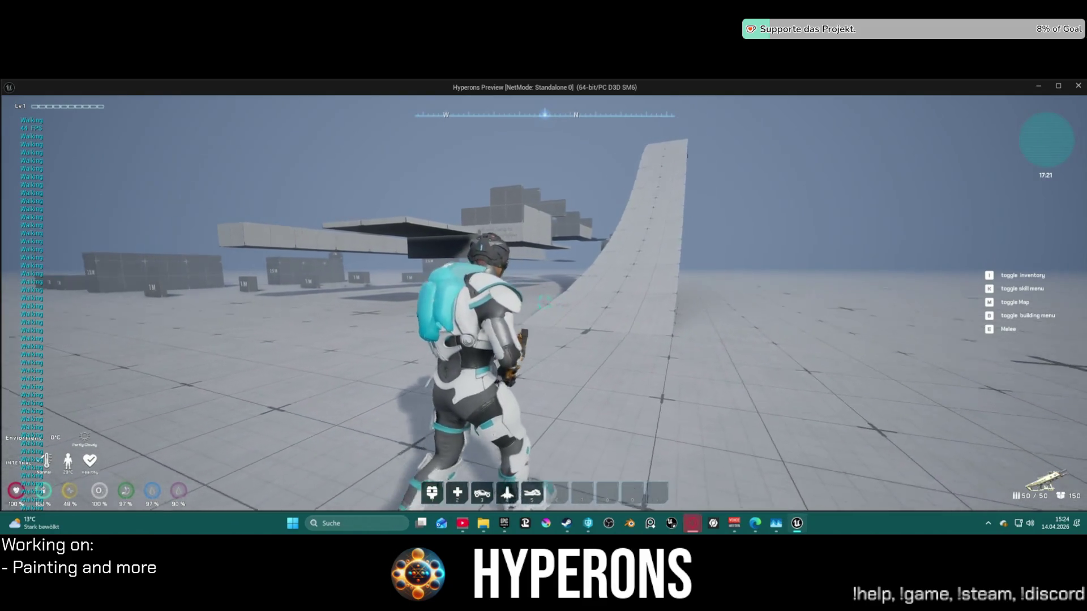
{"action": "key", "text": "w"}
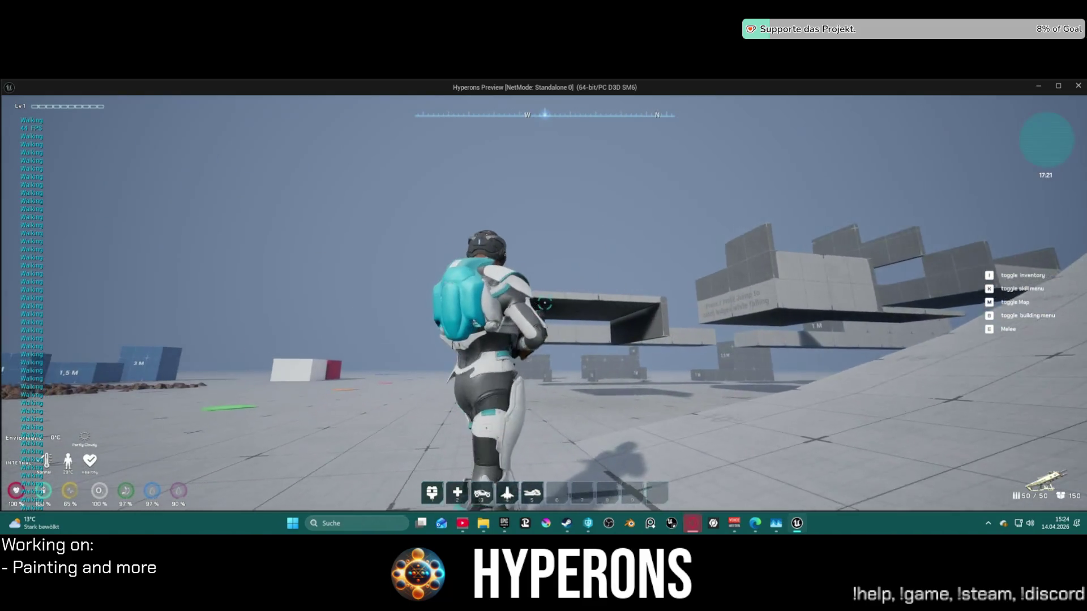
{"action": "key", "text": "w"}
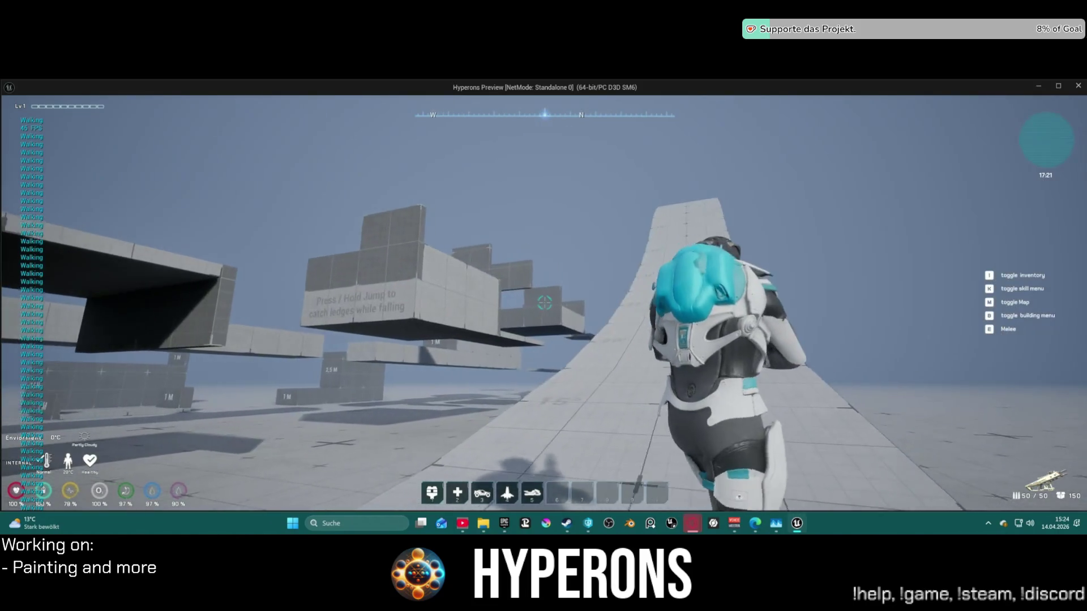
Run up the ramp while firing at the floating blocks and wall to check camera framing.
{"action": "key", "text": "w"}
{"action": "left_click", "coordinate": [545, 302]}
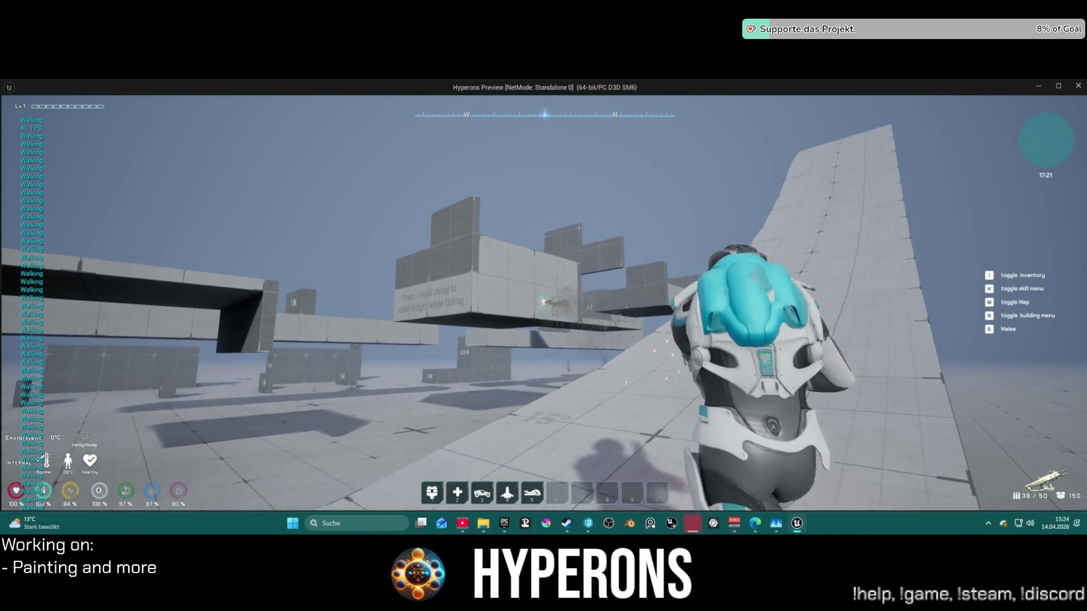
{"action": "key", "text": "w"}
{"action": "left_click", "coordinate": [545, 303]}
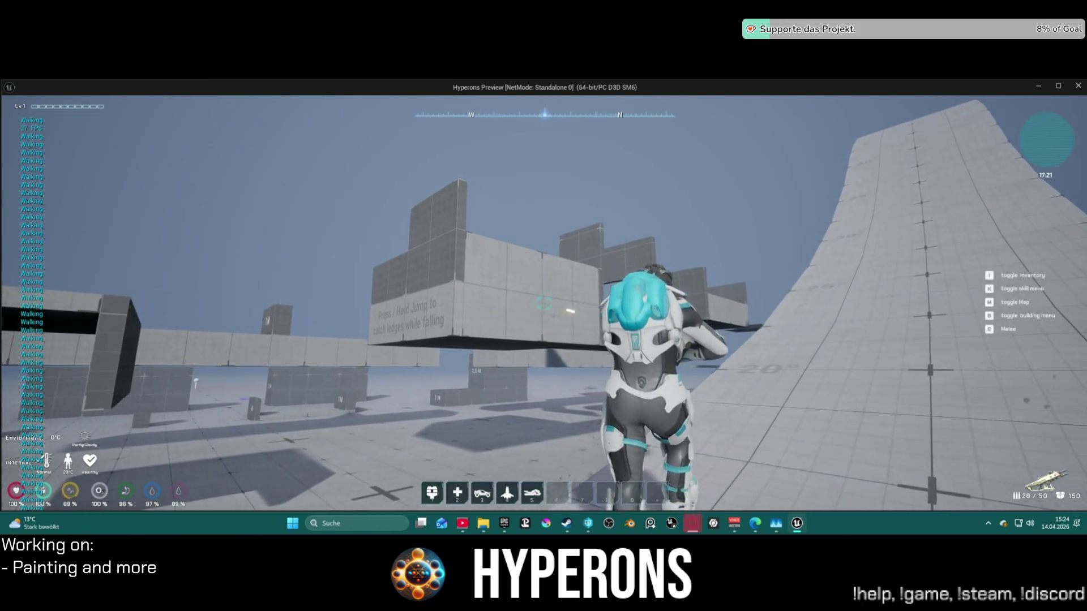
{"action": "left_click", "coordinate": [545, 303]}
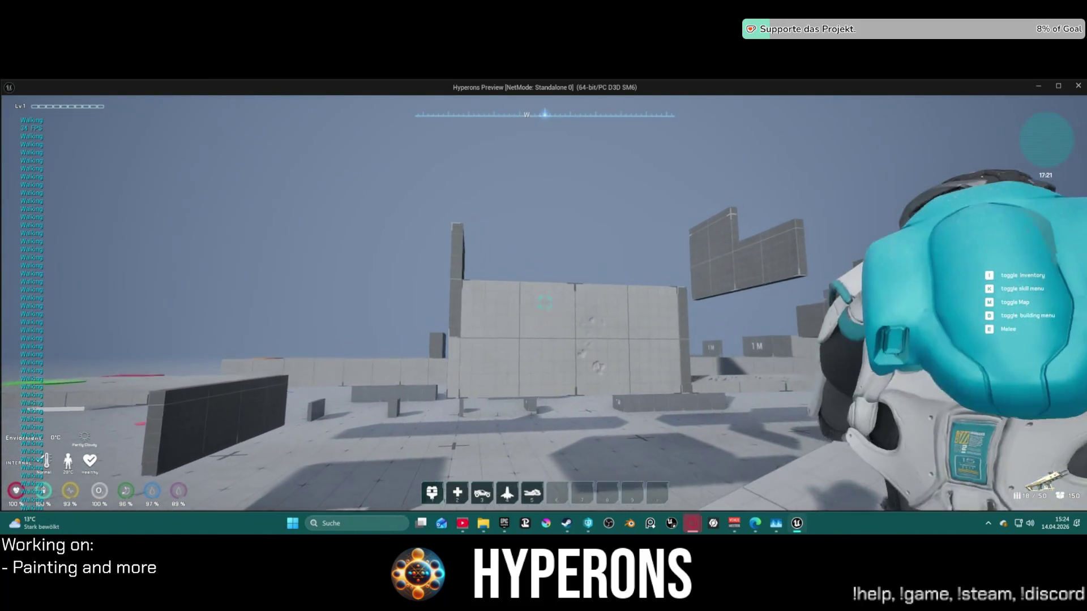
{"action": "left_click", "coordinate": [545, 303]}
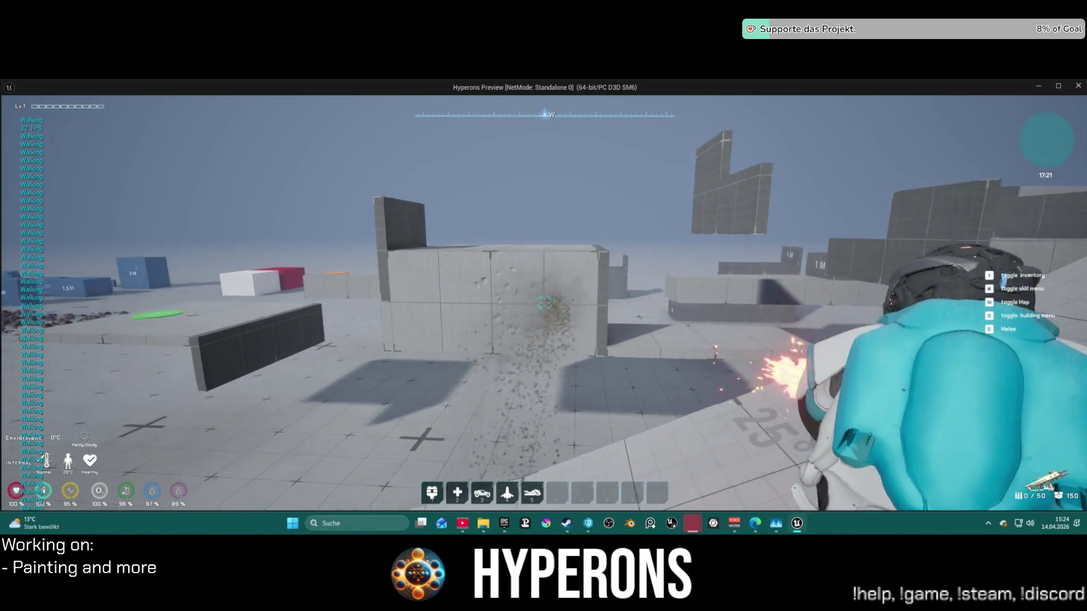
Vault onto the low wall, pass the white pole, and run across the open floor.
{"action": "key", "text": "w"}
{"action": "key", "text": "space"}
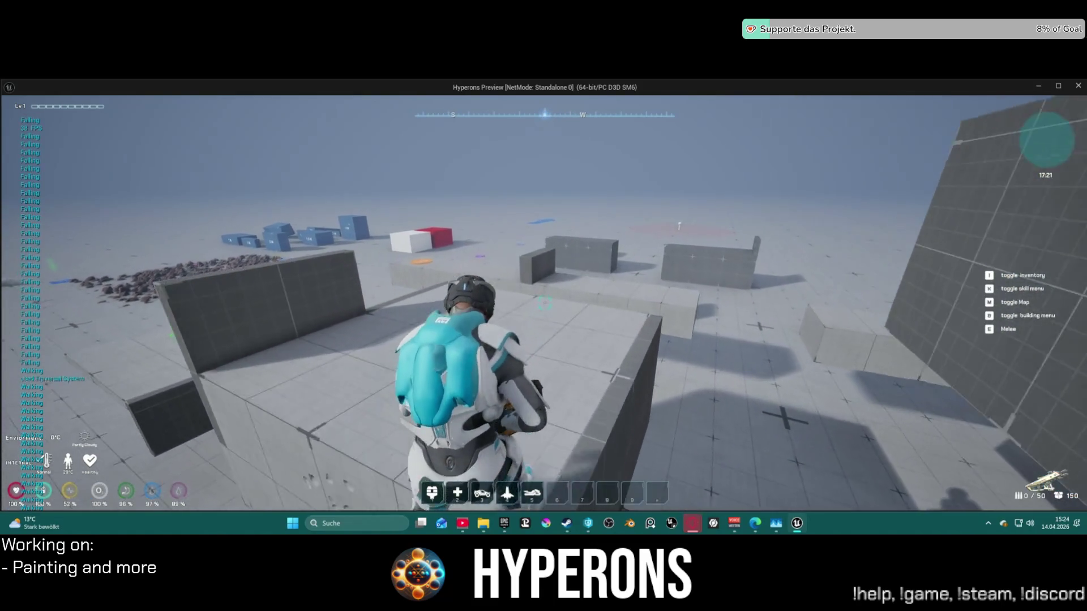
{"action": "key", "text": "w"}
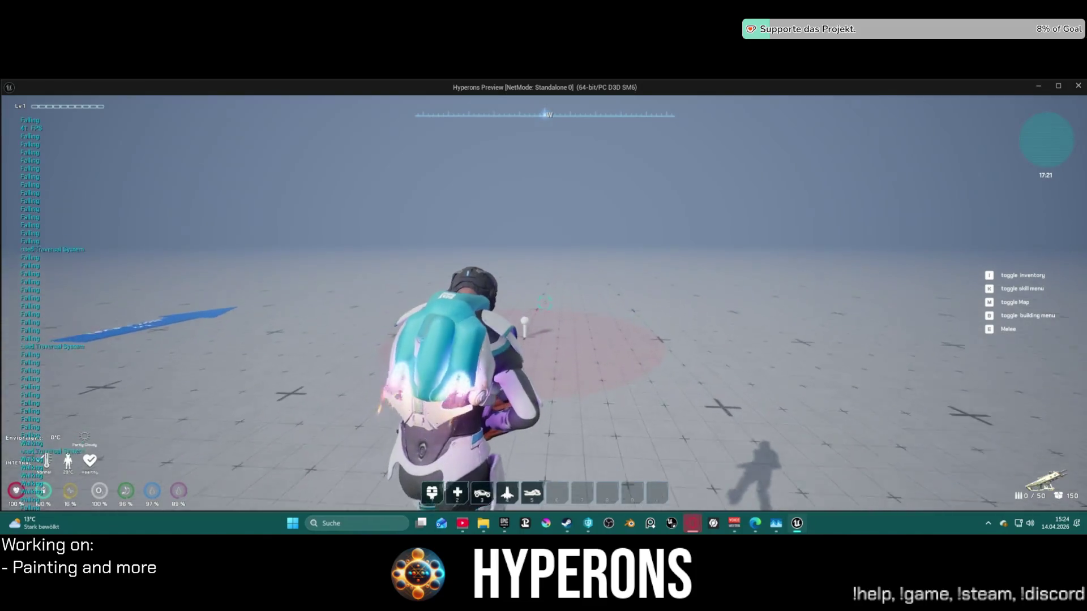
{"action": "key", "text": "w"}
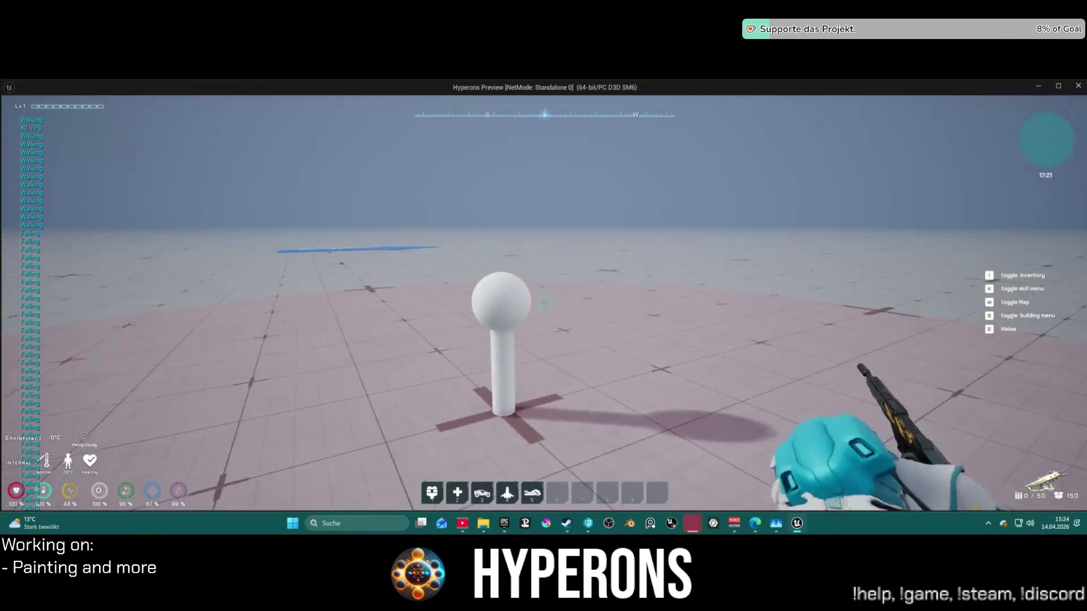
{"action": "key", "text": "w"}
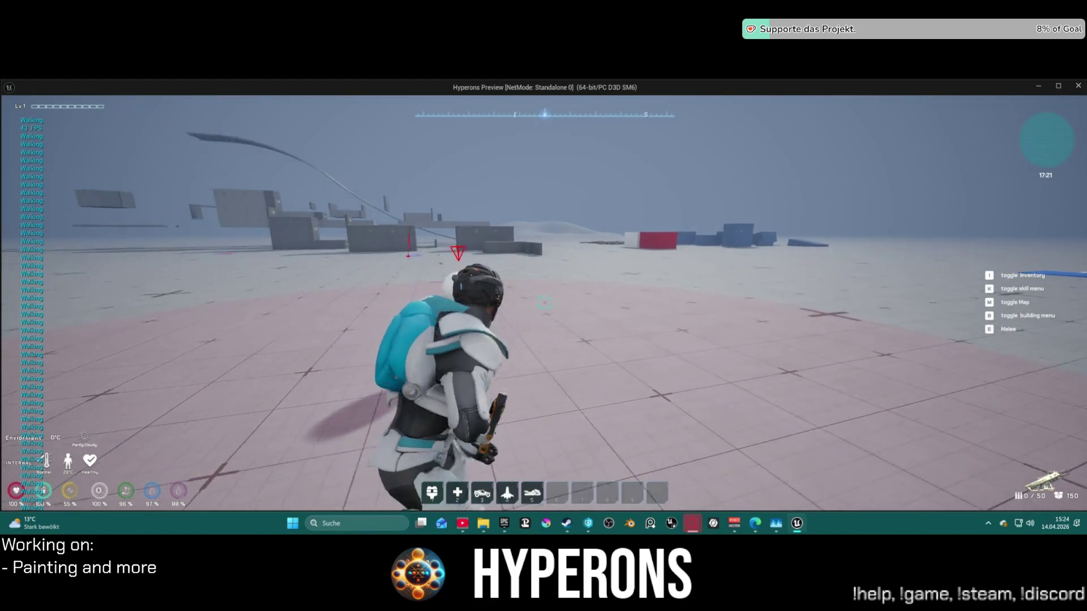
{"action": "key", "text": "w"}
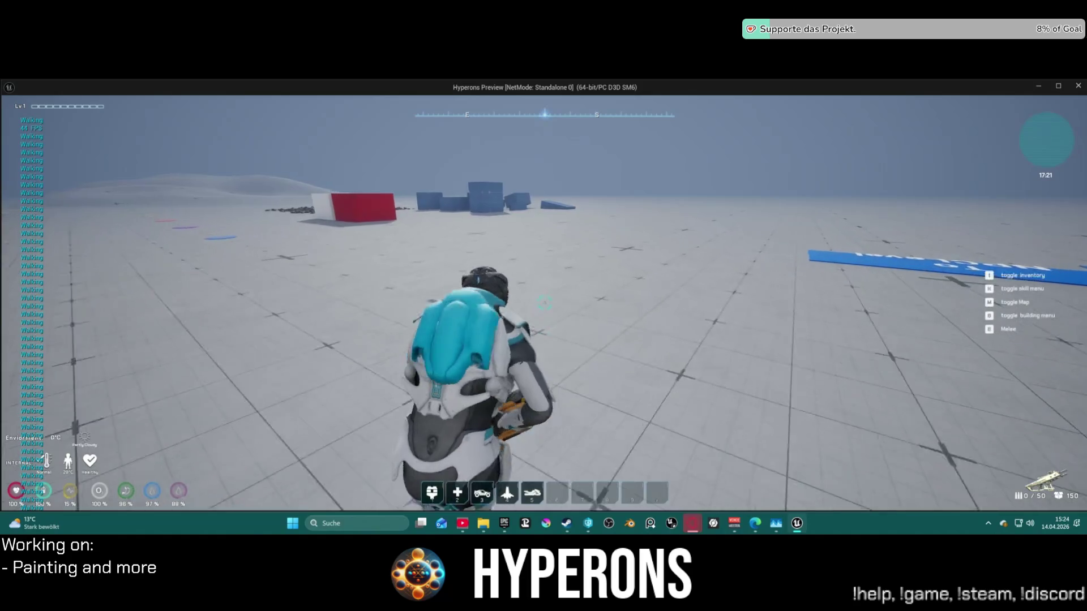
{"action": "key", "text": "w"}
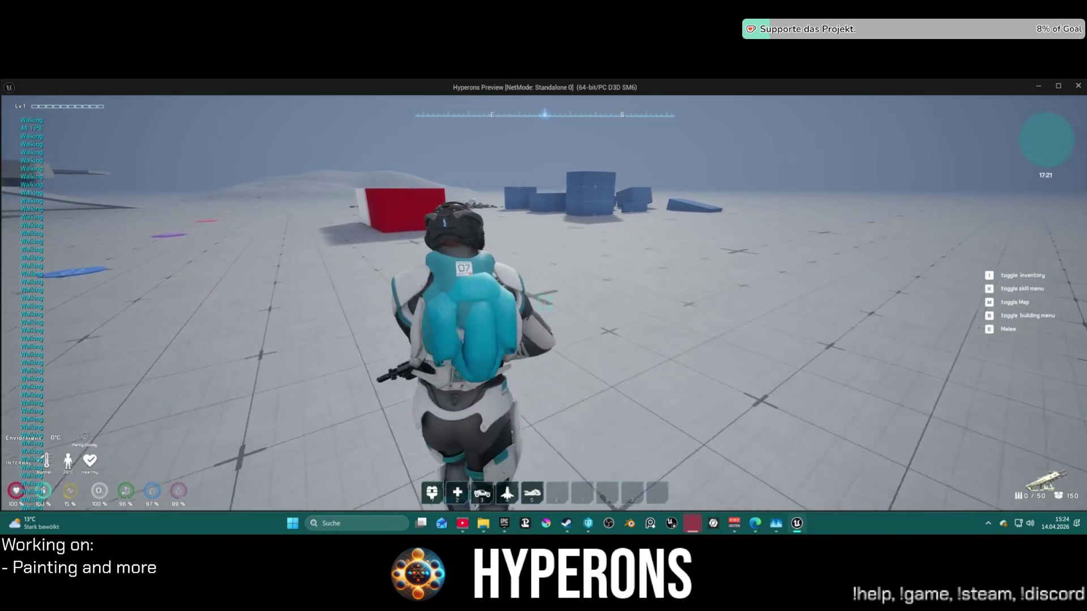
{"action": "key", "text": "w"}
{"action": "key", "text": "w"}
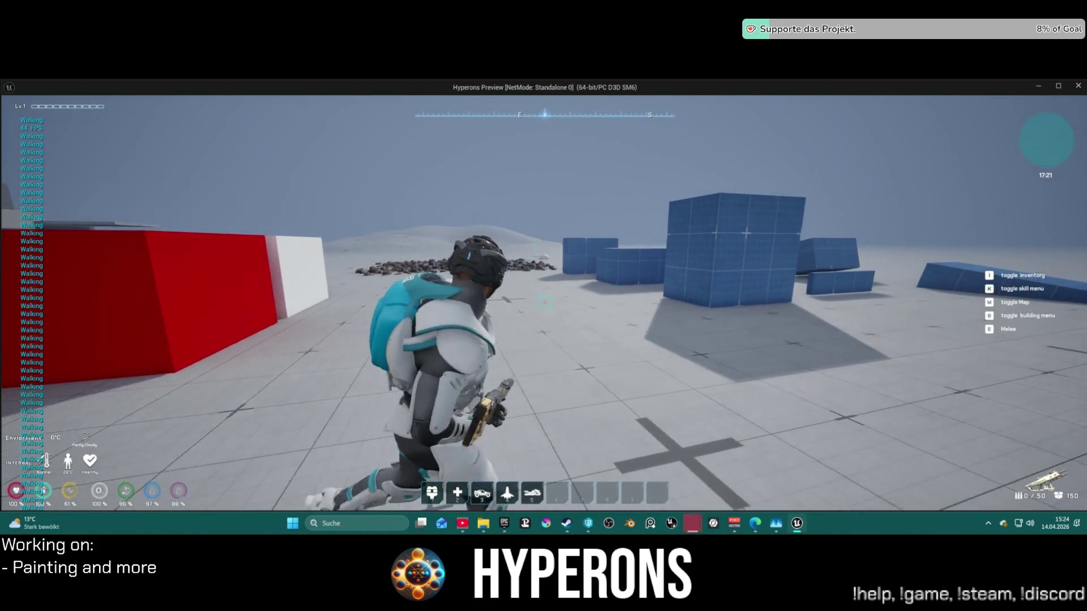
Climb over the red wall and white block, walk into the rock field, then end the session with Esc.
{"action": "key", "text": "w"}
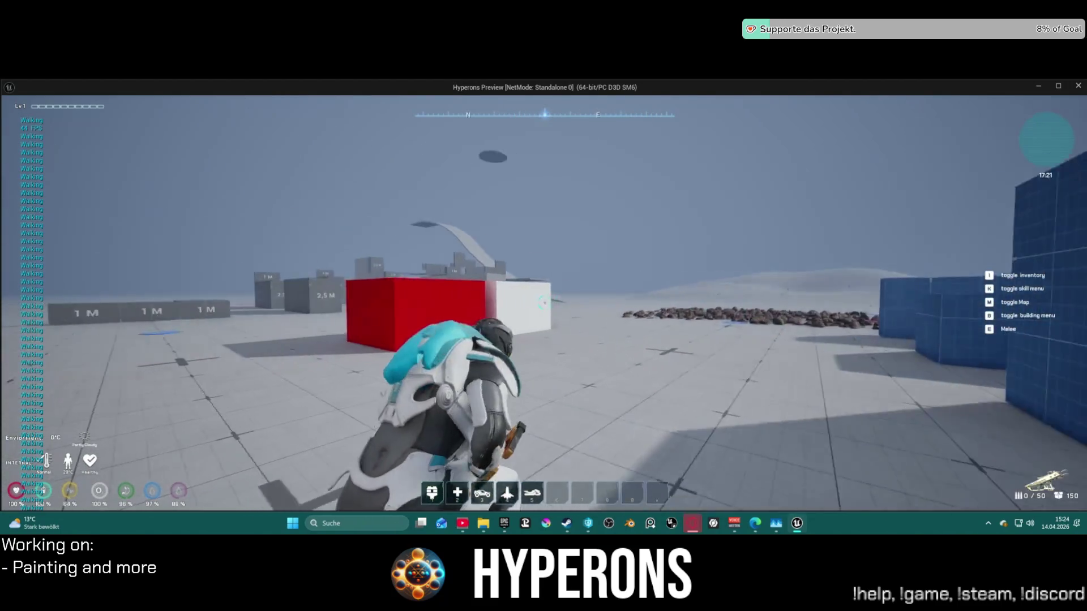
{"action": "key", "text": "w"}
{"action": "key", "text": "space"}
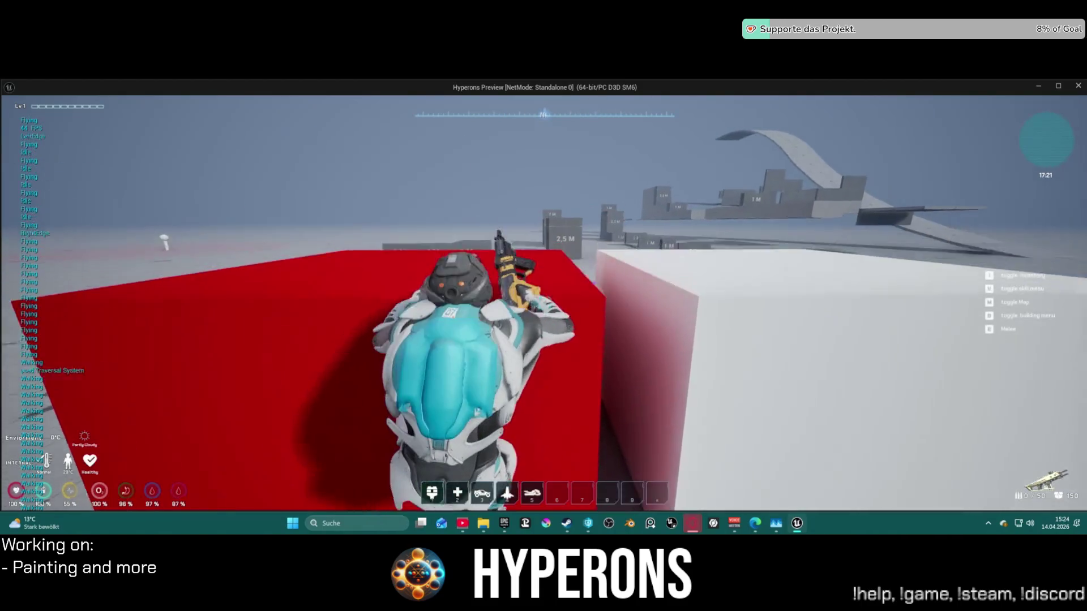
{"action": "key", "text": "w"}
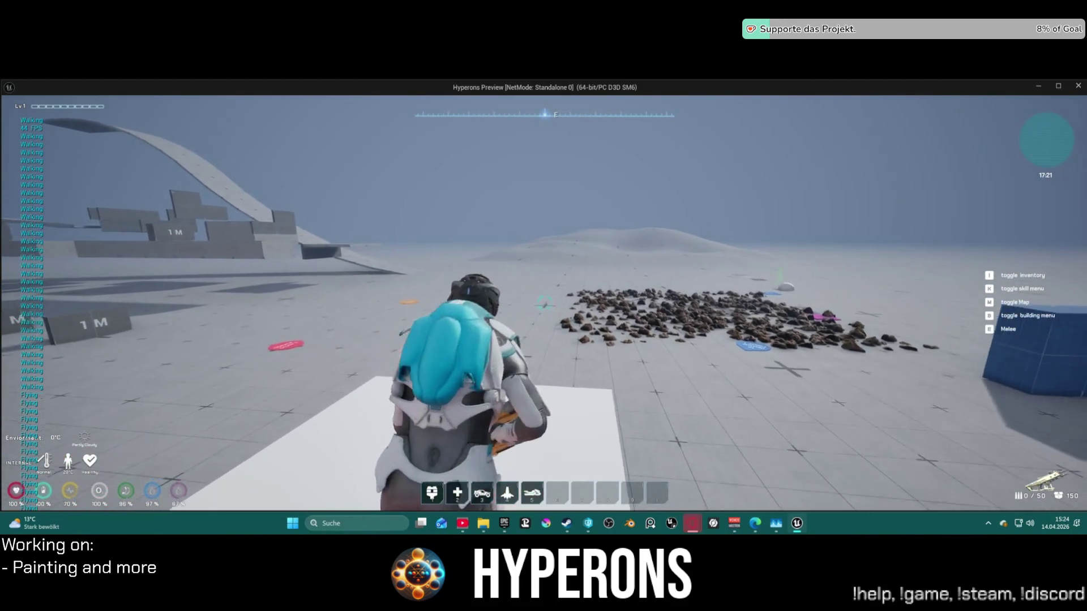
{"action": "key", "text": "w"}
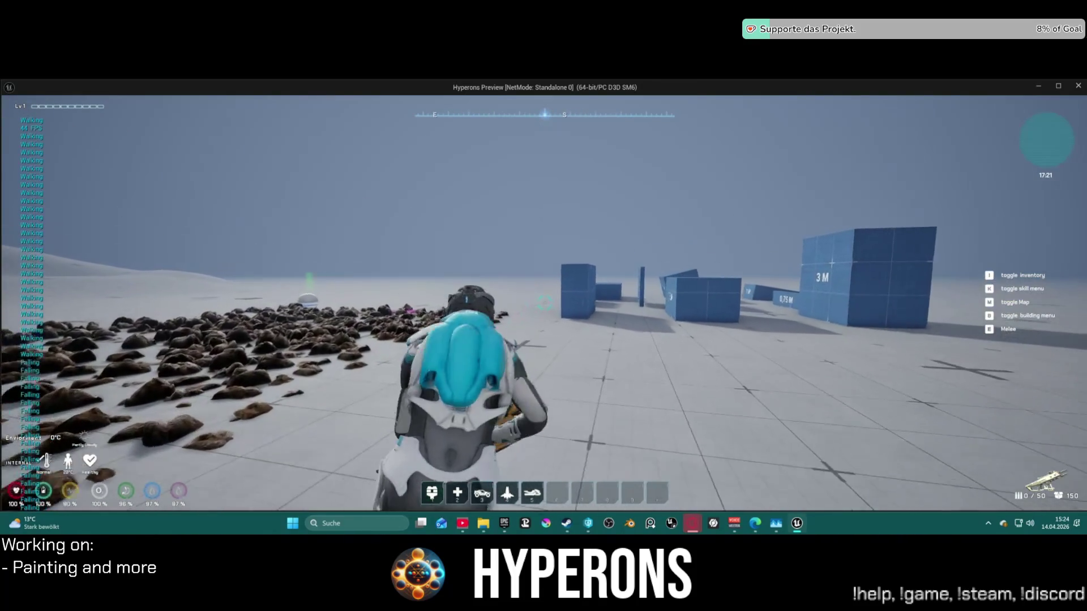
{"action": "key", "text": "w"}
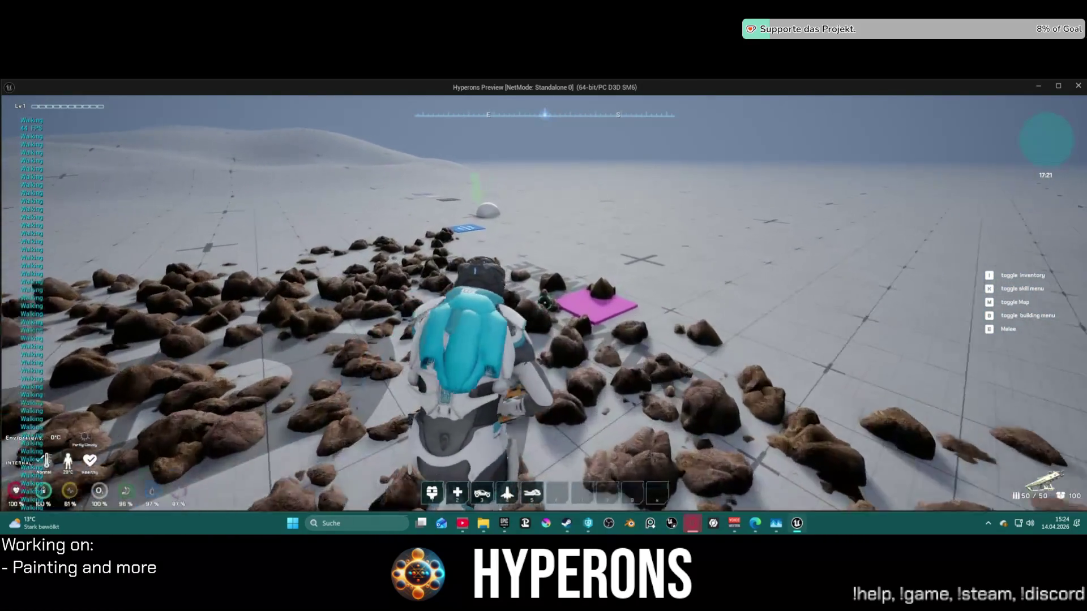
{"action": "key", "text": "Escape"}
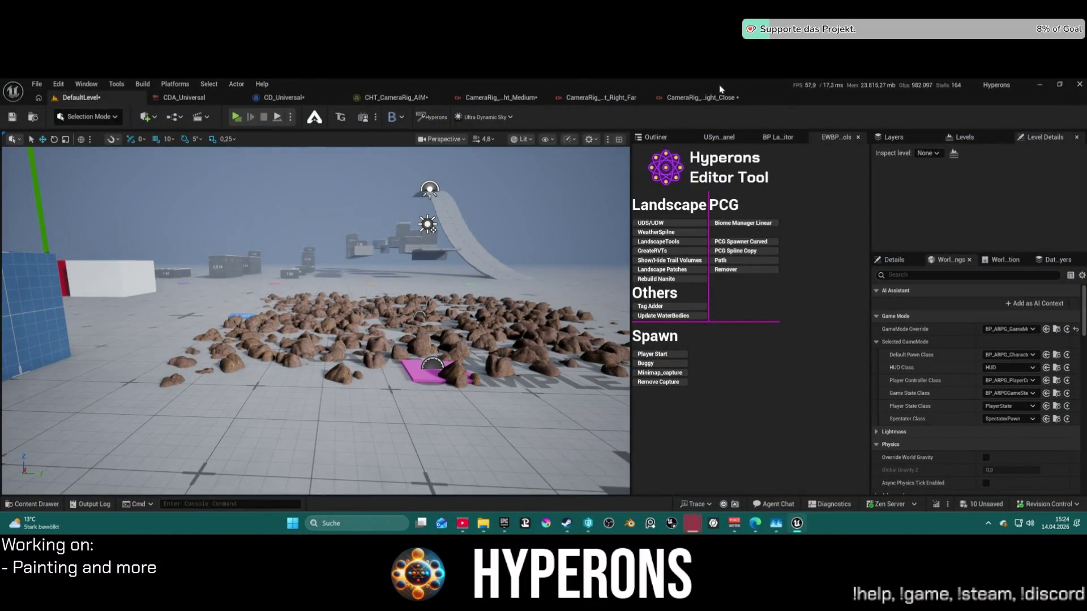
Close the Right_Close, Right_Far and Right_Medium camera rig tabs, then show the play mode options.
{"action": "left_click", "coordinate": [737, 98]}
{"action": "middle_click", "coordinate": [562, 103]}
{"action": "middle_click", "coordinate": [521, 102]}
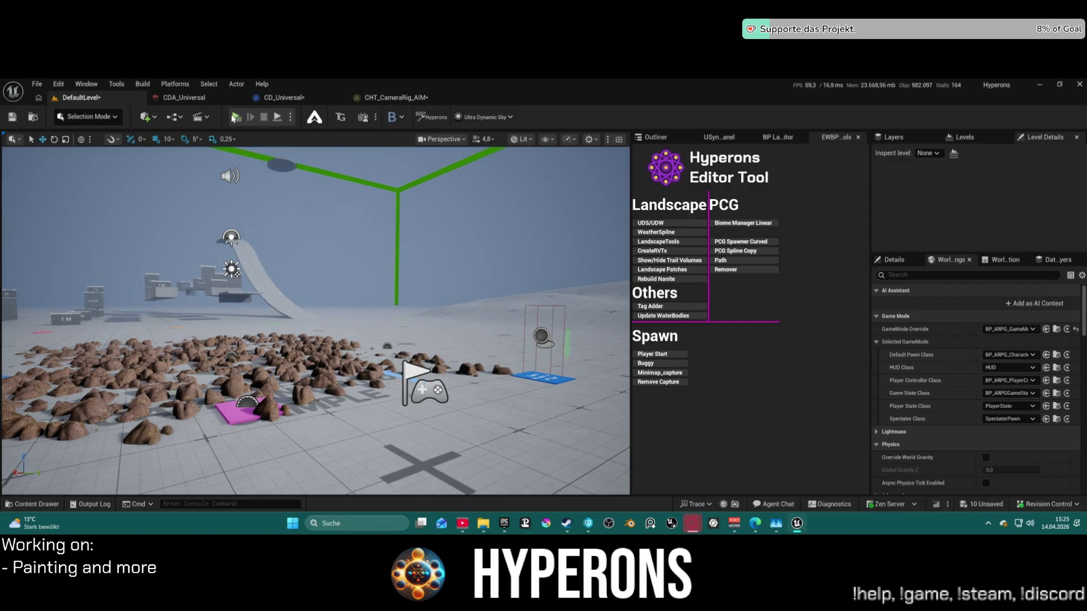
{"action": "left_click", "coordinate": [290, 117]}
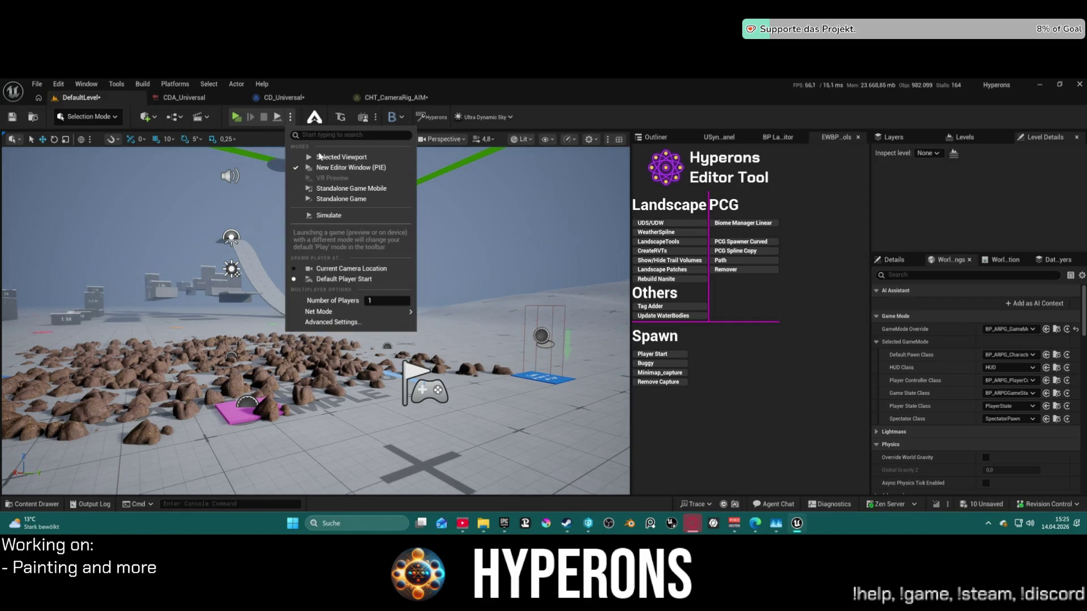
Choose Standalone Game, save the unsaved assets, and make the camera director and aim rigs writable.
{"action": "left_click", "coordinate": [348, 200]}
{"action": "left_click", "coordinate": [614, 408]}
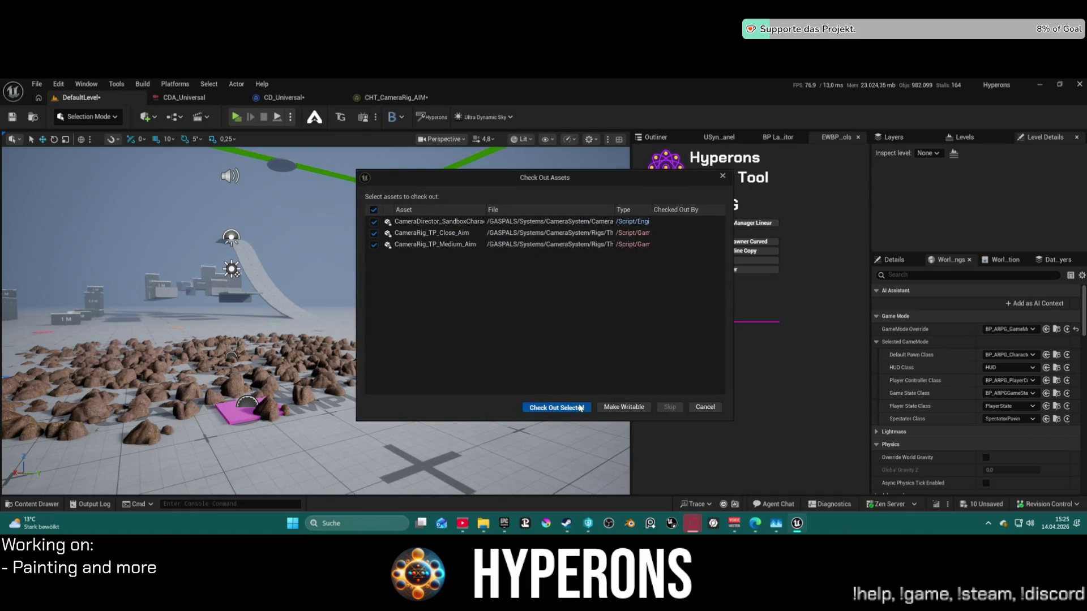
{"action": "left_click", "coordinate": [613, 408]}
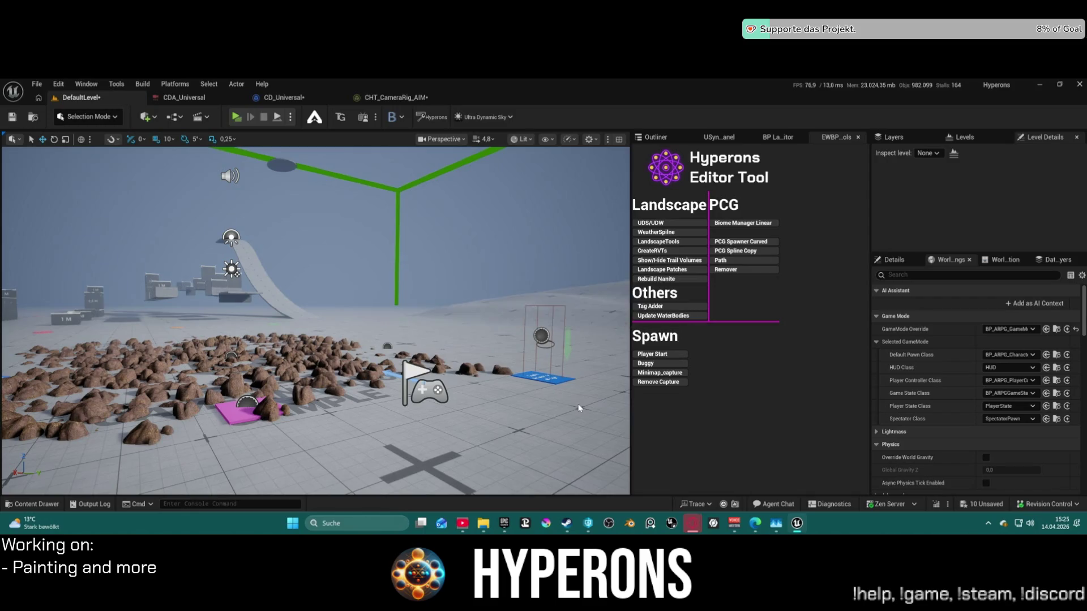
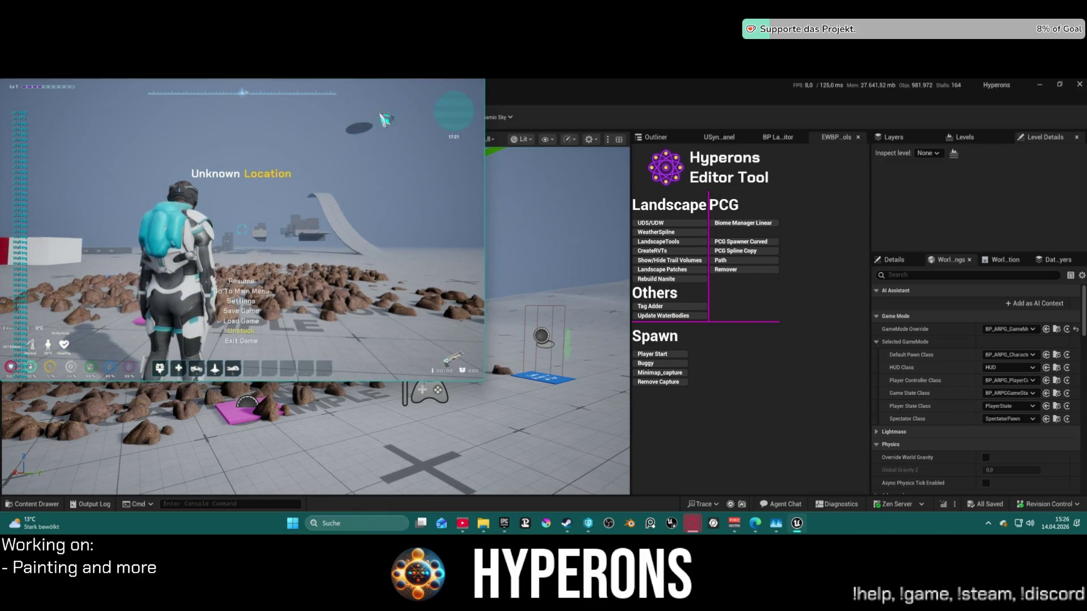
Set the running game's resolution to 1440p from the pause menu's Settings.
{"action": "key", "text": "Escape"}
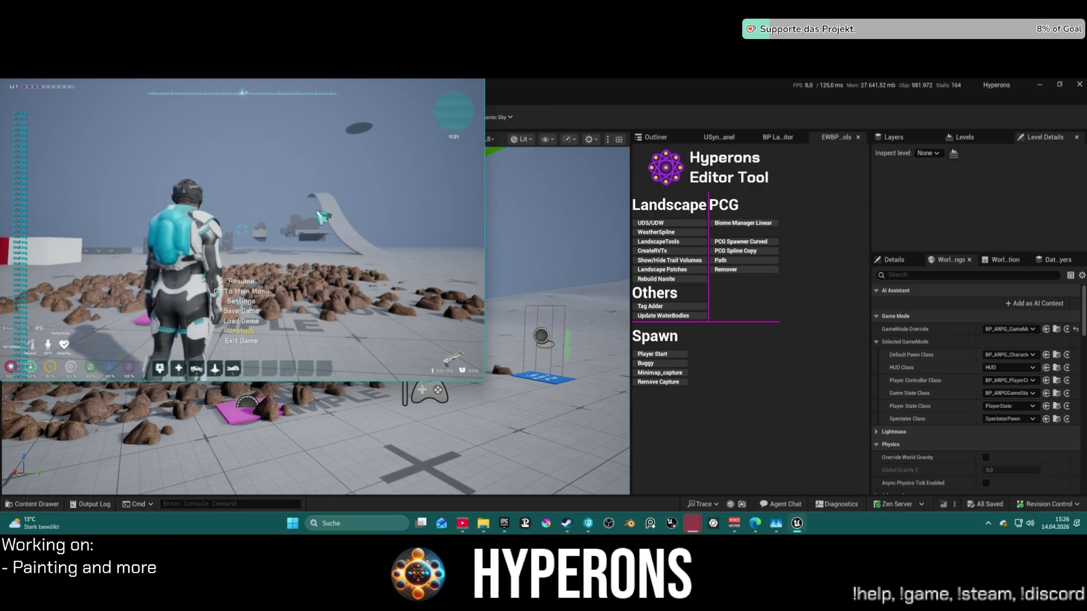
{"action": "left_click", "coordinate": [256, 302]}
{"action": "left_click", "coordinate": [285, 180]}
{"action": "left_click", "coordinate": [286, 198]}
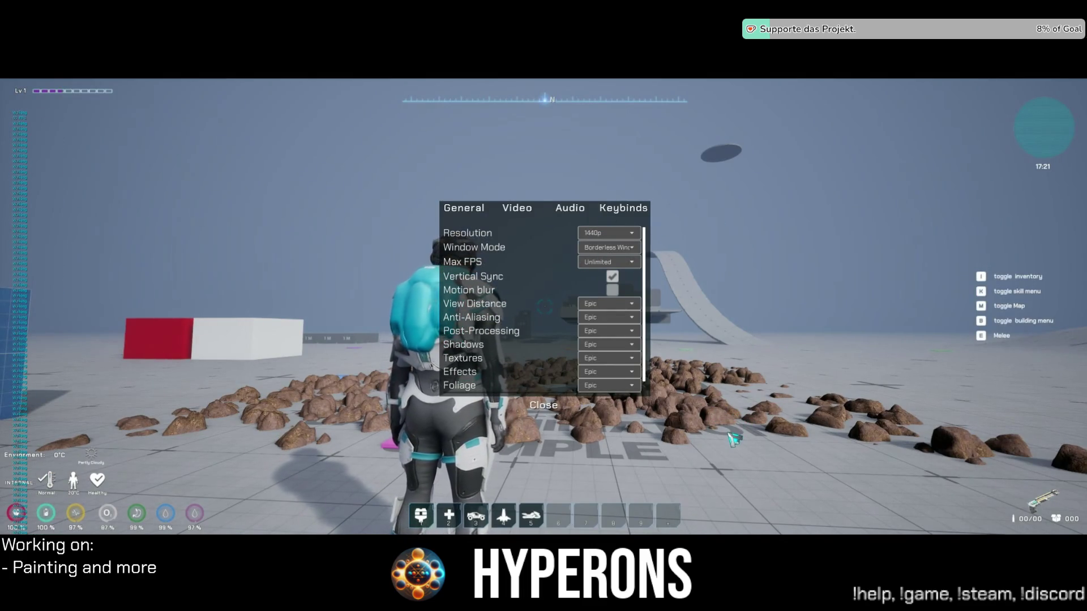
Close the game settings and run the character forward across the rocks.
{"action": "key", "text": "Escape"}
{"action": "key", "text": "w"}
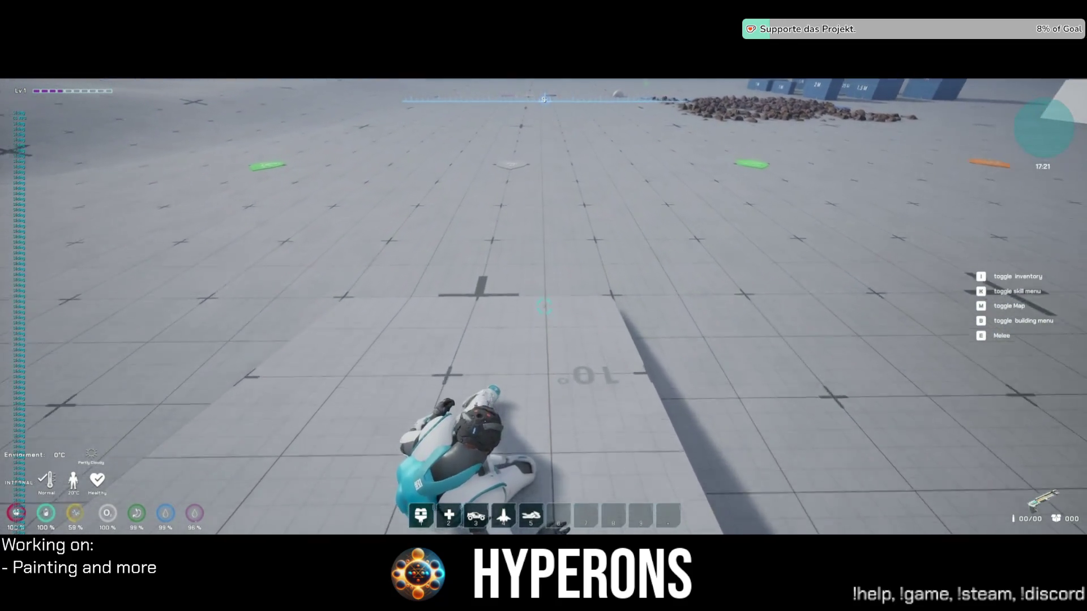
Run toward the rocks, fly above the red box and land on it.
{"action": "mouse_move", "coordinate": [544, 306]}
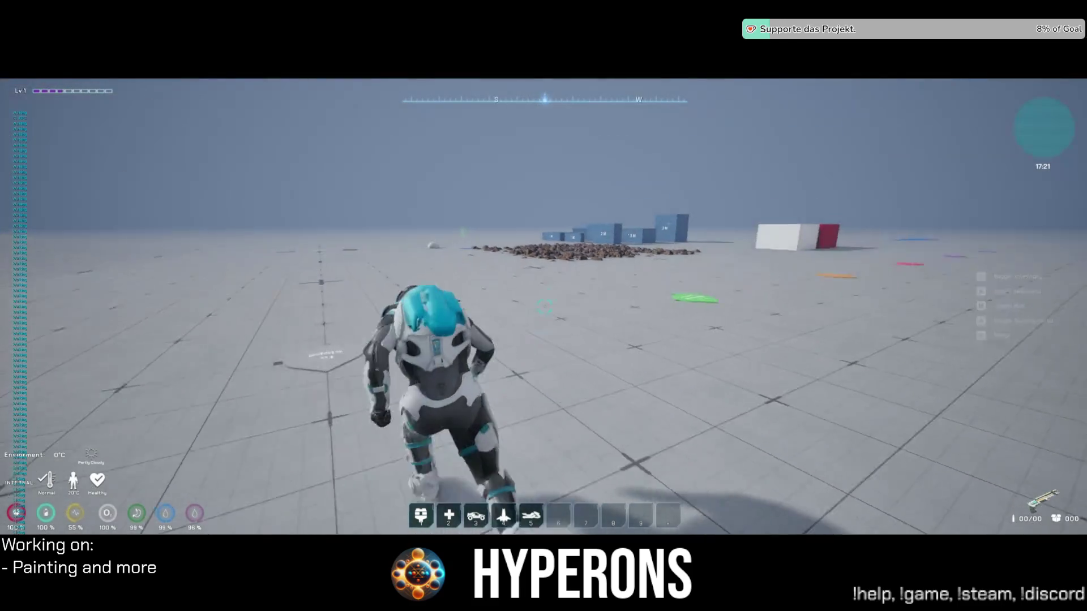
{"action": "key", "text": "w"}
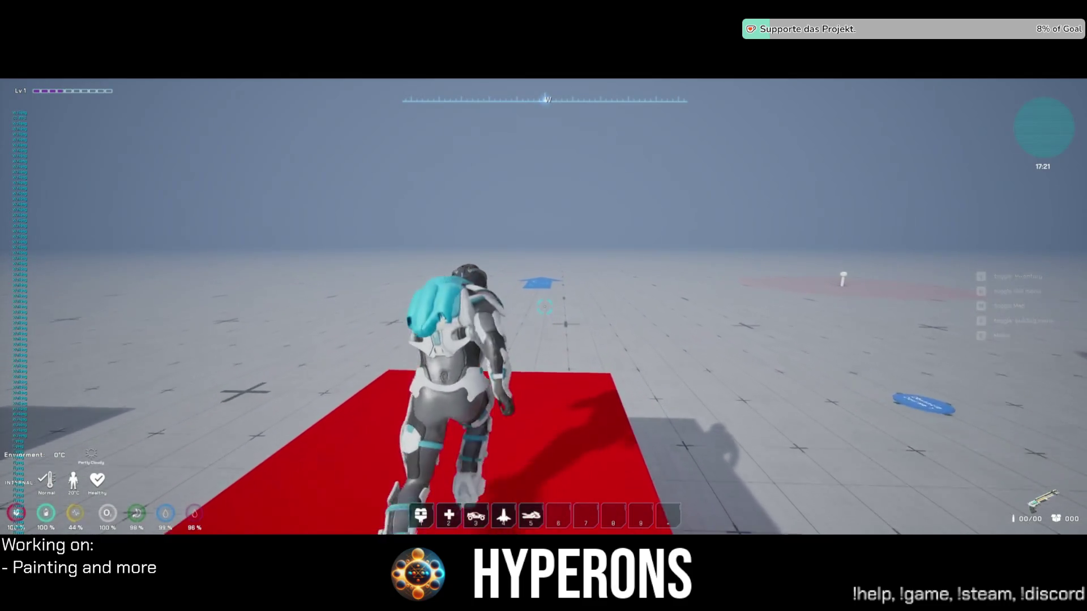
{"action": "key", "text": "w"}
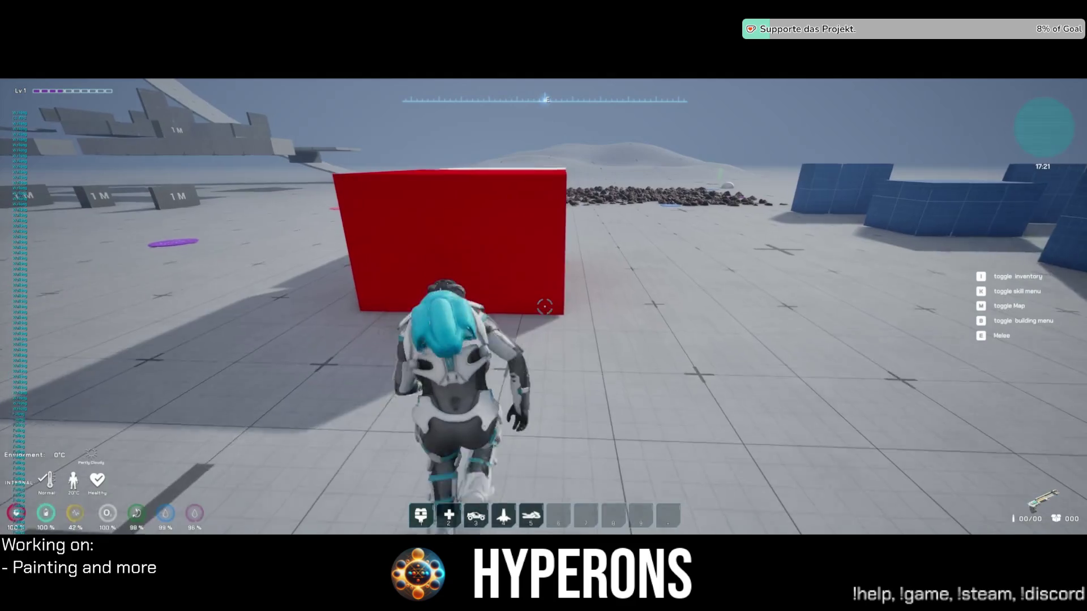
{"action": "key", "text": "space"}
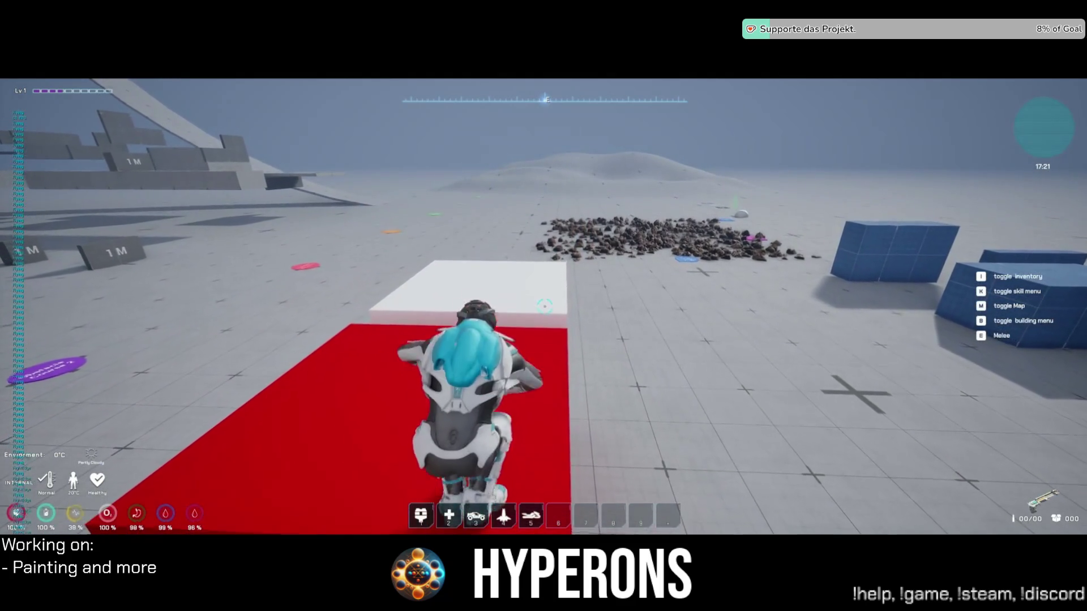
{"action": "key", "text": "space"}
{"action": "key", "text": "w"}
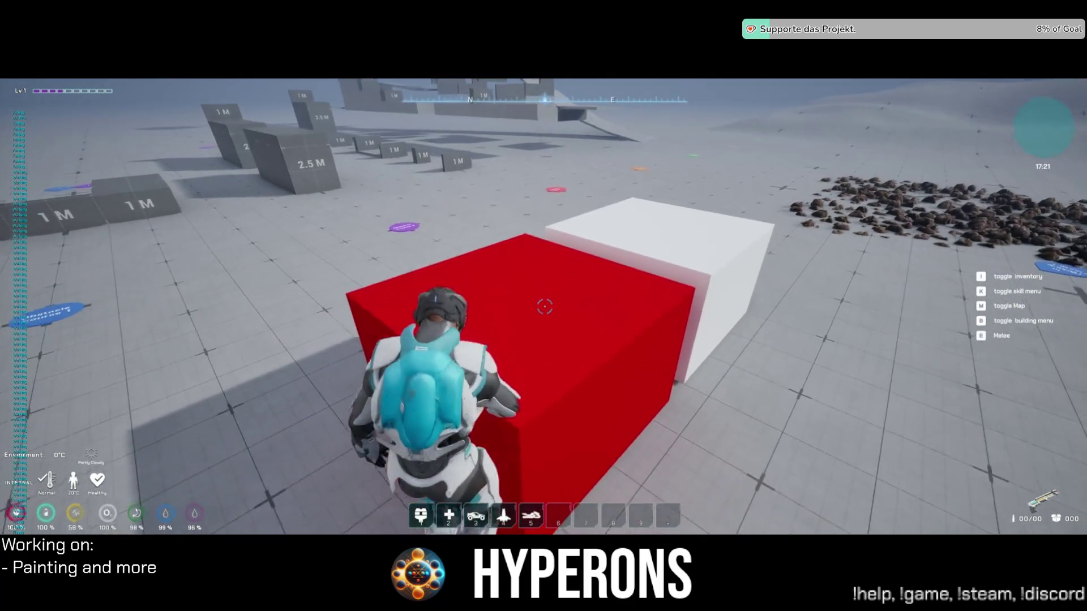
Climb and vault the tall blue block, then exit the game back to the editor.
{"action": "key", "text": "w"}
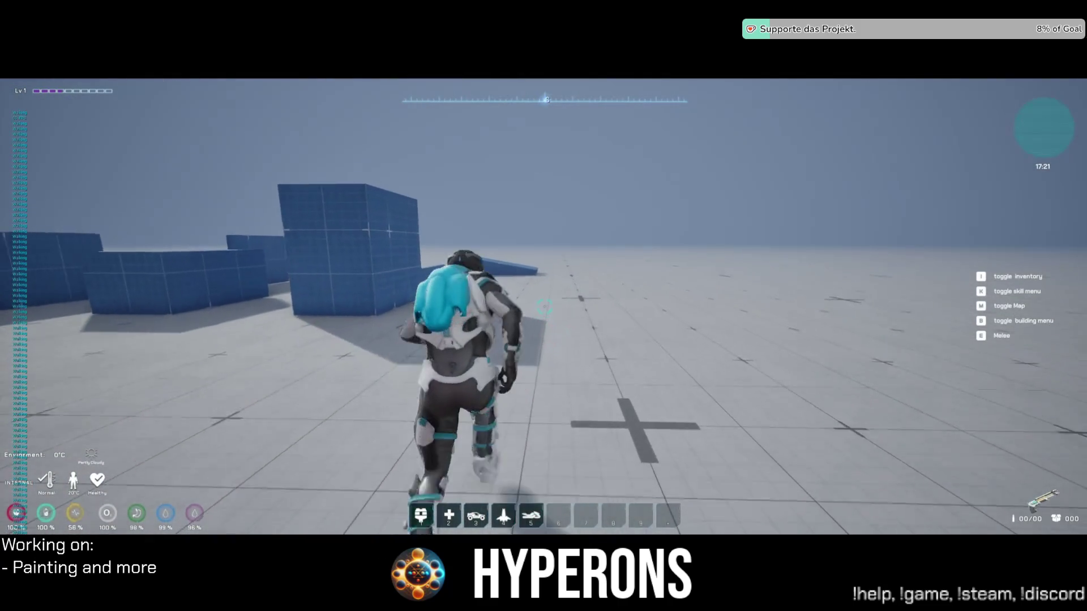
{"action": "key", "text": "w"}
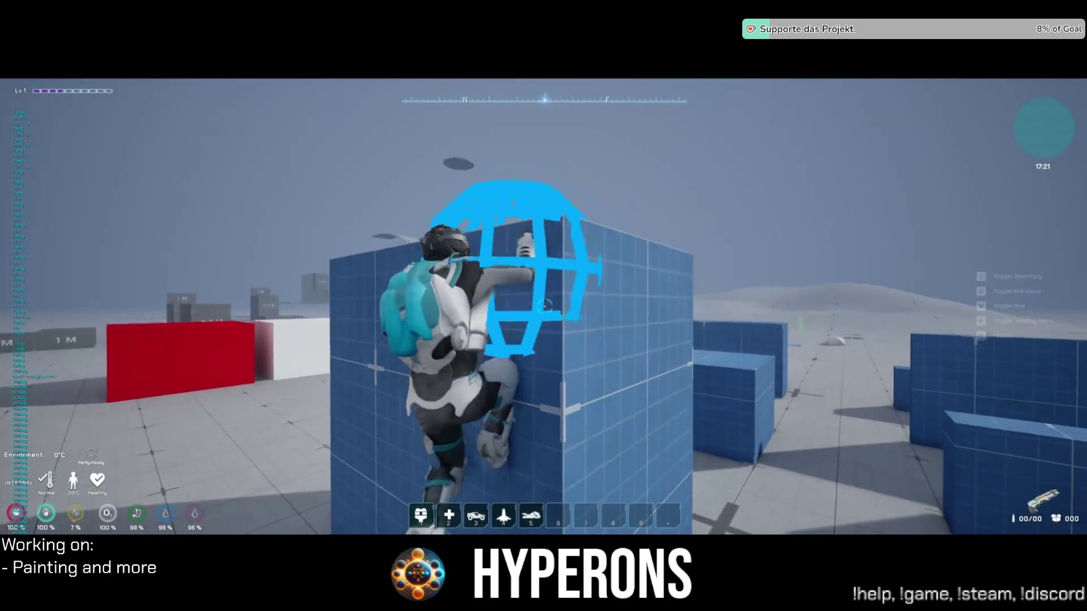
{"action": "key", "text": "w"}
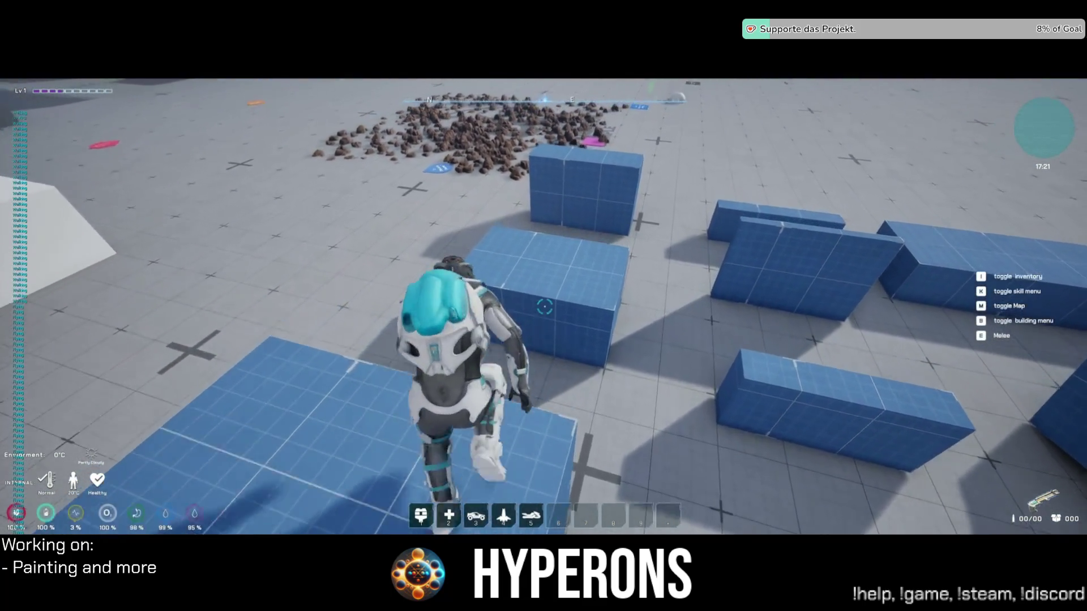
{"action": "key", "text": "w"}
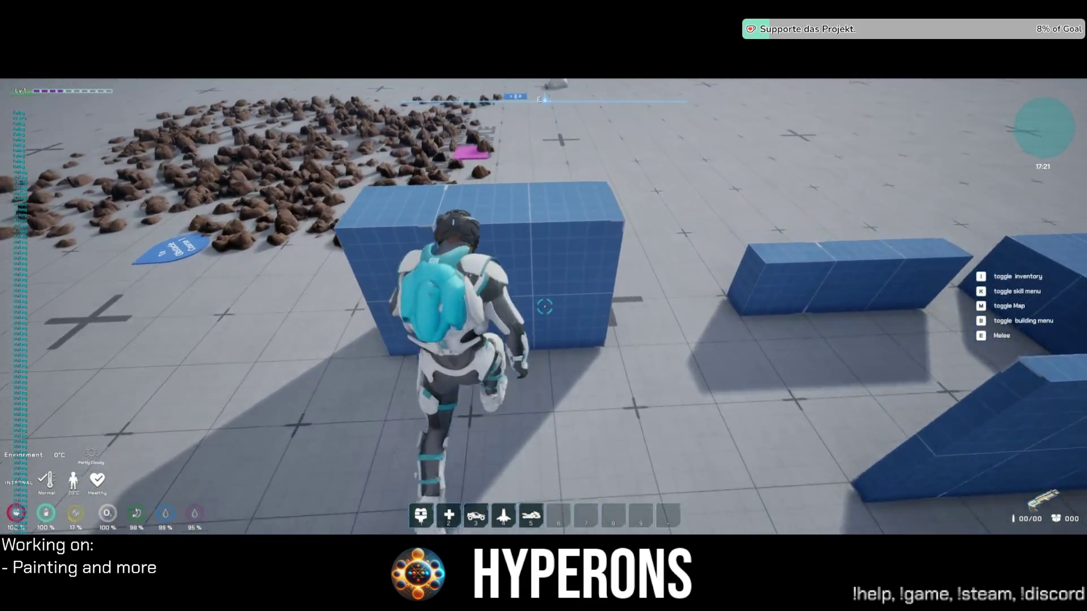
{"action": "key", "text": "w"}
{"action": "key", "text": "w"}
{"action": "key", "text": "Escape"}
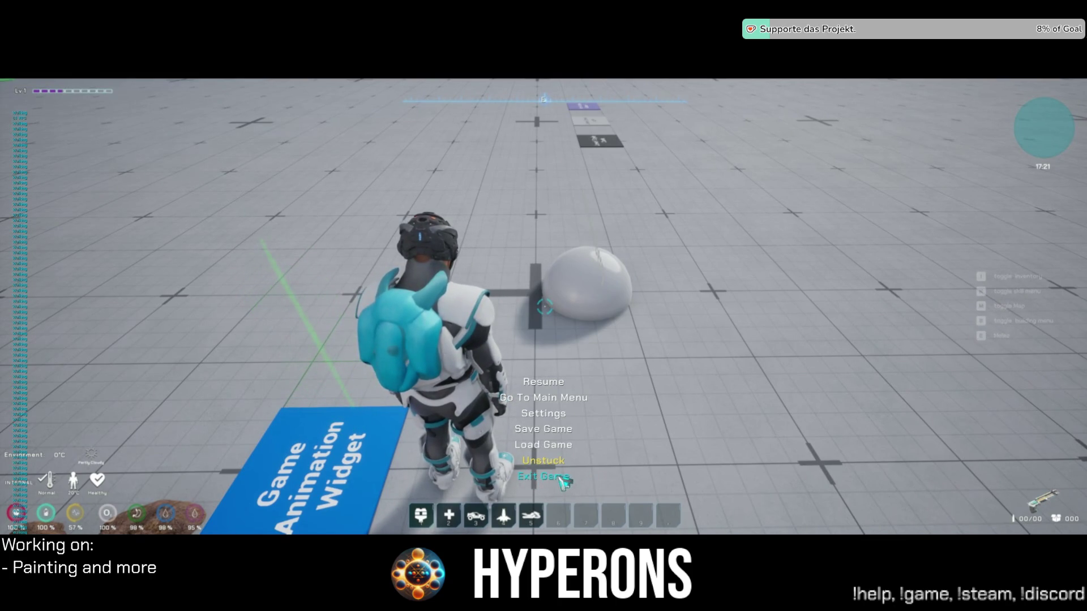
{"action": "left_click", "coordinate": [557, 479]}
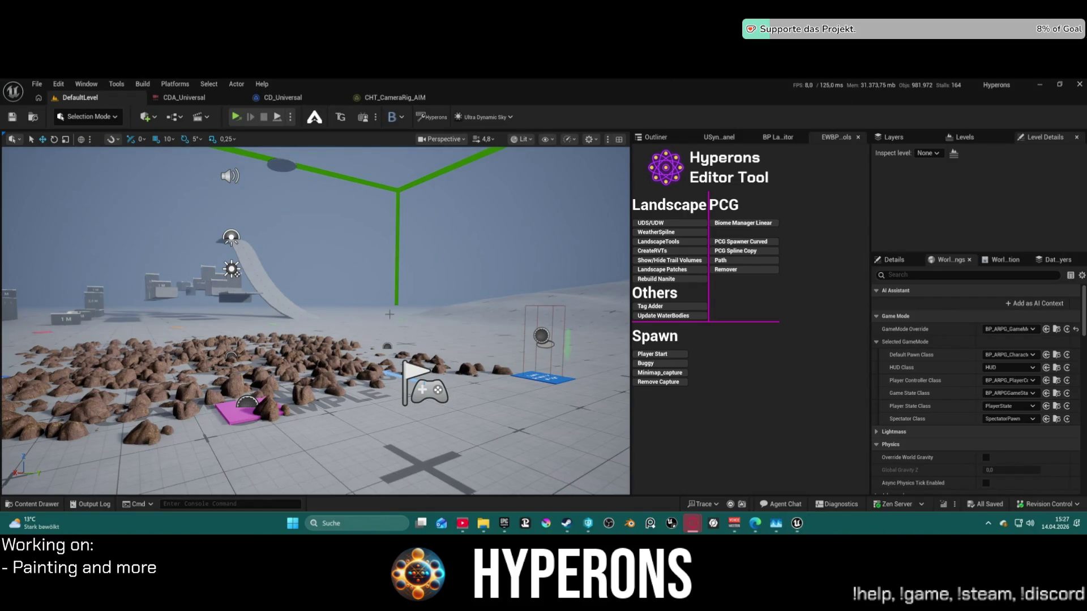
Zoom and fly the level viewport closer to the rock pile.
{"action": "scroll", "coordinate": [383, 327], "scroll_direction": "down", "scroll_amount": 10}
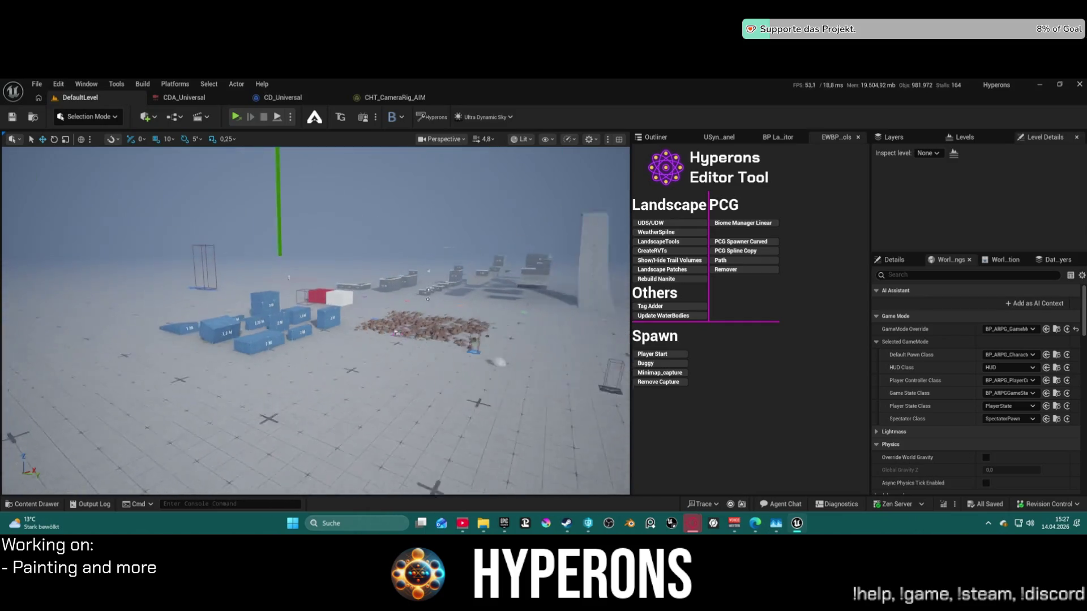
{"action": "scroll", "coordinate": [385, 327], "scroll_direction": "up", "scroll_amount": 10}
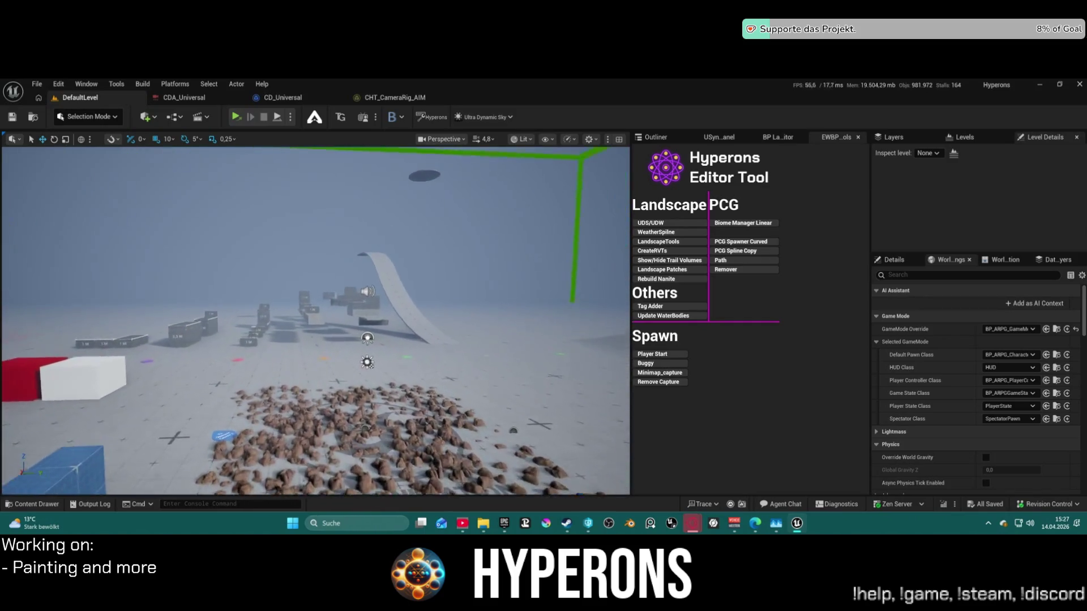
{"action": "scroll", "coordinate": [384, 327], "scroll_direction": "down", "scroll_amount": 2}
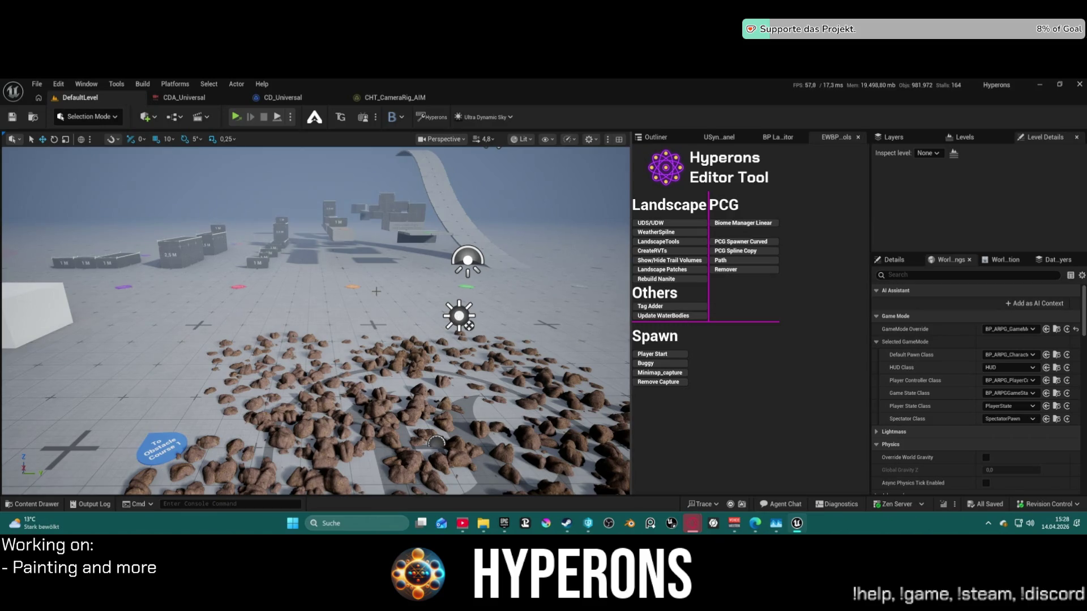
{"action": "left_click_drag", "start_coordinate": [316, 317], "coordinate": [289, 283]}
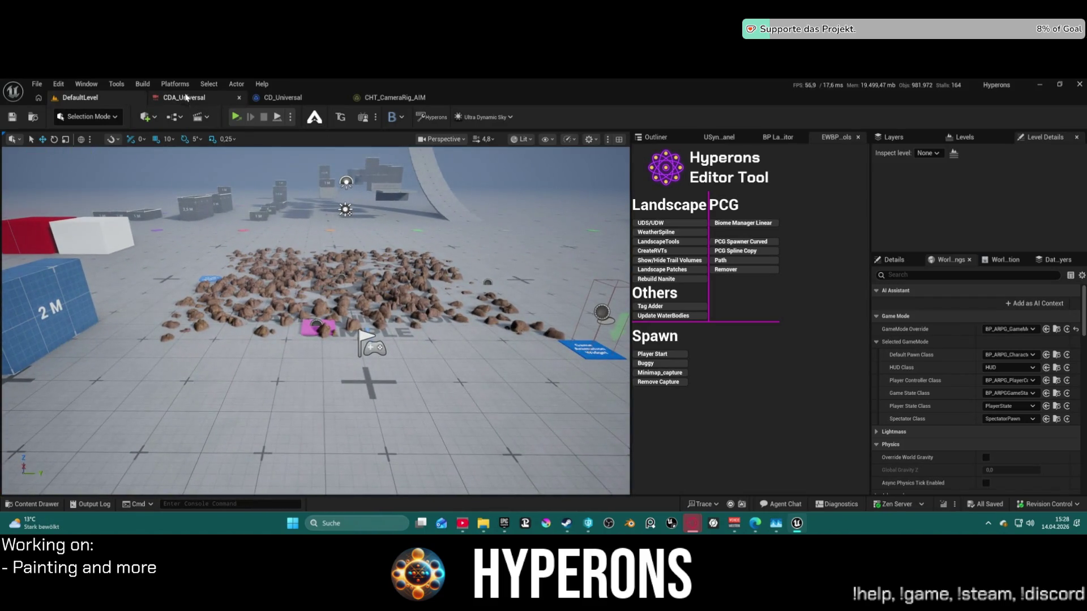
Close the CDA_Universal, CD_Universal and CHT_CameraRig_AIM asset tabs.
{"action": "middle_click", "coordinate": [205, 100]}
{"action": "middle_click", "coordinate": [220, 102]}
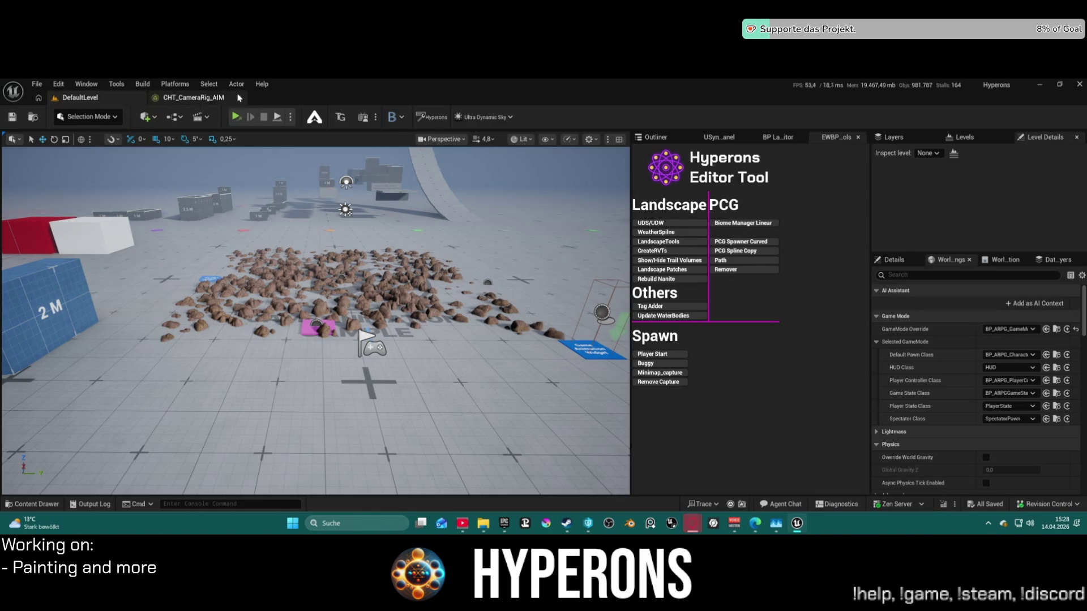
{"action": "middle_click", "coordinate": [220, 102]}
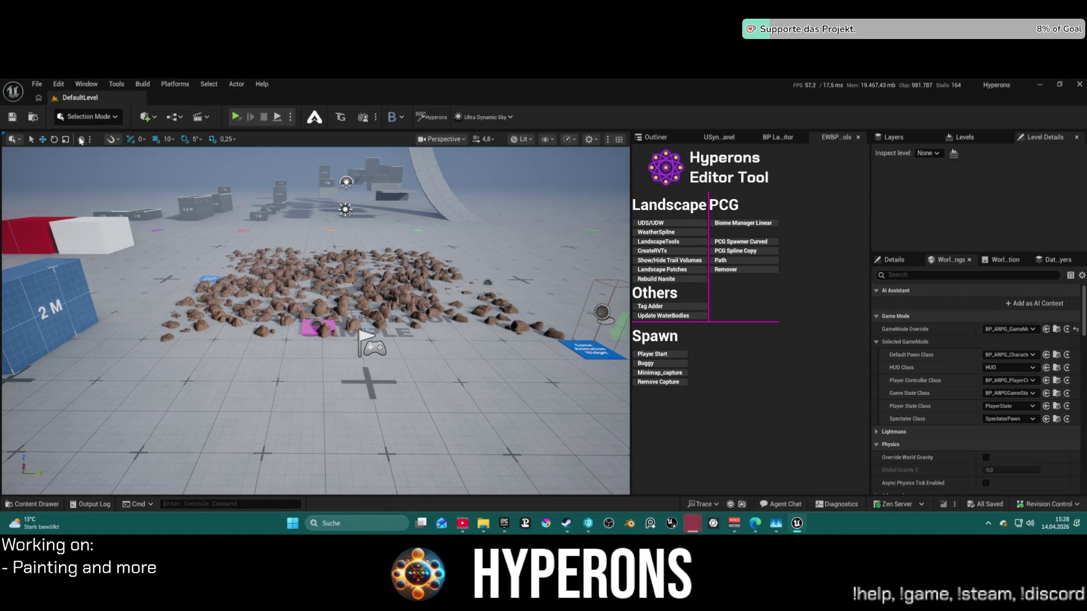
{"action": "left_click", "coordinate": [32, 84]}
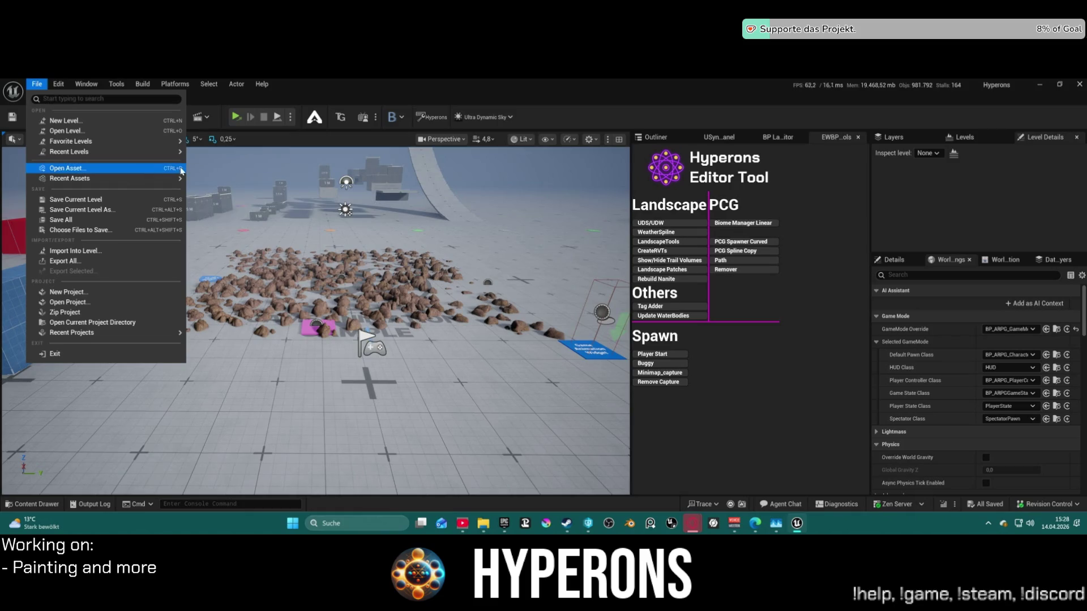
Browse the File menu's recent assets, then dismiss the open menus.
{"action": "mouse_move", "coordinate": [161, 154]}
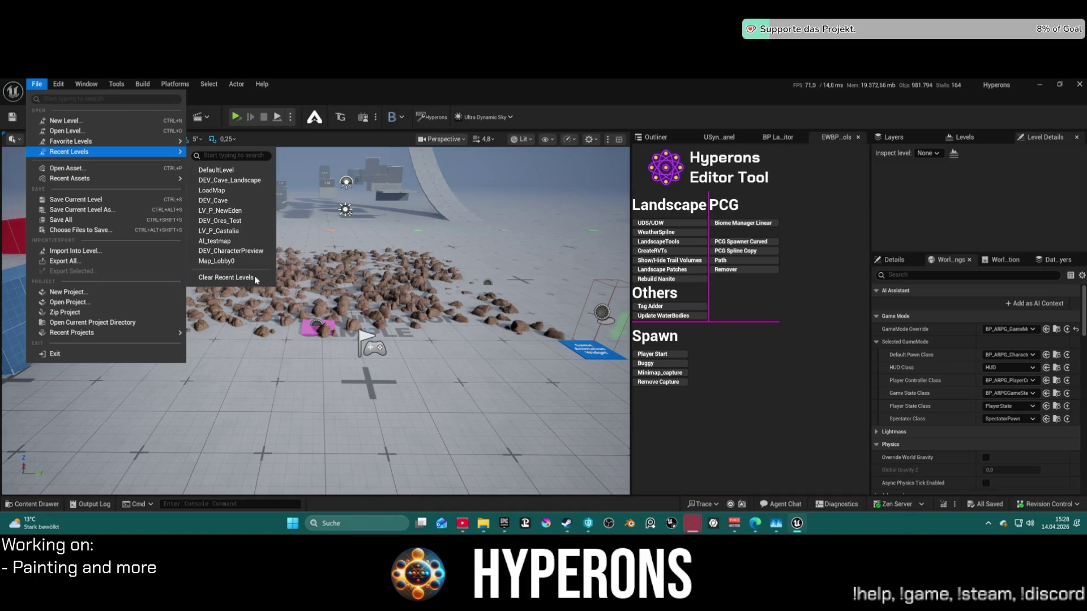
{"action": "mouse_move", "coordinate": [144, 183]}
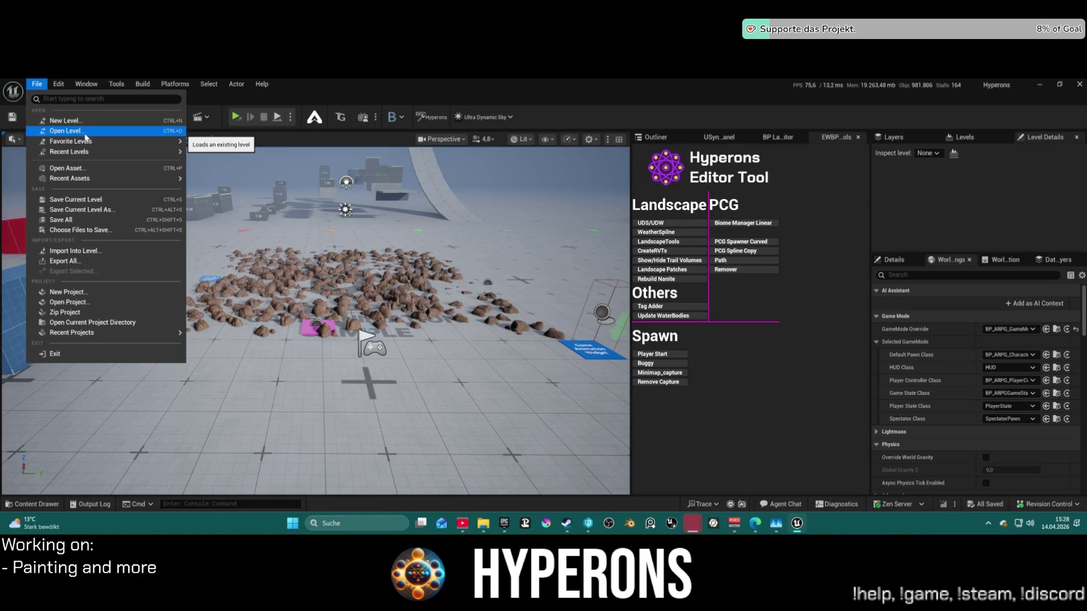
{"action": "mouse_move", "coordinate": [109, 181]}
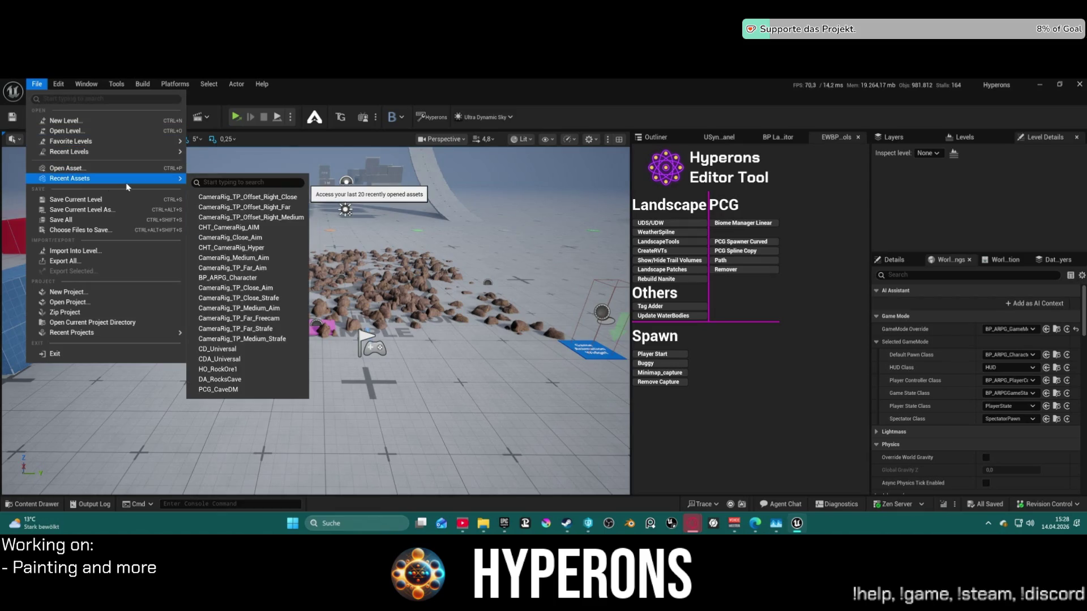
{"action": "left_click", "coordinate": [472, 470]}
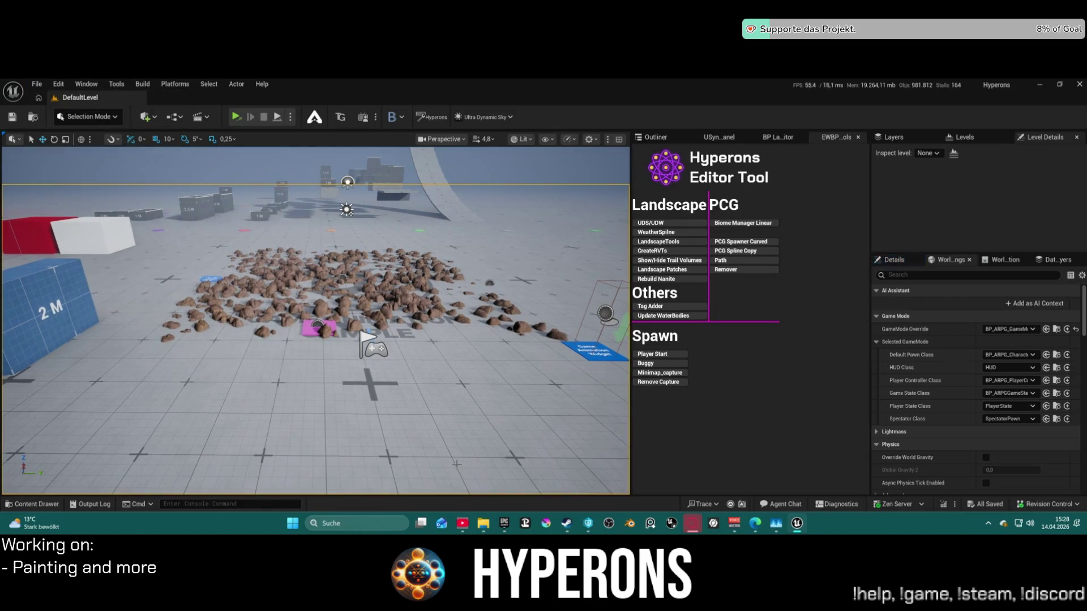
Look over the camera rig assets in the Content Drawer, then show the recent levels list.
{"action": "key", "text": "super"}
{"action": "left_click", "coordinate": [285, 453]}
{"action": "key", "text": "ctrl+space"}
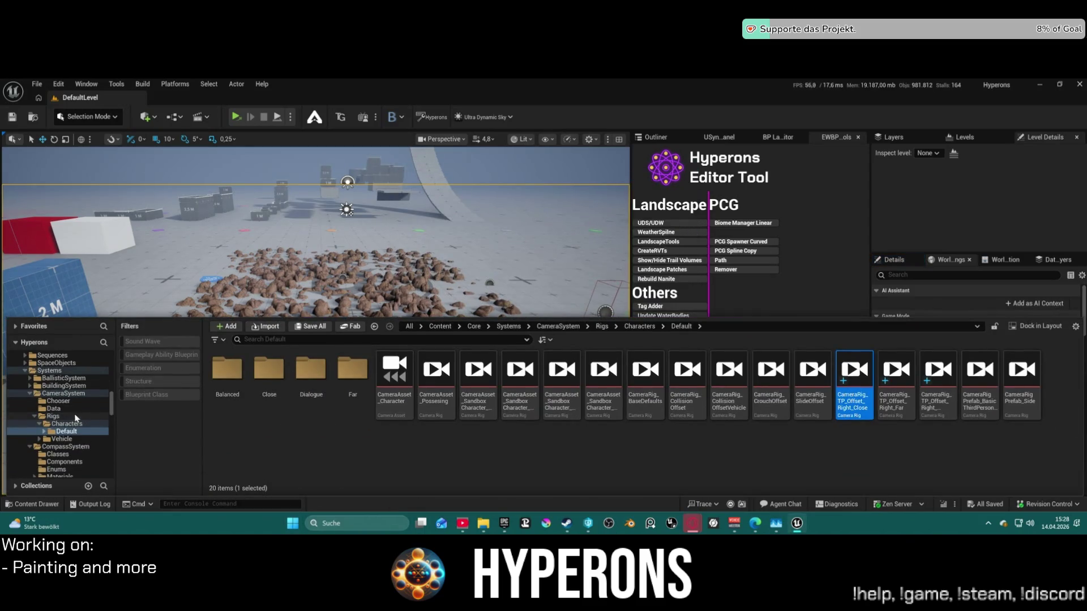
{"action": "left_click", "coordinate": [34, 85]}
{"action": "mouse_move", "coordinate": [80, 152]}
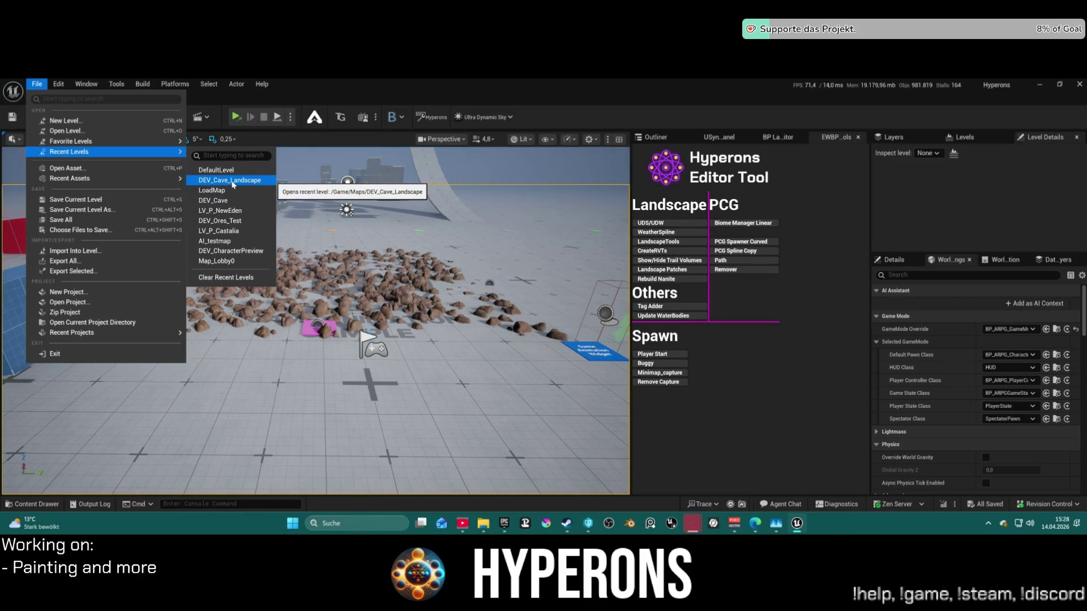
Load DEV_Cave_Landscape and move its PlayerStart further into the valley, framing it.
{"action": "left_click", "coordinate": [254, 190]}
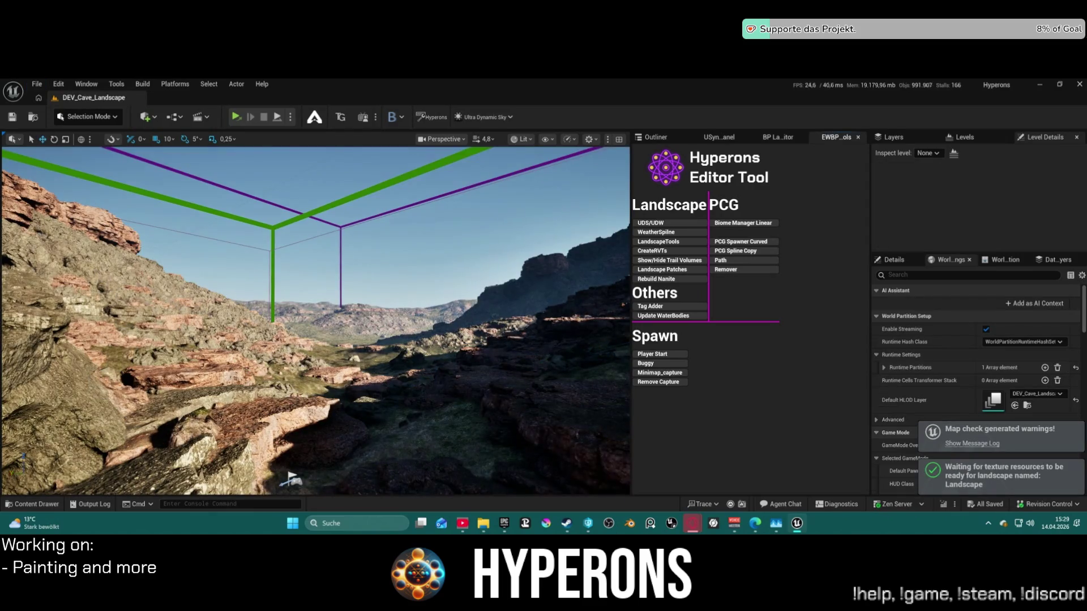
{"action": "left_click_drag", "start_coordinate": [195, 423], "coordinate": [196, 258]}
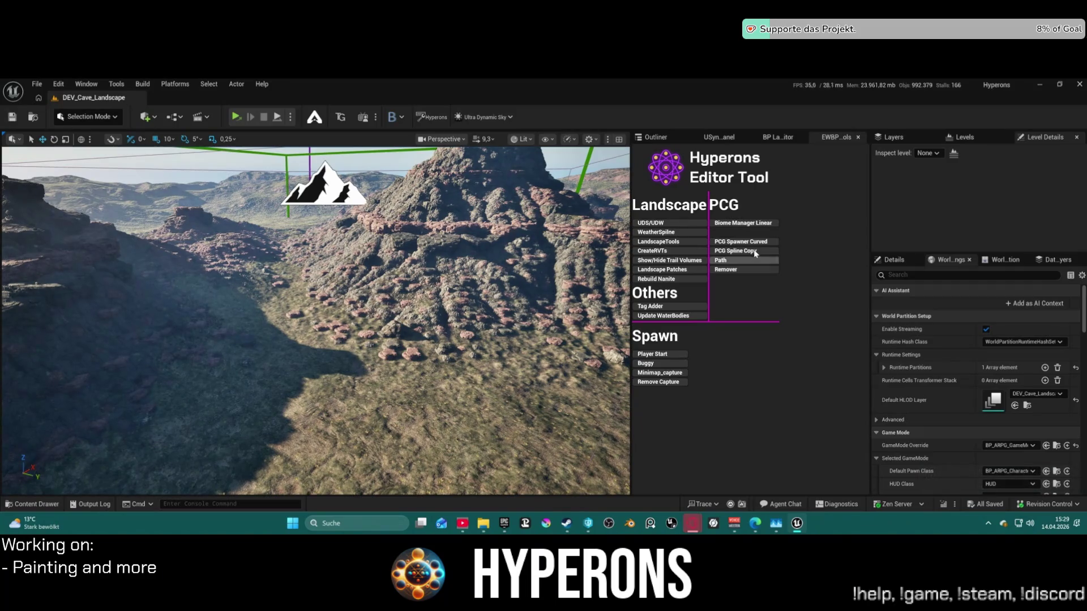
{"action": "left_click", "coordinate": [657, 137]}
{"action": "left_click", "coordinate": [708, 331]}
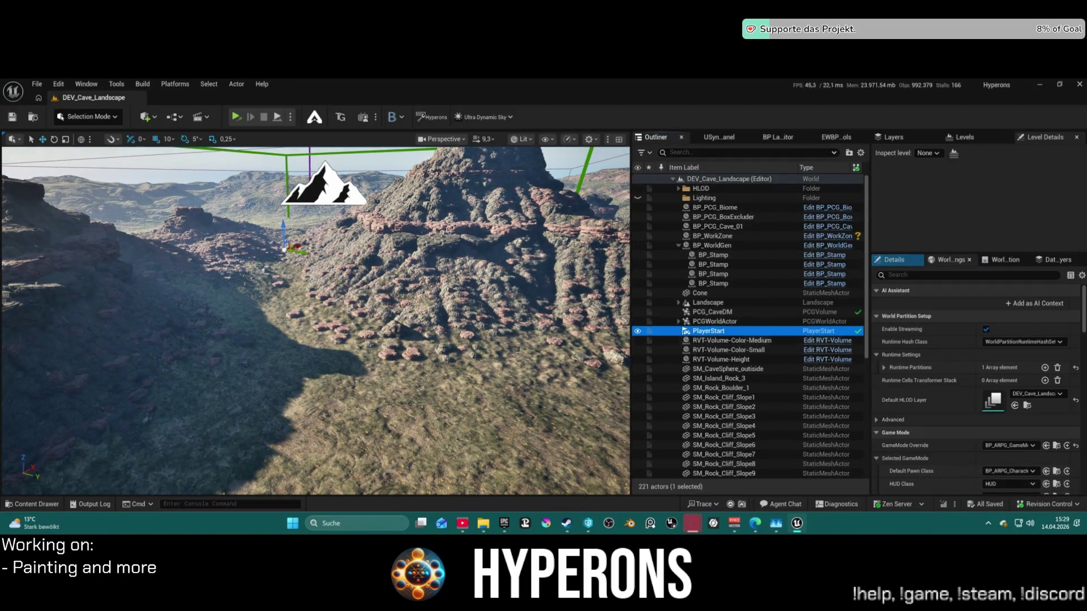
{"action": "left_click_drag", "start_coordinate": [285, 248], "coordinate": [297, 276]}
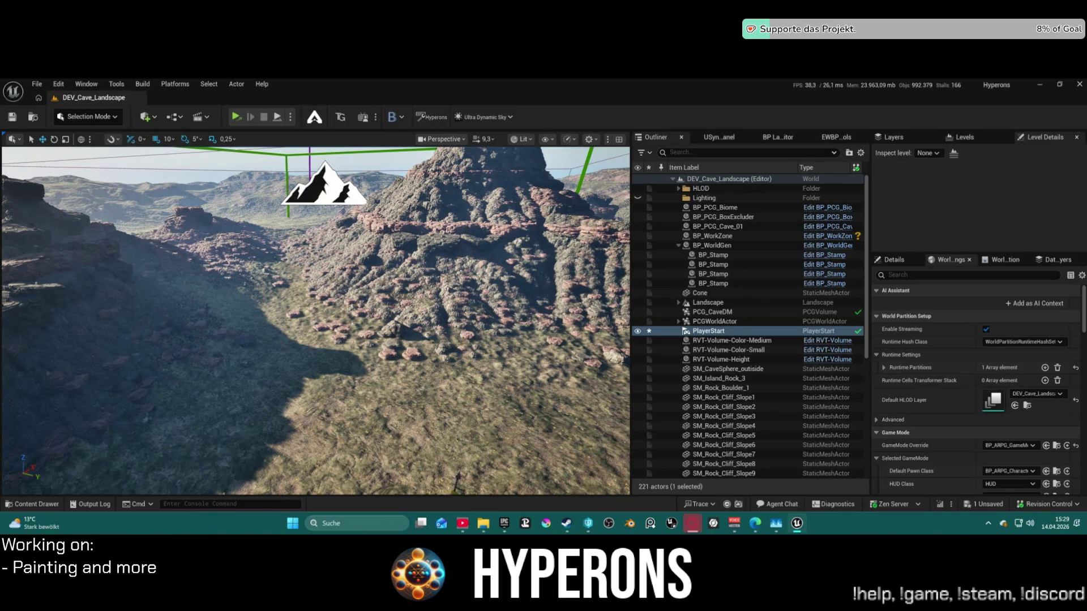
{"action": "key", "text": "f"}
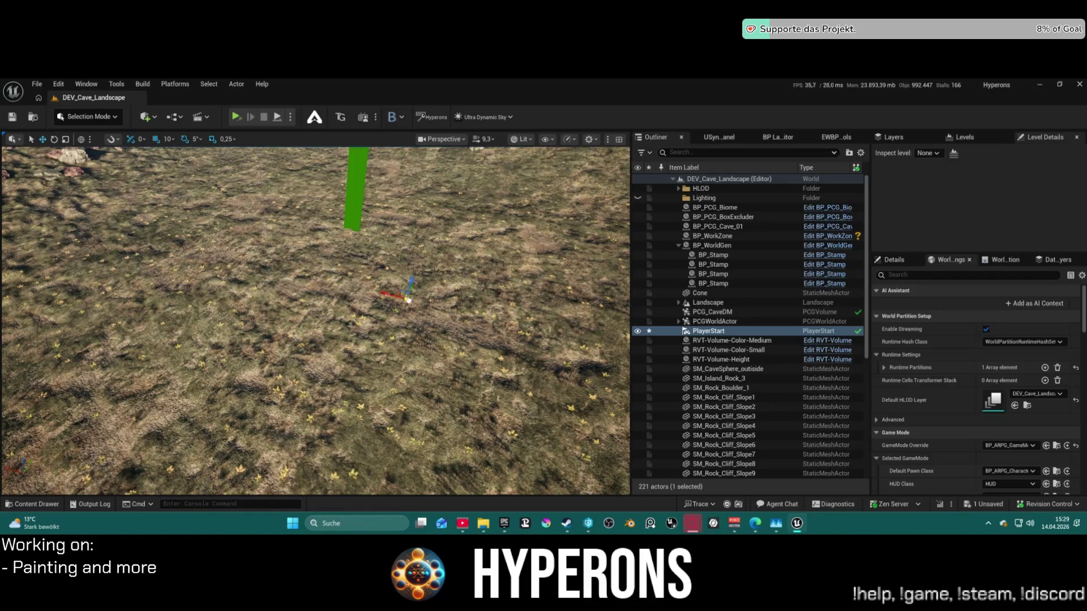
Fly the view toward the green marker and show the CameraSystem Rigs/Characters/Default assets.
{"action": "left_click_drag", "start_coordinate": [447, 318], "coordinate": [435, 363]}
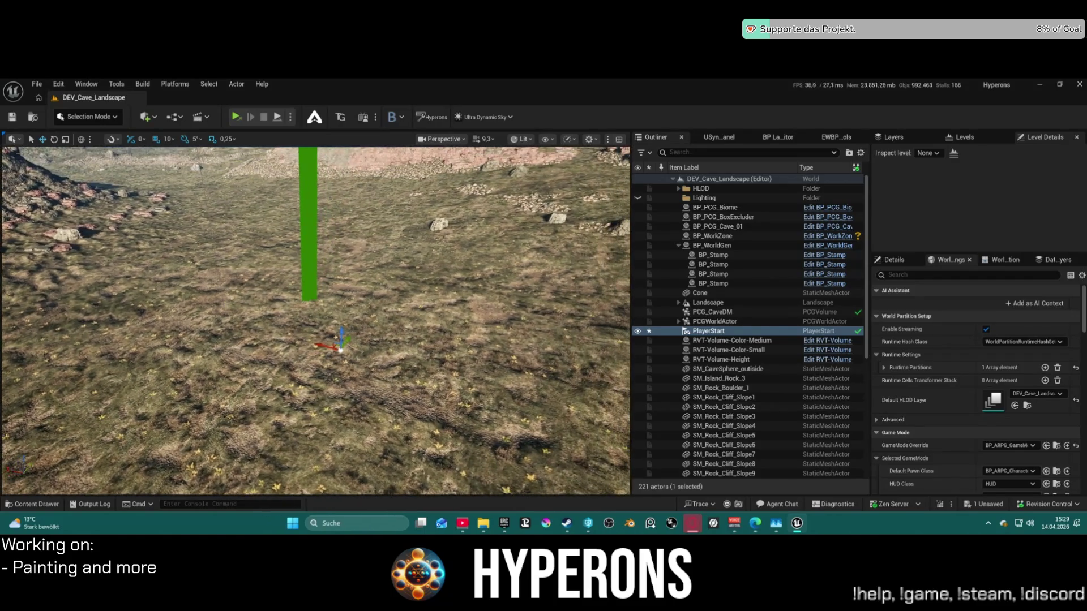
{"action": "key", "text": "ctrl+space"}
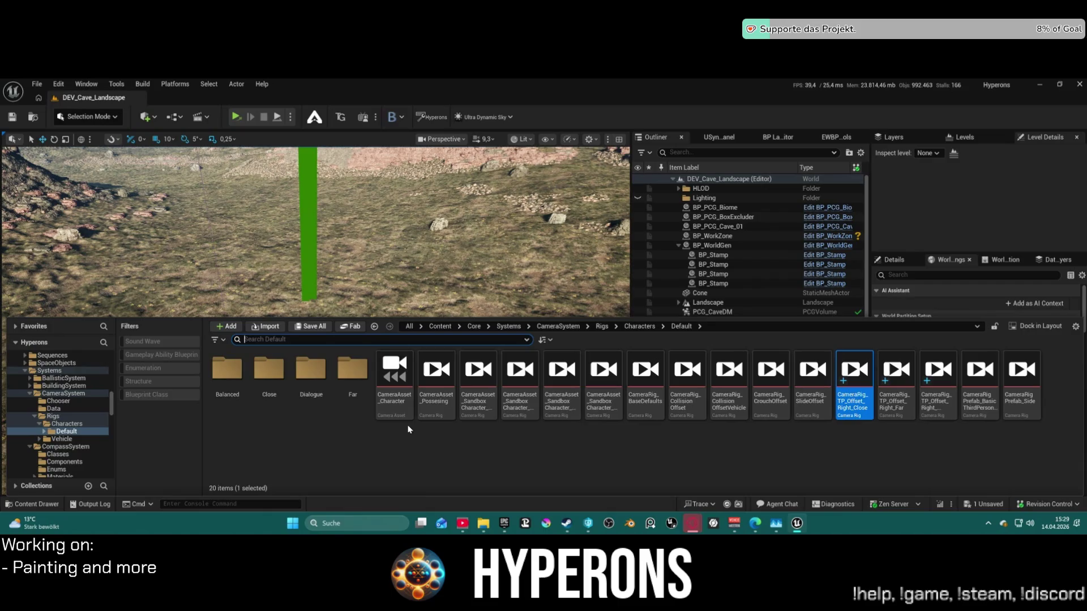
Open the CameraDirector_Hoverbike blueprint from the Rigs > Vehicle > Hoverbike folder.
{"action": "left_click", "coordinate": [68, 439]}
{"action": "double_click", "coordinate": [271, 375]}
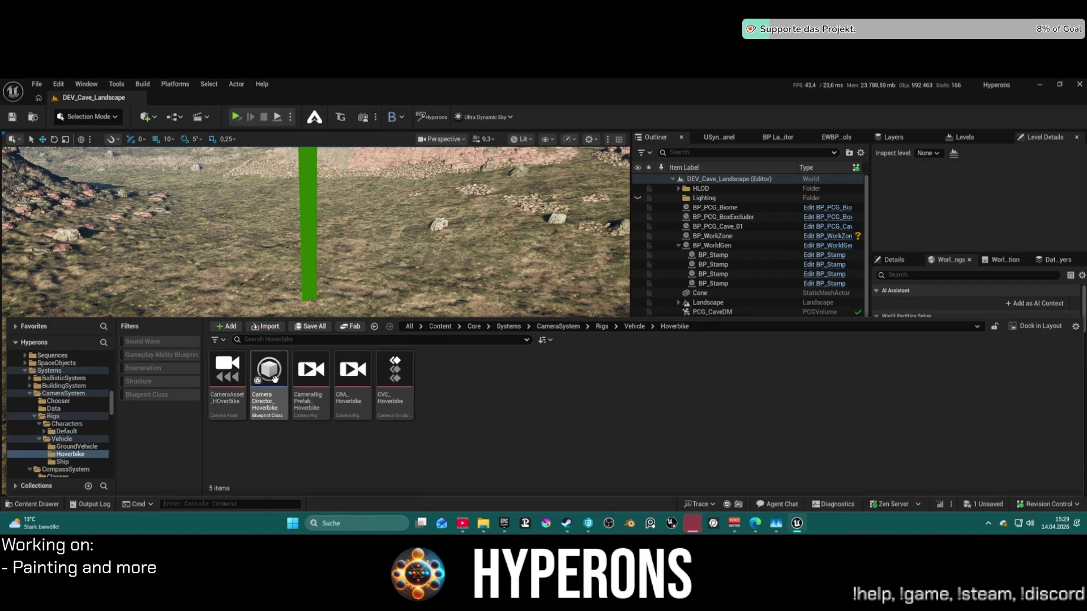
{"action": "double_click", "coordinate": [266, 396]}
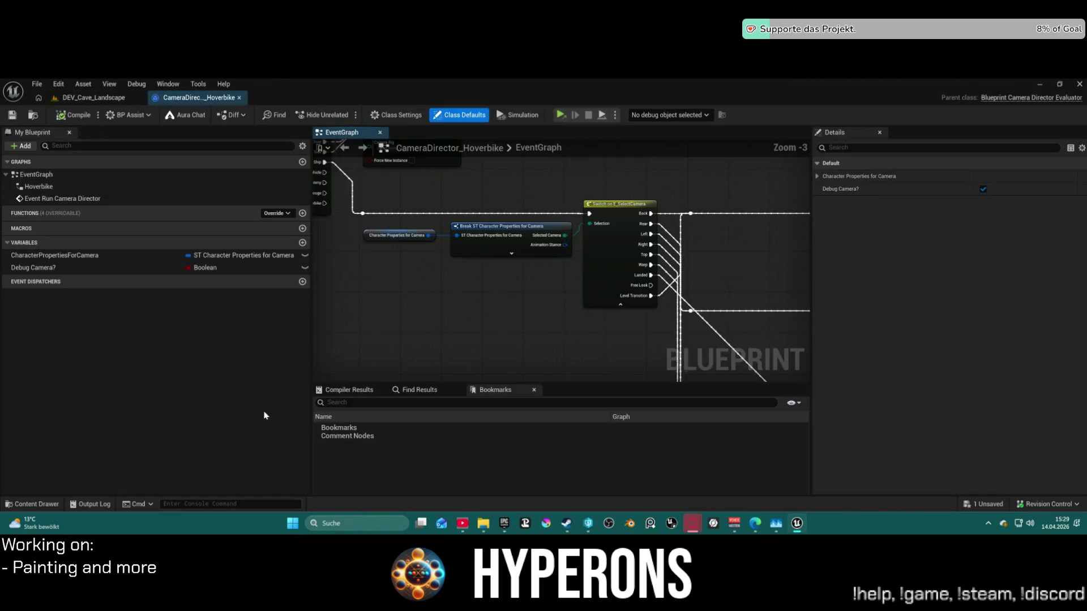
Locate and select CameraAsset_HOverBike, the asset used by the Activate Camera Rig node.
{"action": "scroll", "coordinate": [594, 310], "scroll_direction": "down", "scroll_amount": 4}
{"action": "mouse_move", "coordinate": [597, 306]}
{"action": "left_mouse_down"}
{"action": "mouse_move", "coordinate": [667, 232]}
{"action": "mouse_move", "coordinate": [340, 243]}
{"action": "left_mouse_up"}
{"action": "scroll", "coordinate": [396, 255], "scroll_direction": "up", "scroll_amount": 6}
{"action": "mouse_move", "coordinate": [597, 270]}
{"action": "left_mouse_down"}
{"action": "mouse_move", "coordinate": [660, 275]}
{"action": "mouse_move", "coordinate": [641, 251]}
{"action": "left_mouse_up"}
{"action": "left_click", "coordinate": [635, 272]}
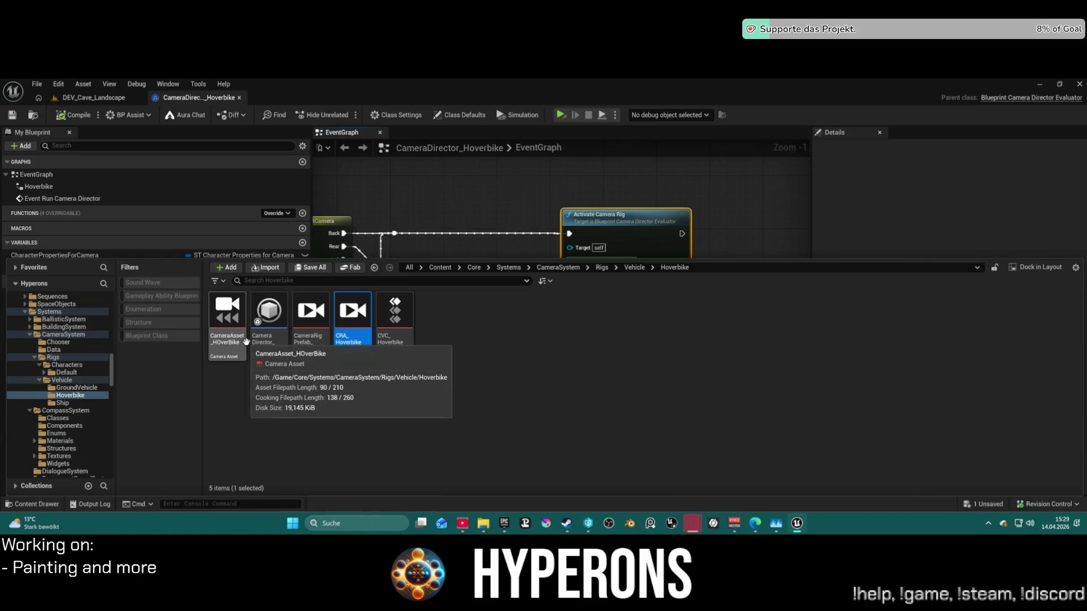
{"action": "left_click", "coordinate": [235, 318]}
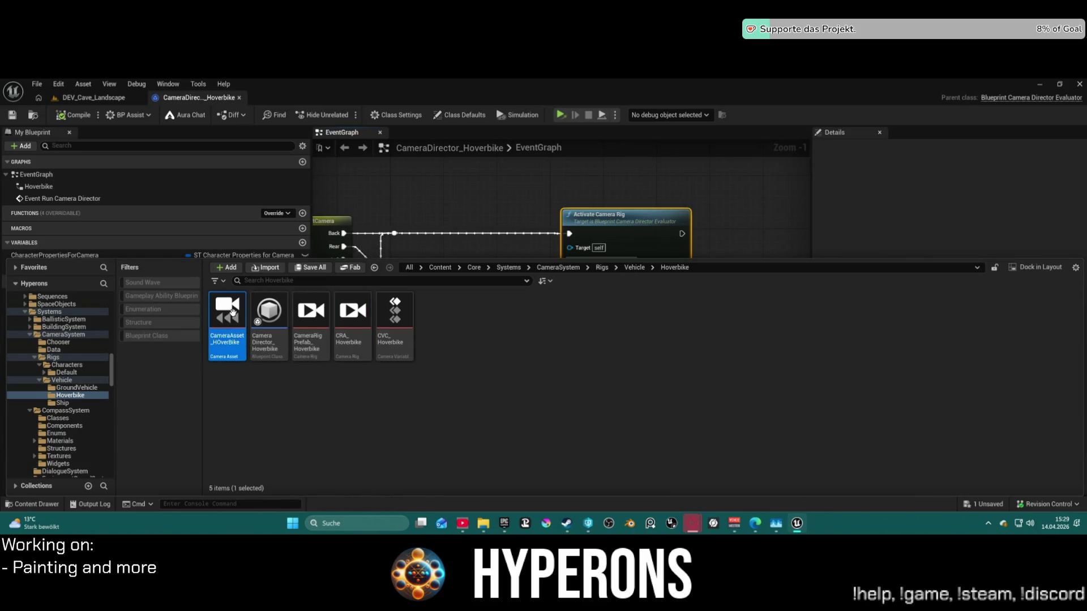
Open CameraAsset_HOverBike in its own tab, then select CRA_Hoverbike in the Content Drawer.
{"action": "double_click", "coordinate": [235, 317]}
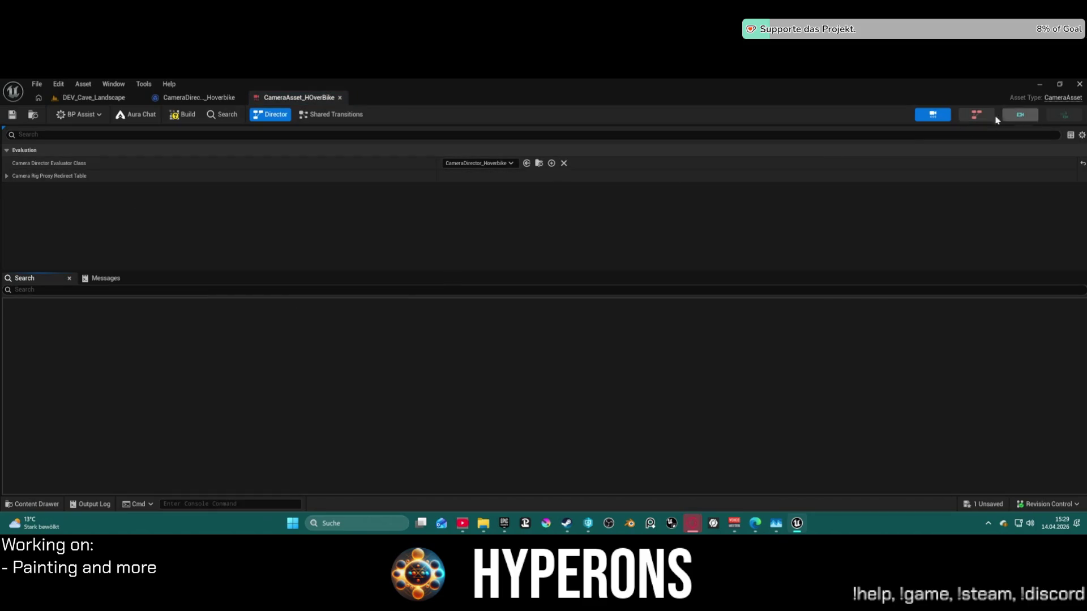
{"action": "left_click", "coordinate": [976, 116]}
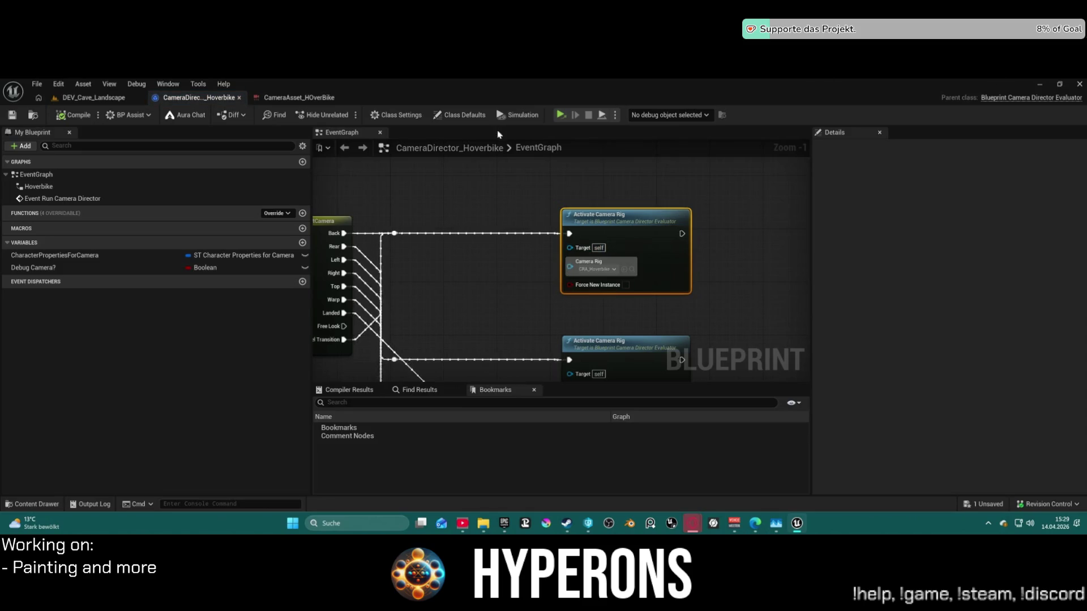
{"action": "key", "text": "ctrl+space"}
{"action": "left_click", "coordinate": [350, 318]}
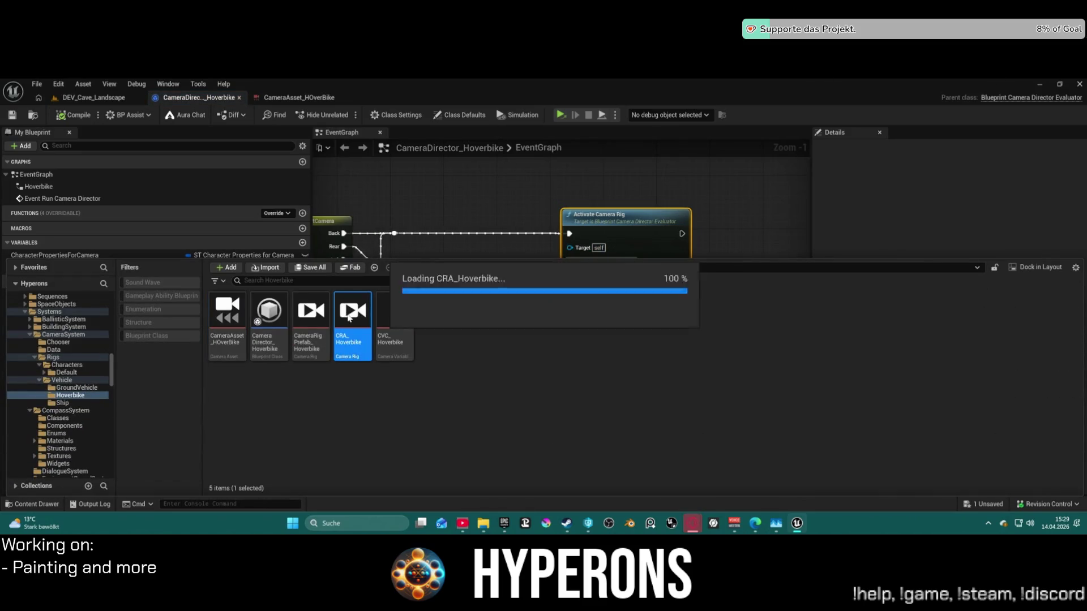
Open CRA_Hoverbike and inspect its Camera Rig node's Field Of View 90 settings.
{"action": "double_click", "coordinate": [349, 318]}
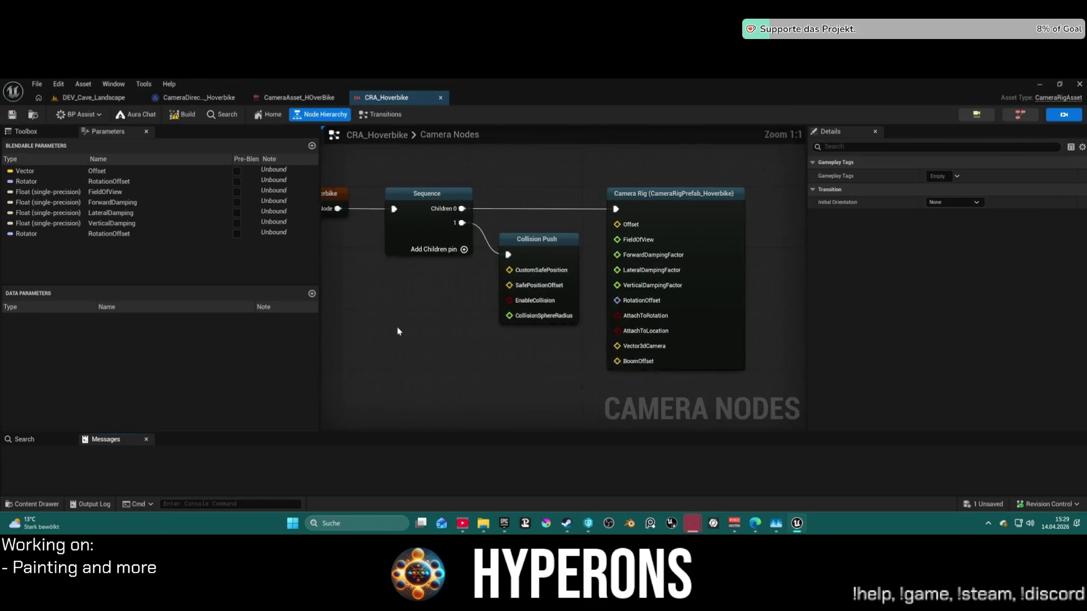
{"action": "left_click", "coordinate": [729, 230]}
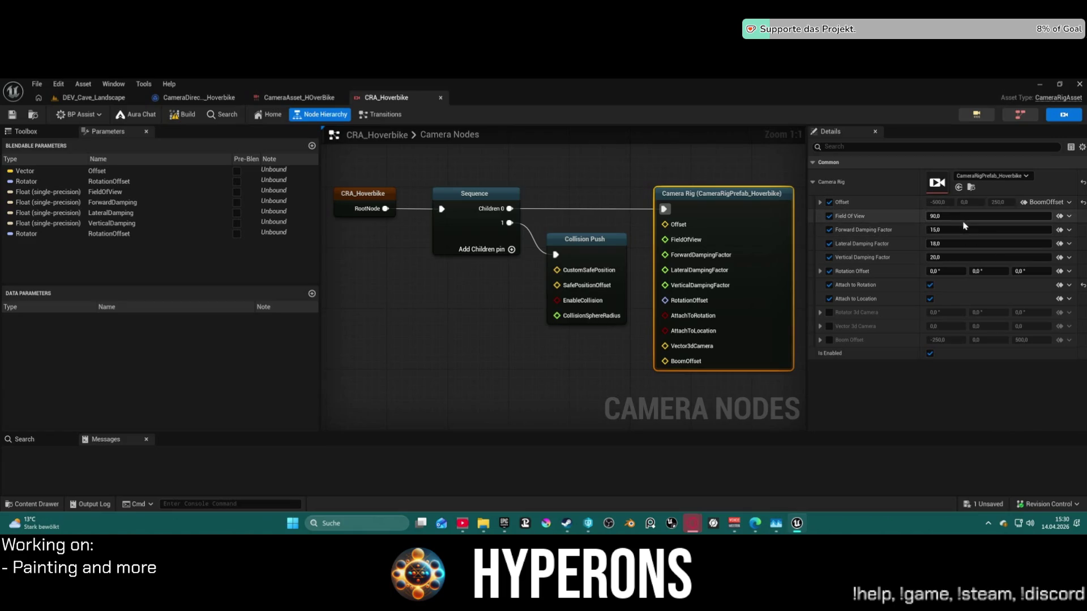
{"action": "key", "text": "ctrl+space"}
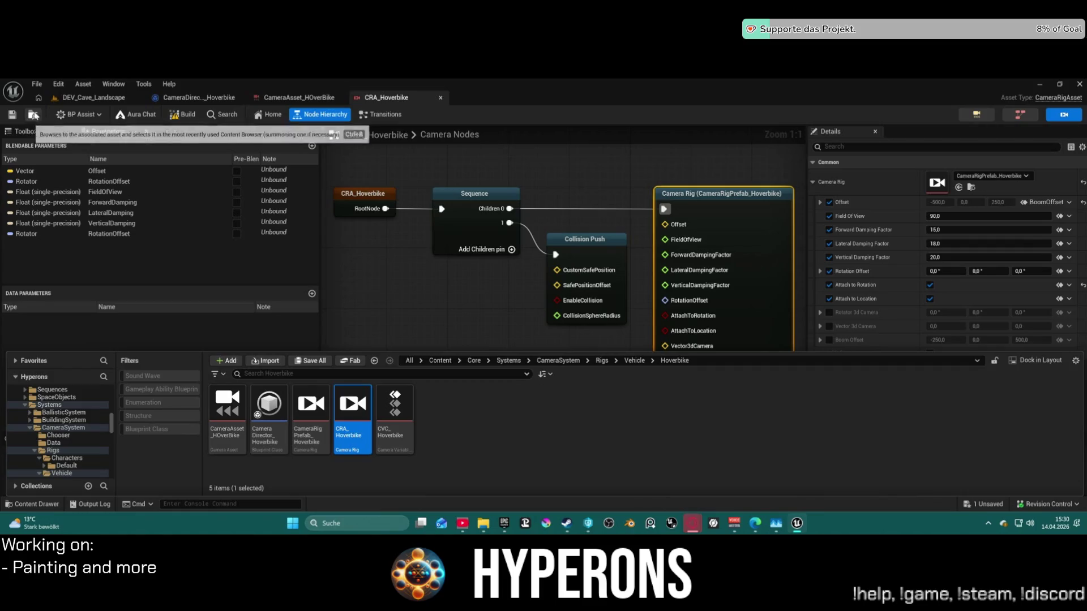
Dock a Content Browser beneath the camera nodes graph and enlarge it.
{"action": "left_click", "coordinate": [113, 84]}
{"action": "mouse_move", "coordinate": [207, 235]}
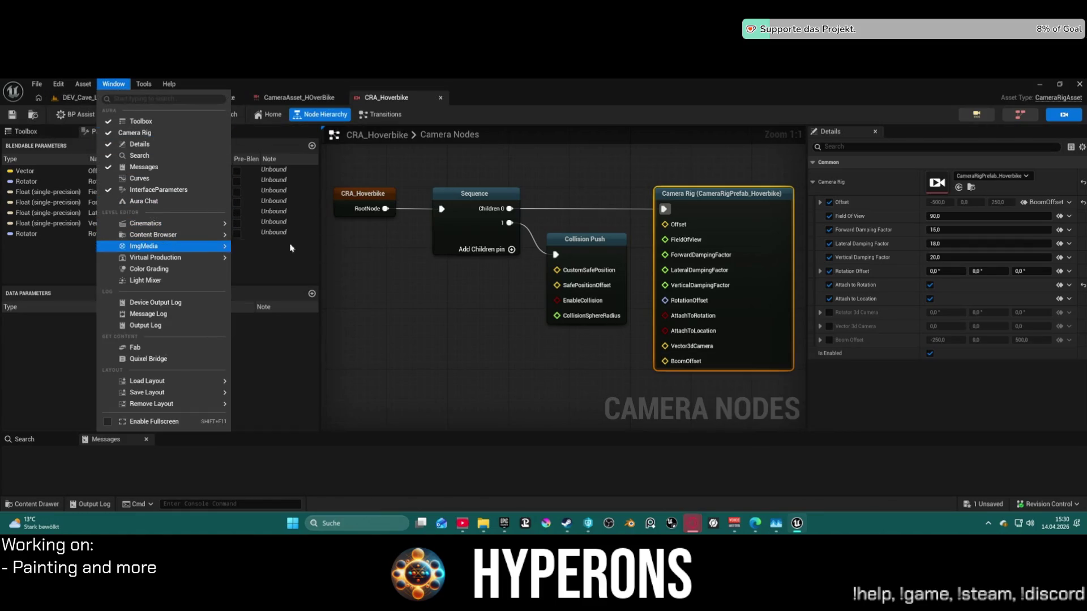
{"action": "left_click", "coordinate": [278, 238]}
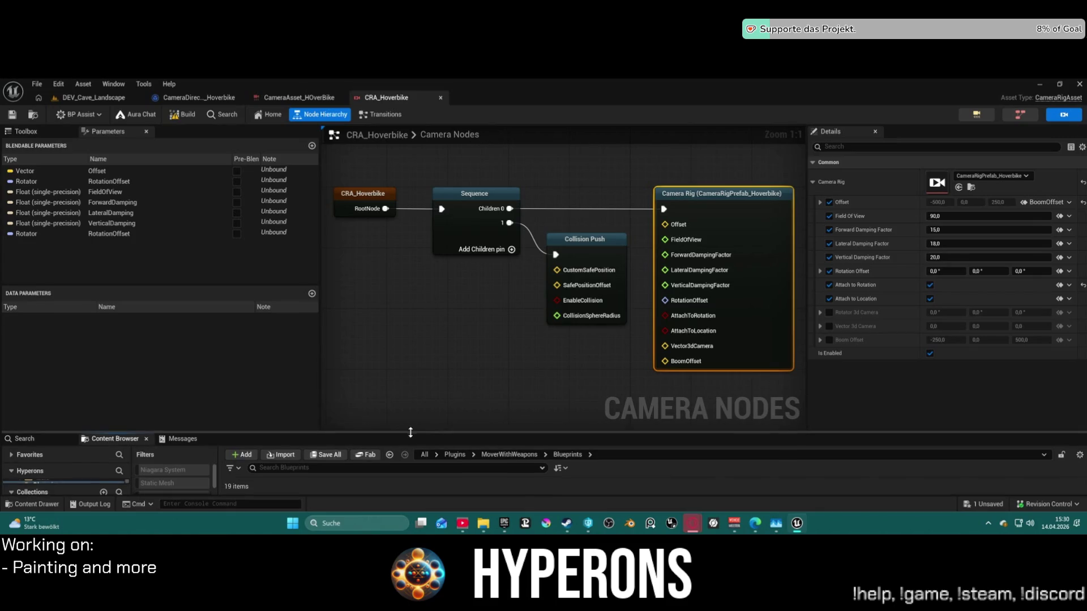
{"action": "left_click_drag", "start_coordinate": [396, 432], "coordinate": [422, 429]}
{"action": "scroll", "coordinate": [632, 386], "scroll_direction": "down", "scroll_amount": 1}
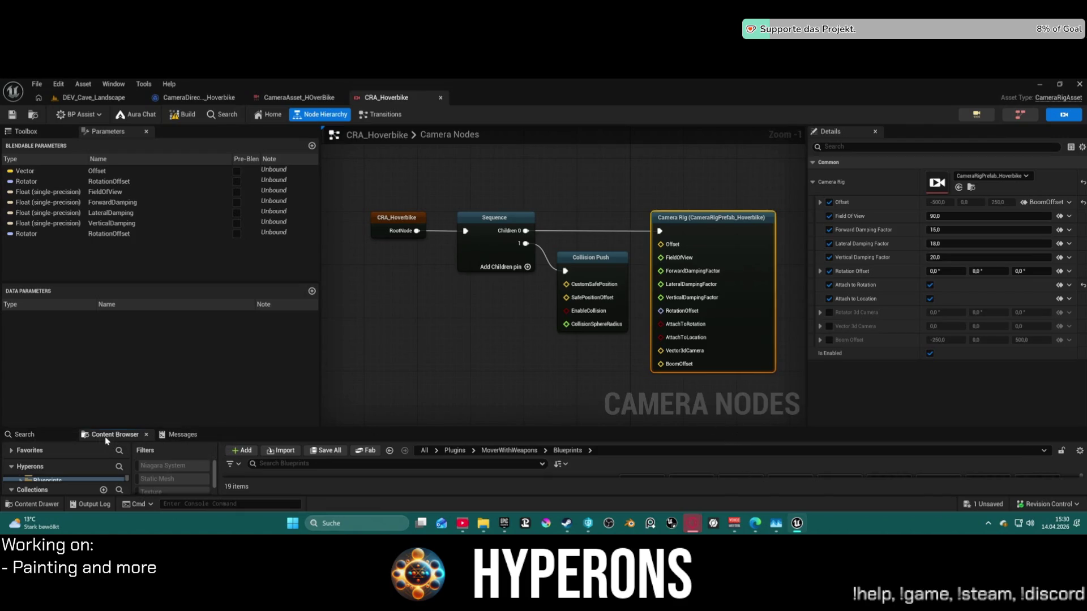
Undock the Content Browser, resize the messages panel, and return to the CameraDirector_Hoverbike graph.
{"action": "mouse_move", "coordinate": [106, 438]}
{"action": "left_mouse_down"}
{"action": "mouse_move", "coordinate": [85, 130]}
{"action": "mouse_move", "coordinate": [227, 210]}
{"action": "left_mouse_up"}
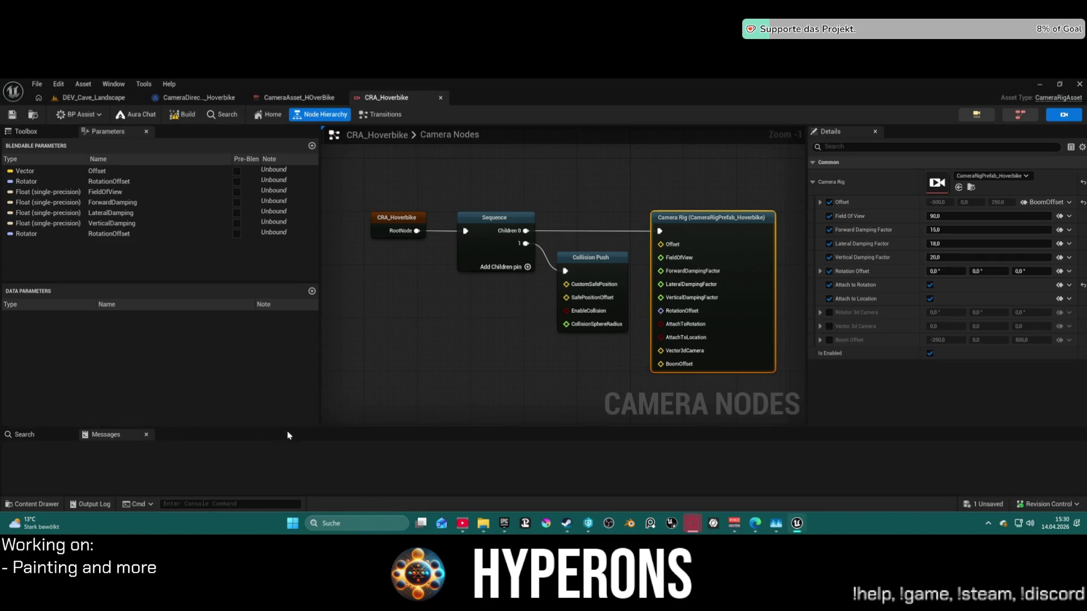
{"action": "mouse_move", "coordinate": [456, 429]}
{"action": "left_mouse_down"}
{"action": "mouse_move", "coordinate": [475, 396]}
{"action": "mouse_move", "coordinate": [471, 309]}
{"action": "mouse_move", "coordinate": [477, 459]}
{"action": "mouse_move", "coordinate": [487, 498]}
{"action": "mouse_move", "coordinate": [490, 467]}
{"action": "mouse_move", "coordinate": [494, 500]}
{"action": "mouse_move", "coordinate": [487, 444]}
{"action": "left_mouse_up"}
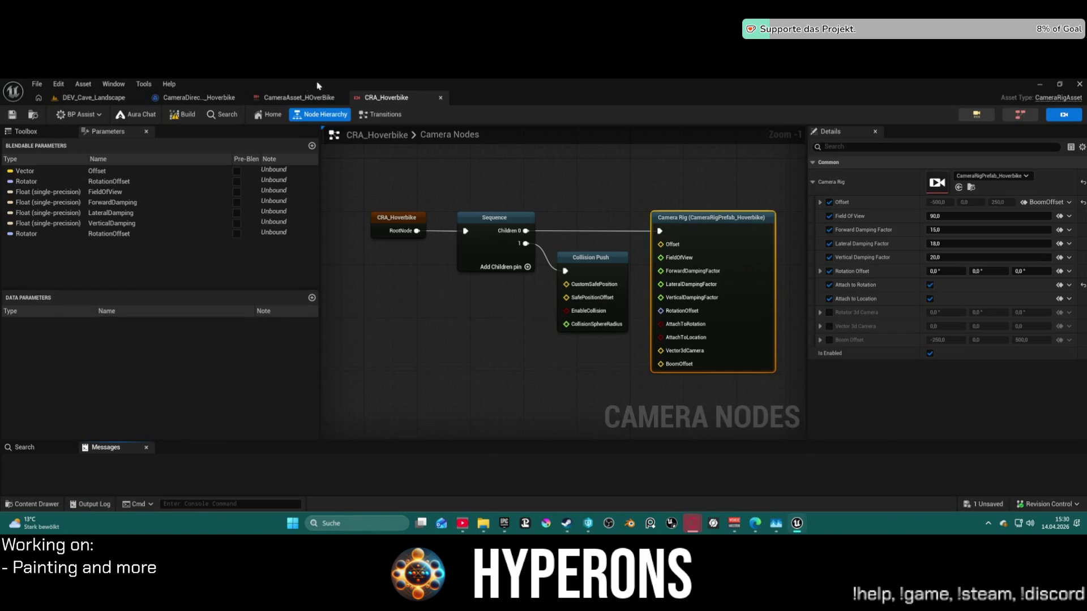
{"action": "left_click", "coordinate": [319, 98]}
{"action": "left_click", "coordinate": [198, 97]}
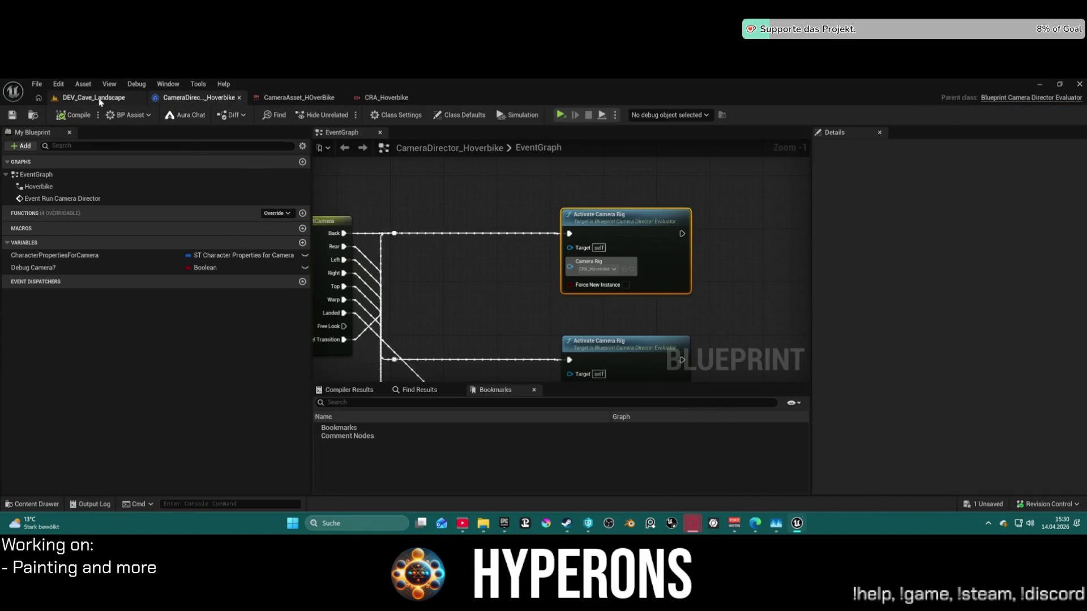
Look over BP_Hoverbike's Update Effects & Audio & Speed Meter graph section, then open parent blueprint BP_P_Vehicle.
{"action": "left_click", "coordinate": [94, 97]}
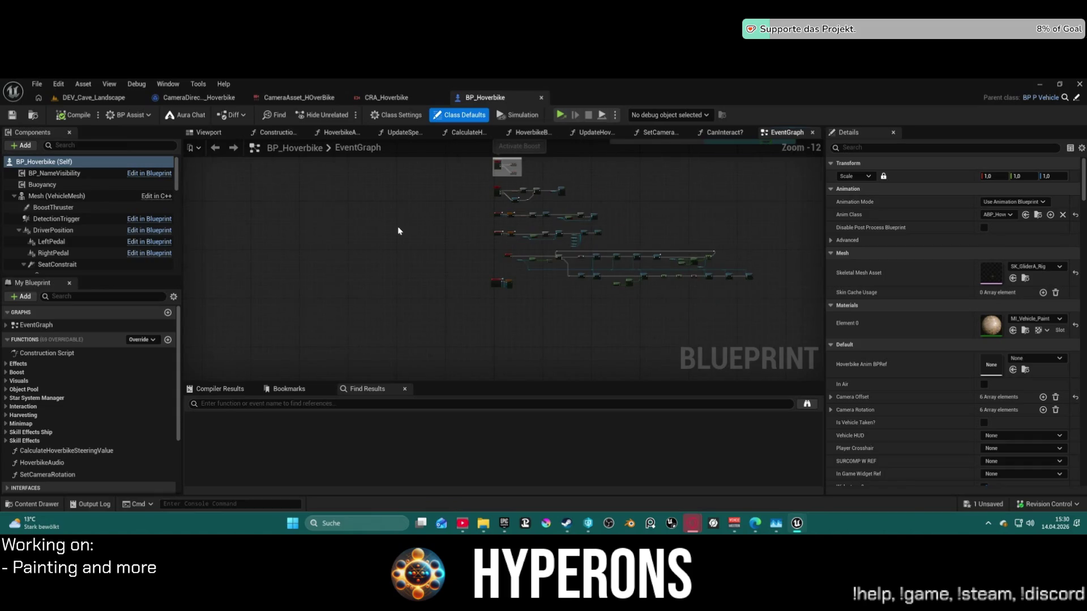
{"action": "scroll", "coordinate": [496, 259], "scroll_direction": "up", "scroll_amount": 6}
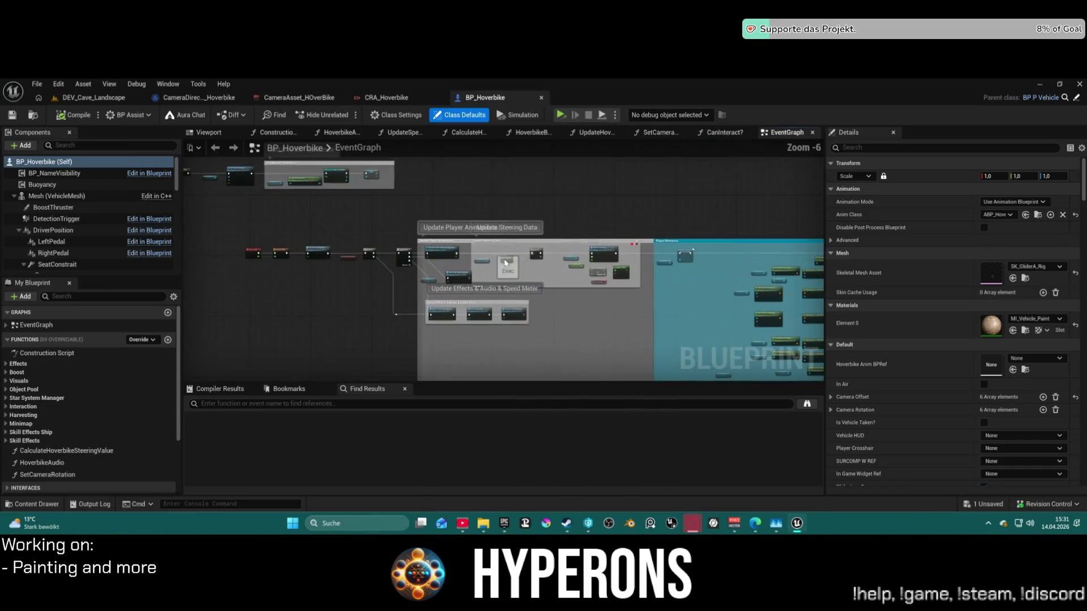
{"action": "scroll", "coordinate": [496, 258], "scroll_direction": "up", "scroll_amount": 5}
{"action": "left_click_drag", "start_coordinate": [419, 222], "coordinate": [658, 234]}
{"action": "scroll", "coordinate": [657, 233], "scroll_direction": "down", "scroll_amount": 3}
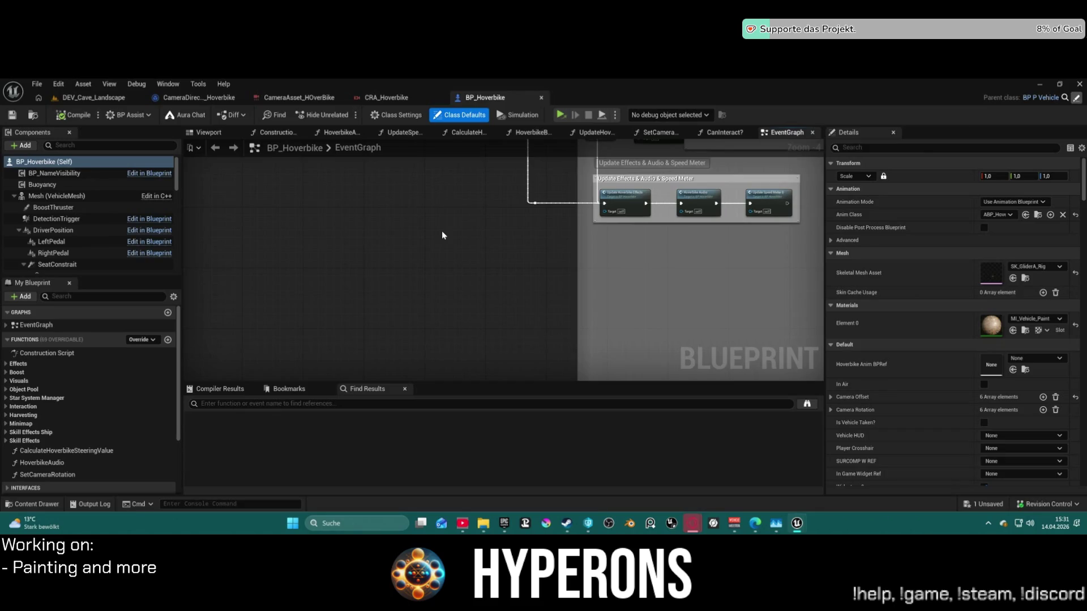
{"action": "left_click", "coordinate": [1041, 97]}
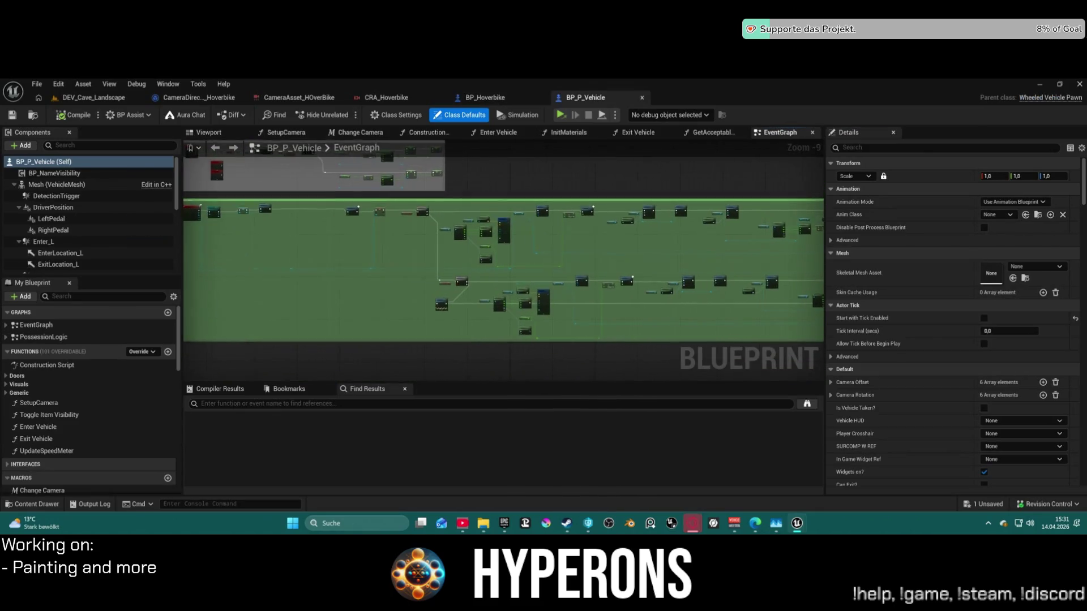
Show BP_P_Vehicle's SetupCamera function graph, panned to the Set View Target with Blend node.
{"action": "scroll", "coordinate": [674, 223], "scroll_direction": "up", "scroll_amount": 4}
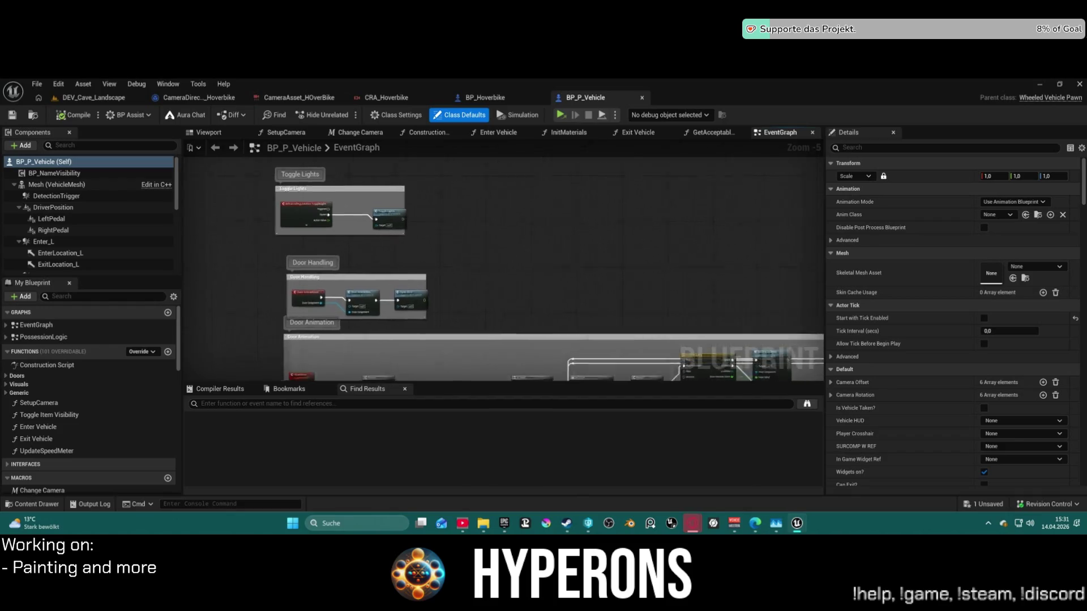
{"action": "left_click", "coordinate": [283, 133]}
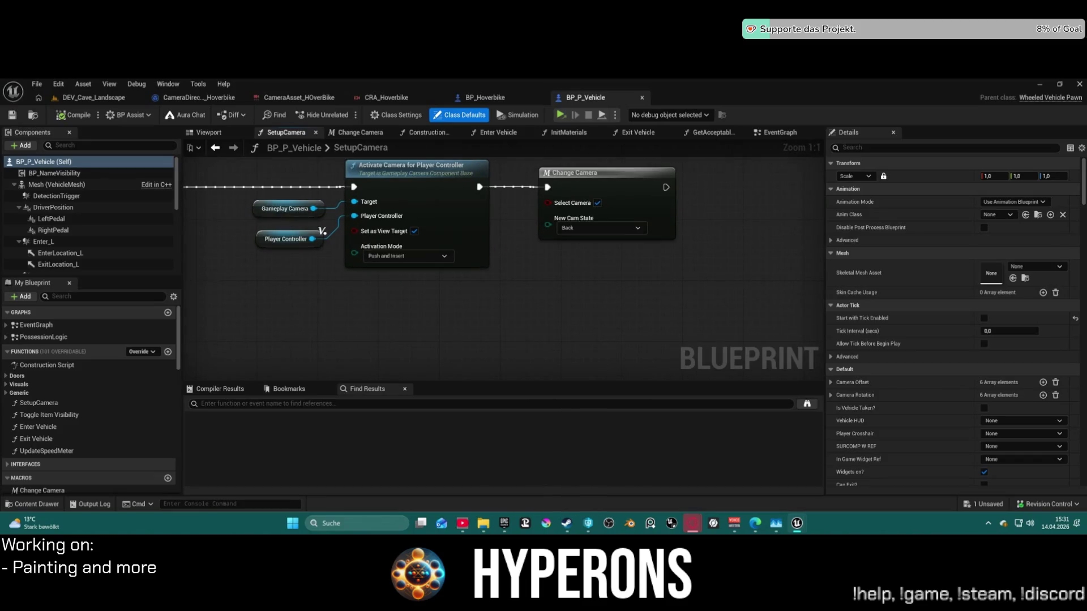
{"action": "left_click_drag", "start_coordinate": [452, 170], "coordinate": [255, 336]}
Rewire SetupCamera so SET Selected Camera feeds Change Camera, which then feeds Activate Camera for Player Controller.
{"action": "mouse_move", "coordinate": [250, 244]}
{"action": "left_mouse_down"}
{"action": "mouse_move", "coordinate": [356, 241]}
{"action": "mouse_move", "coordinate": [299, 229]}
{"action": "left_mouse_up"}
{"action": "left_click_drag", "start_coordinate": [618, 183], "coordinate": [737, 280]}
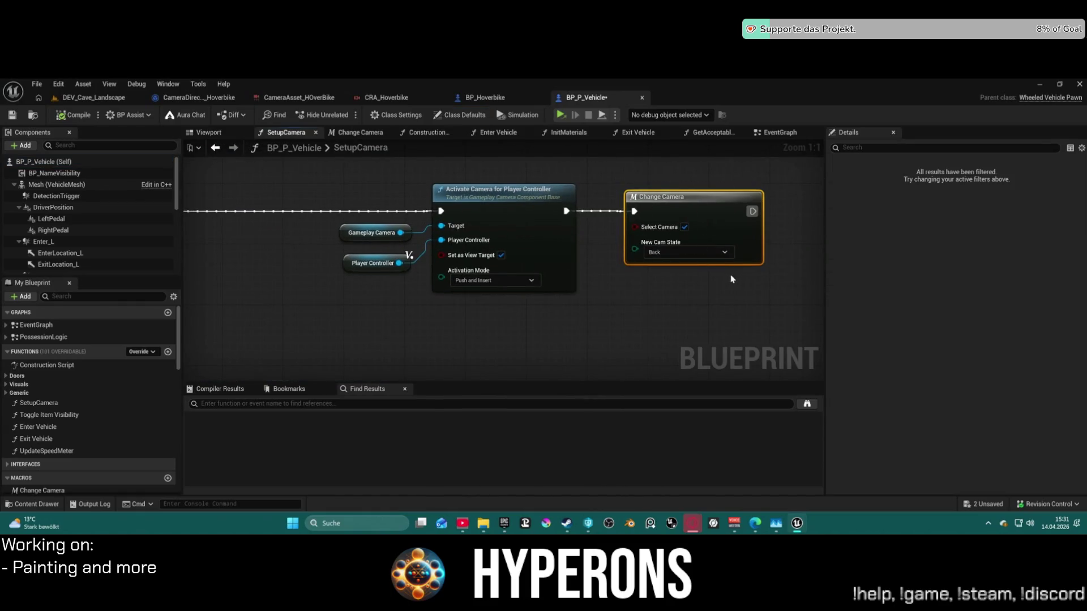
{"action": "key", "text": "Delete"}
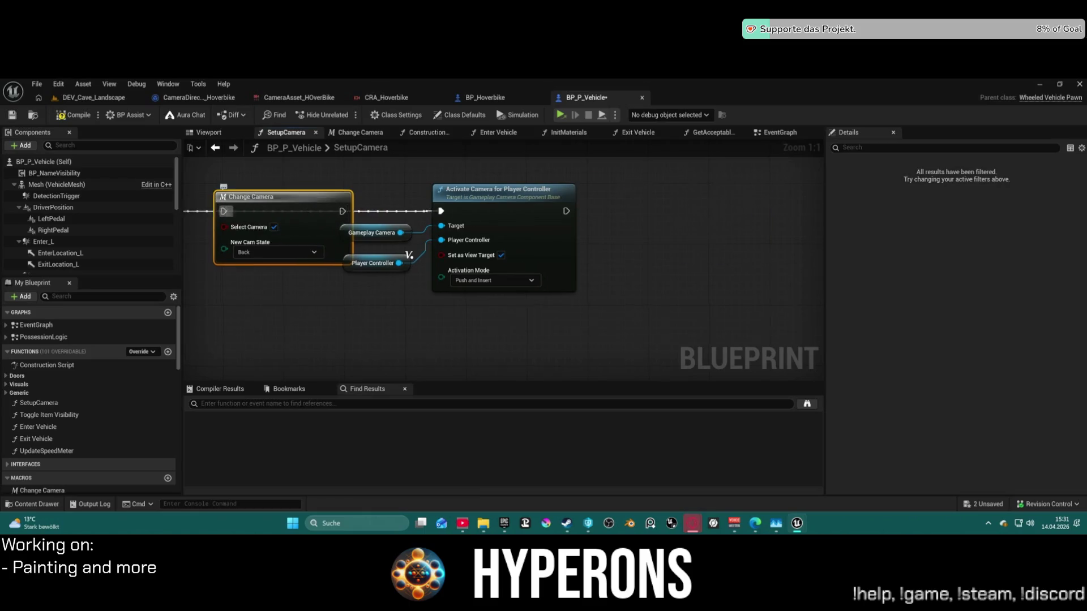
{"action": "left_click_drag", "start_coordinate": [253, 204], "coordinate": [450, 197]}
{"action": "left_click", "coordinate": [286, 203]}
{"action": "left_click_drag", "start_coordinate": [300, 207], "coordinate": [424, 205]}
{"action": "left_click_drag", "start_coordinate": [541, 205], "coordinate": [635, 208]}
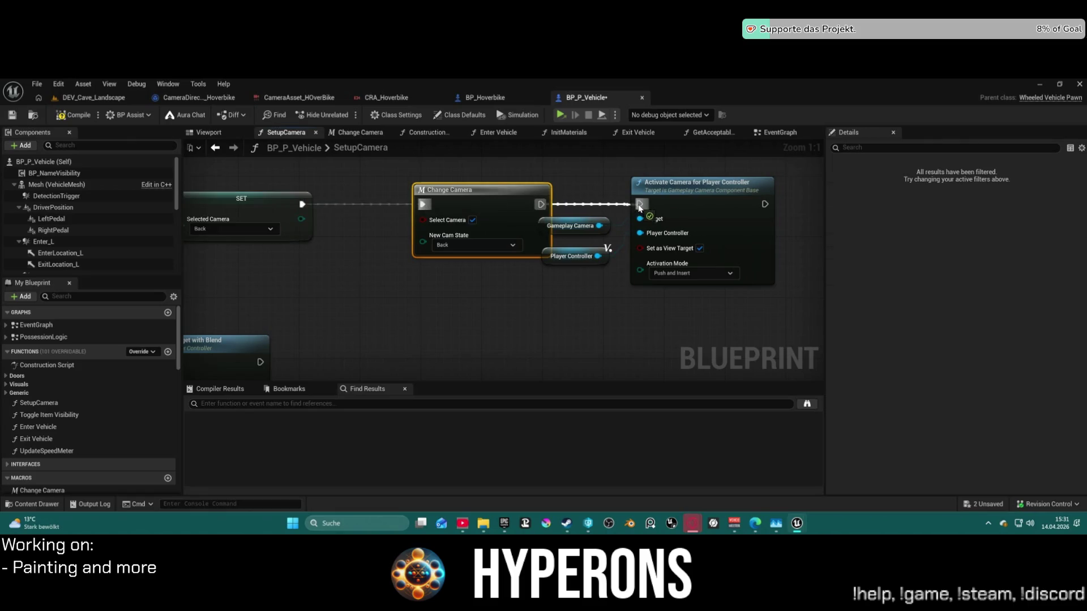
{"action": "left_click_drag", "start_coordinate": [496, 194], "coordinate": [451, 195]}
Inspect the GameplayCamera component's settings and open its CDA_Universal camera asset.
{"action": "left_click", "coordinate": [570, 226]}
{"action": "left_click", "coordinate": [563, 258]}
{"action": "left_click", "coordinate": [570, 226]}
{"action": "scroll", "coordinate": [70, 240], "scroll_direction": "down", "scroll_amount": 5}
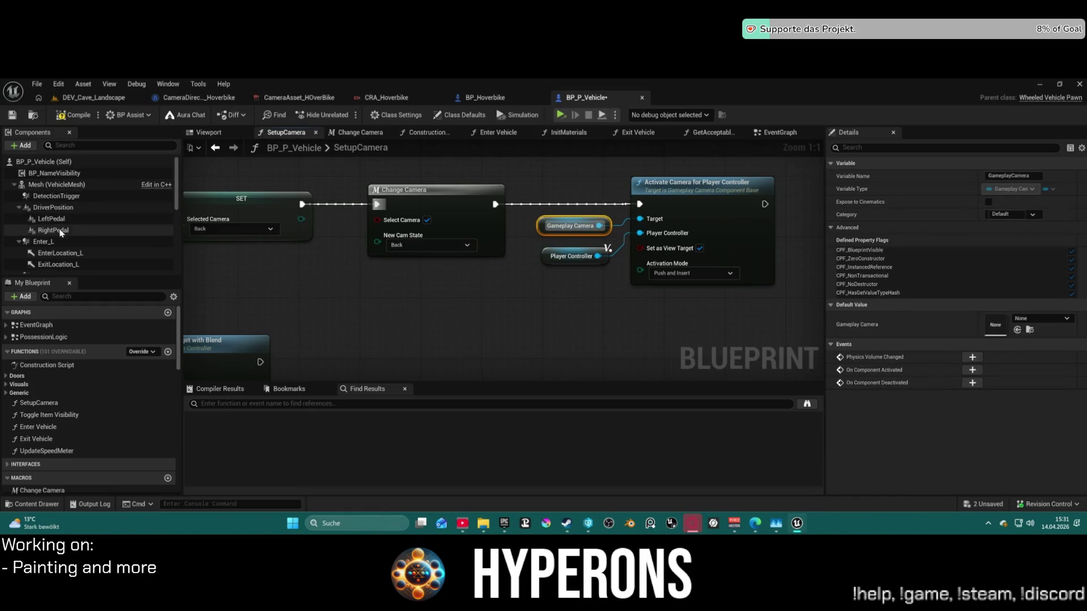
{"action": "left_click", "coordinate": [60, 189]}
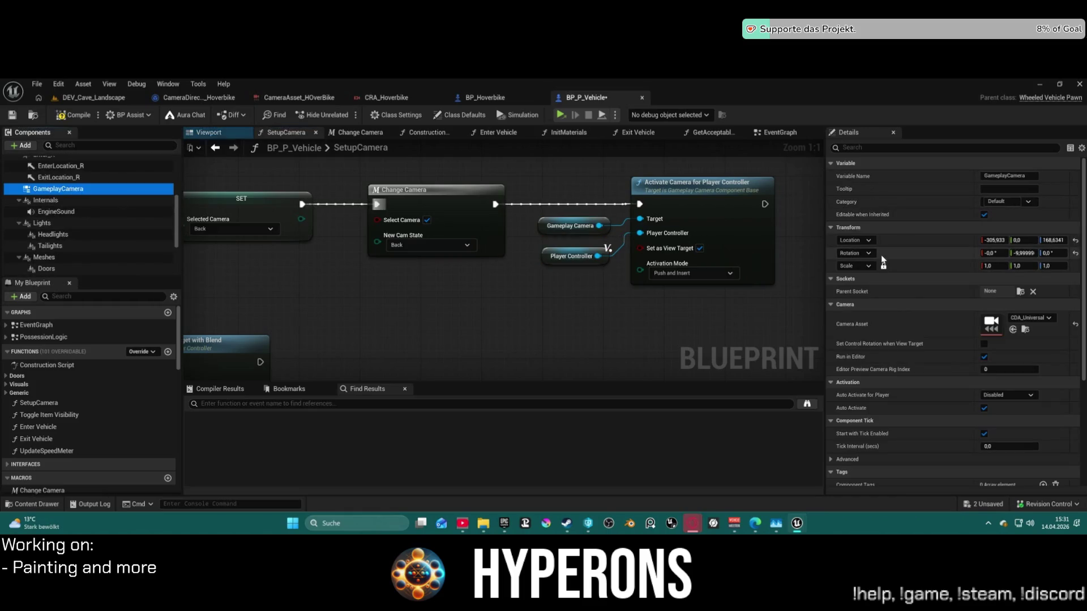
{"action": "double_click", "coordinate": [990, 326]}
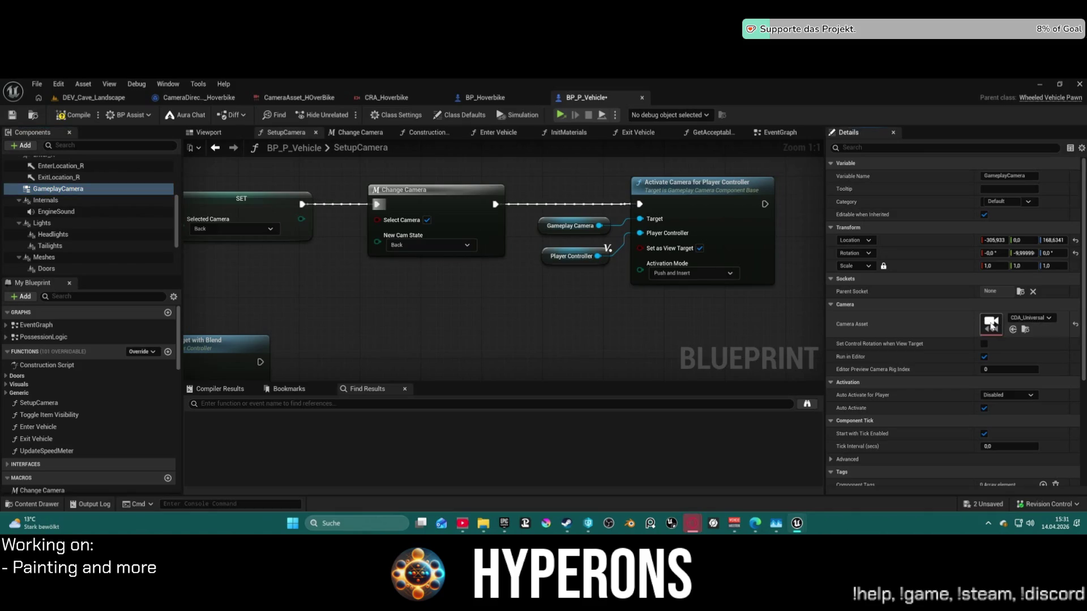